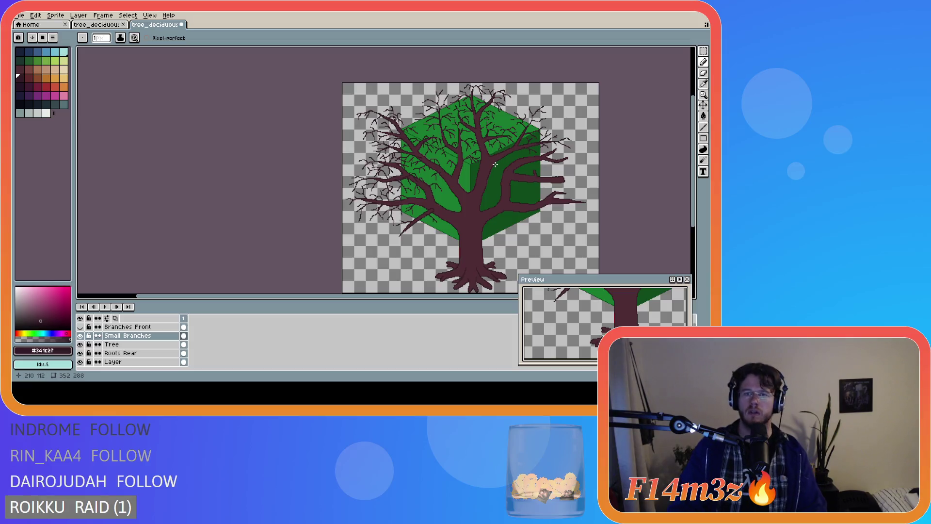
- Draw two short 1px twigs off the branches on the Small Branches layer
{"action": "scroll", "coordinate": [495, 165], "scroll_direction": "up", "scroll_amount": 2}
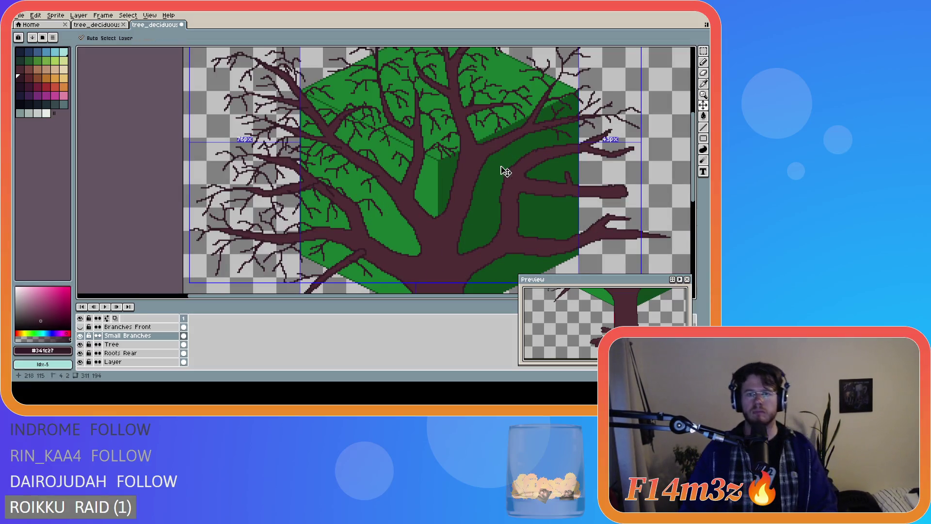
{"action": "scroll", "coordinate": [478, 138], "scroll_direction": "down", "scroll_amount": 2}
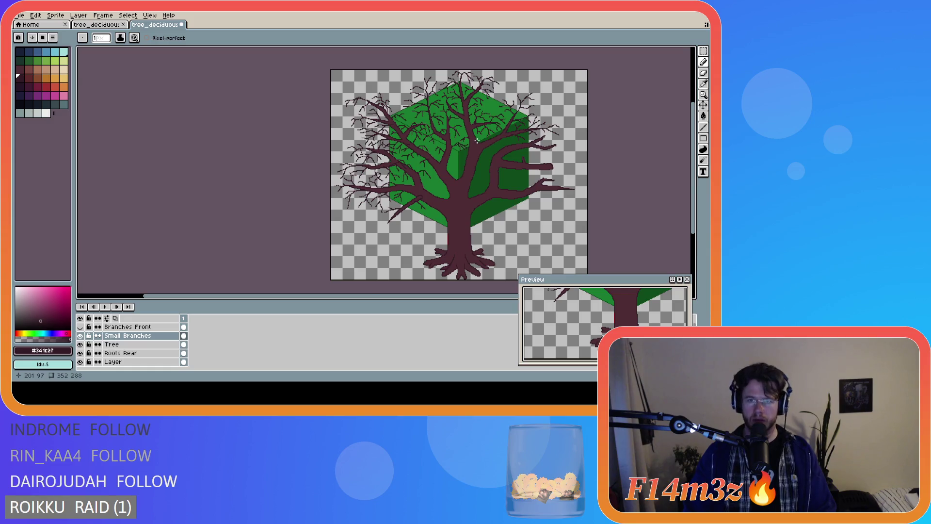
{"action": "scroll", "coordinate": [470, 132], "scroll_direction": "up", "scroll_amount": 2}
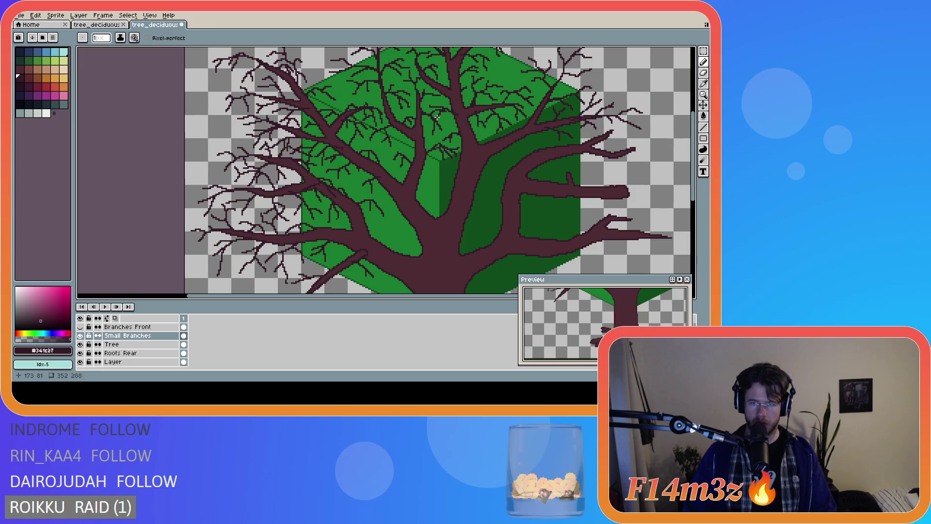
{"action": "scroll", "coordinate": [481, 138], "scroll_direction": "down", "scroll_amount": 5}
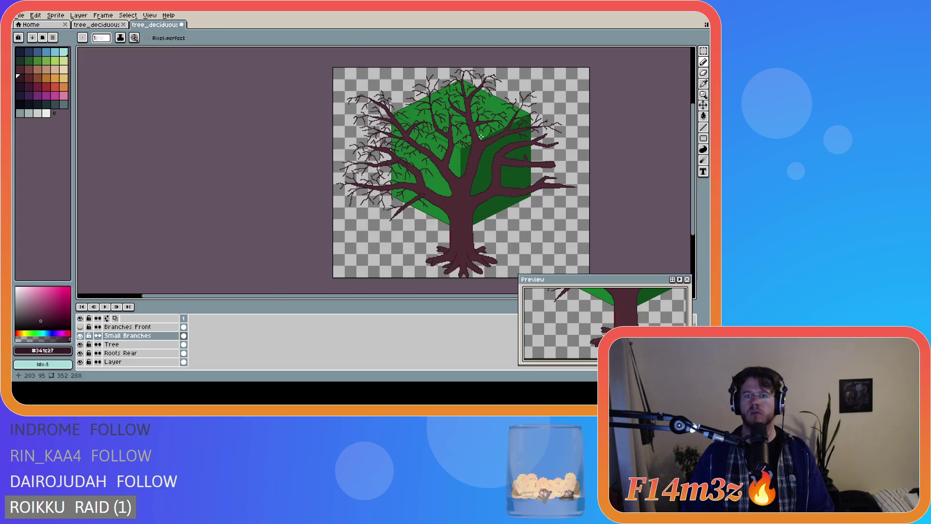
{"action": "scroll", "coordinate": [481, 137], "scroll_direction": "up", "scroll_amount": 5}
{"action": "left_click_drag", "start_coordinate": [455, 110], "coordinate": [446, 105]}
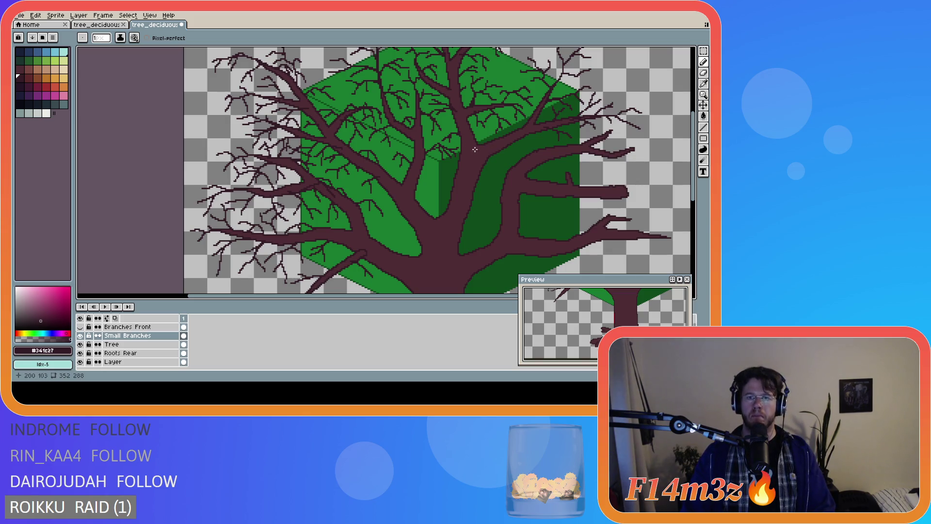
{"action": "left_click_drag", "start_coordinate": [459, 134], "coordinate": [462, 134]}
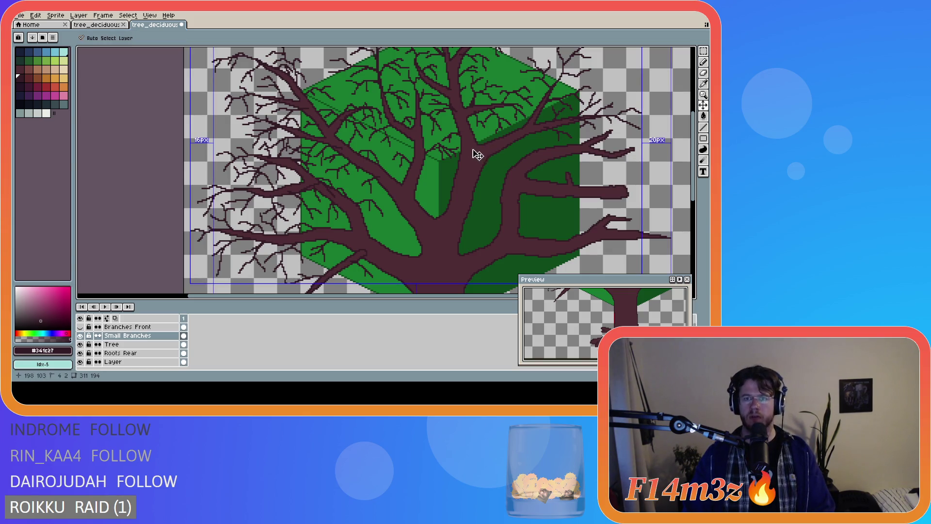
- Erase a stray pixel and part of an unwanted twig stroke near a branch
{"action": "scroll", "coordinate": [460, 144], "scroll_direction": "up", "scroll_amount": 1}
{"action": "key", "text": "e"}
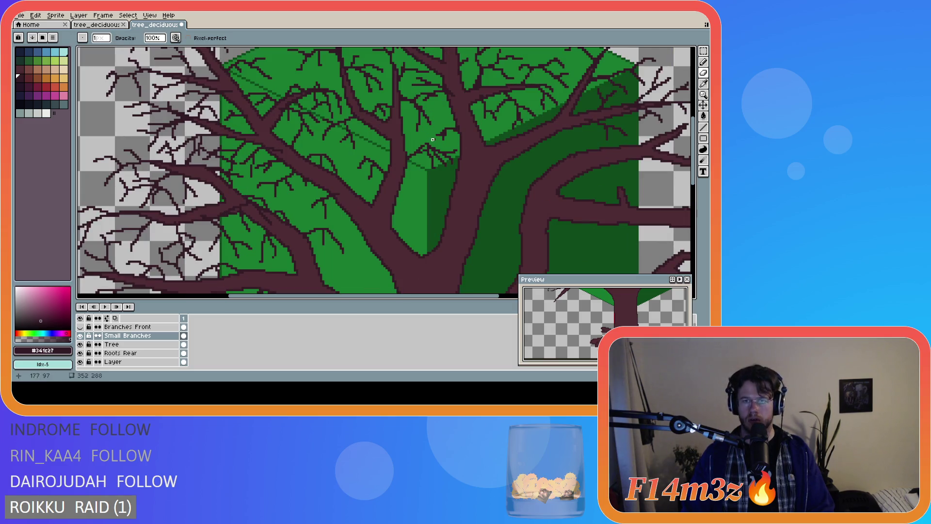
{"action": "left_click", "coordinate": [434, 138]}
{"action": "left_click_drag", "start_coordinate": [434, 138], "coordinate": [438, 133]}
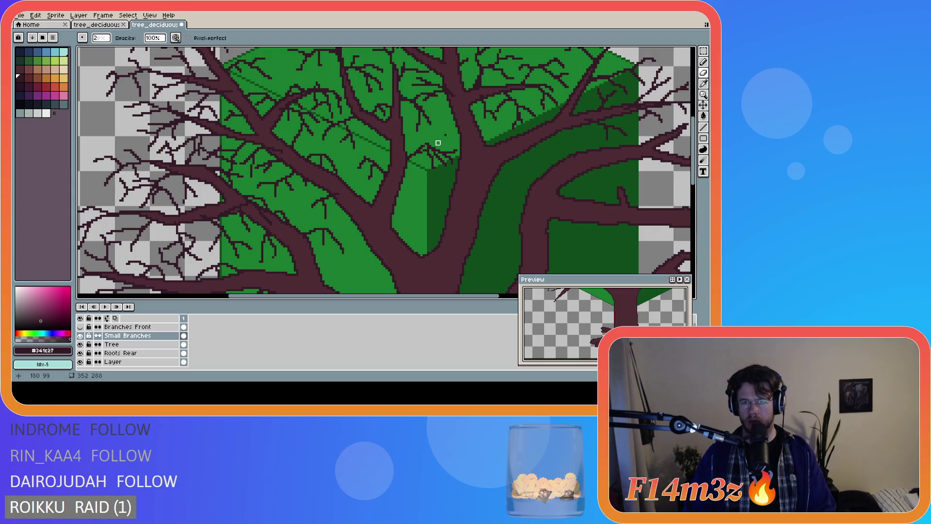
- Return to the Pencil and change its brush size to 2px, then back to 1px
{"action": "key", "text": "v"}
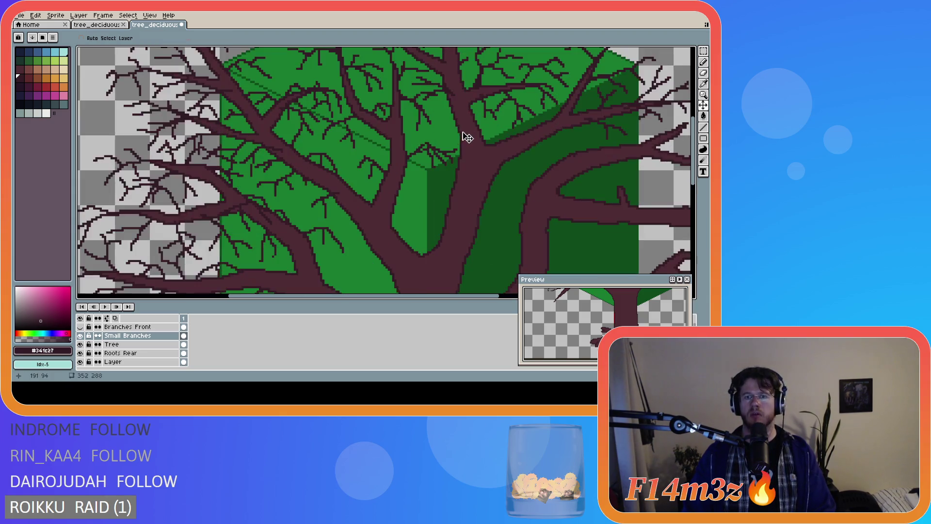
{"action": "scroll", "coordinate": [465, 138], "scroll_direction": "down", "scroll_amount": 1}
{"action": "key", "text": "b"}
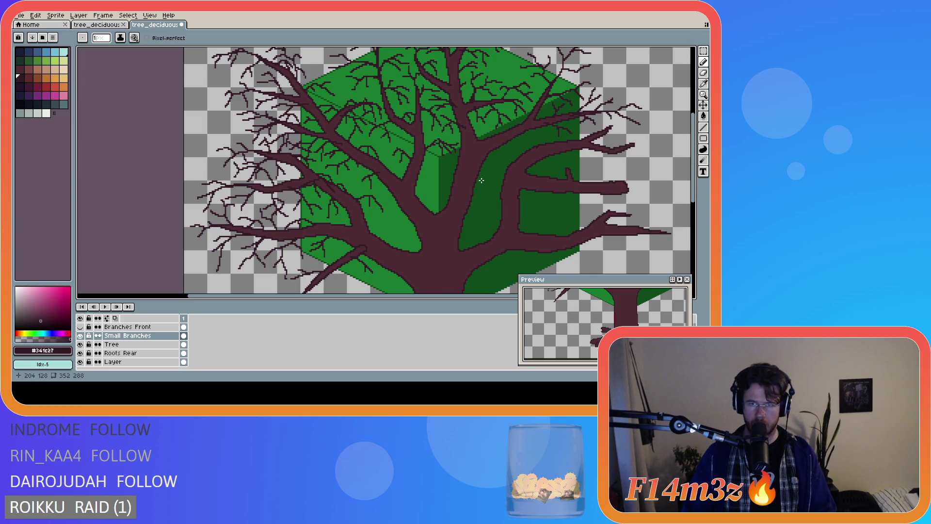
{"action": "scroll", "coordinate": [481, 180], "scroll_direction": "down", "scroll_amount": 2}
{"action": "scroll", "coordinate": [479, 163], "scroll_direction": "up", "scroll_amount": 2}
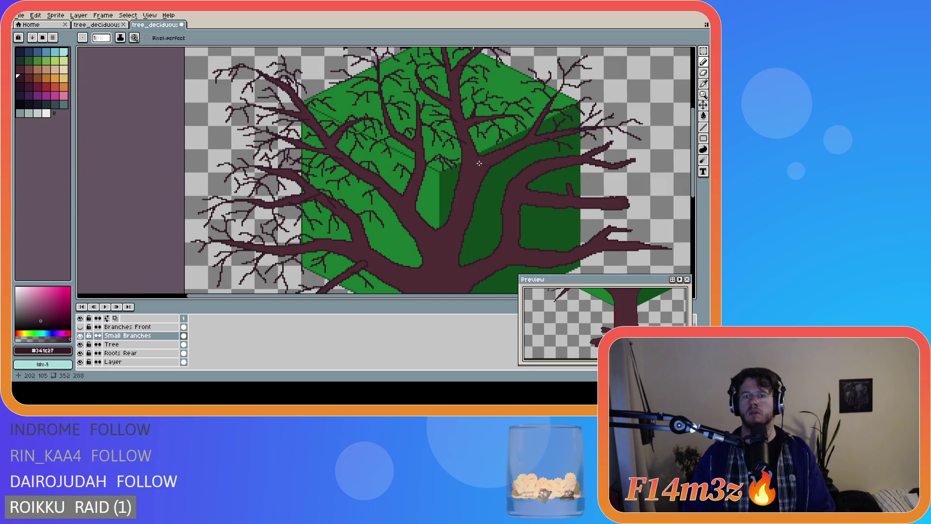
{"action": "scroll", "coordinate": [479, 164], "scroll_direction": "down", "scroll_amount": 2}
{"action": "key", "text": "plus"}
{"action": "scroll", "coordinate": [480, 163], "scroll_direction": "up", "scroll_amount": 2}
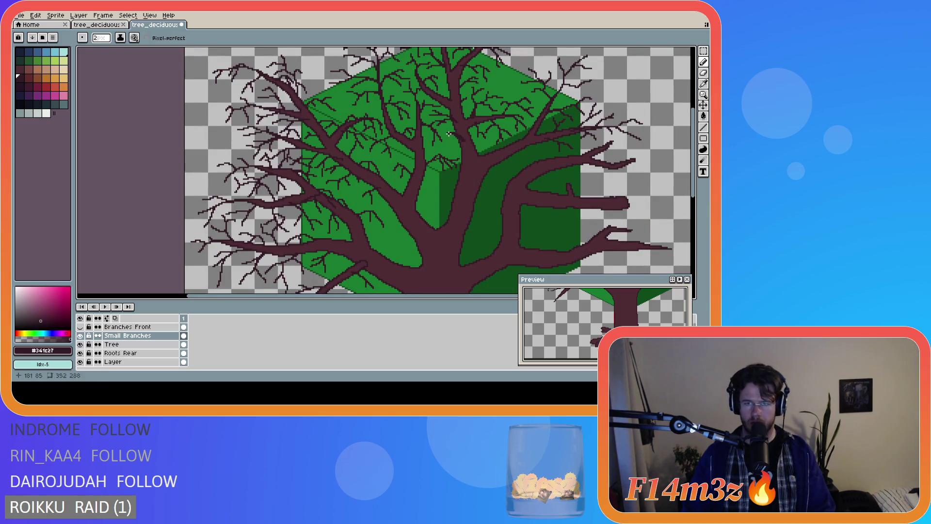
{"action": "key", "text": "minus"}
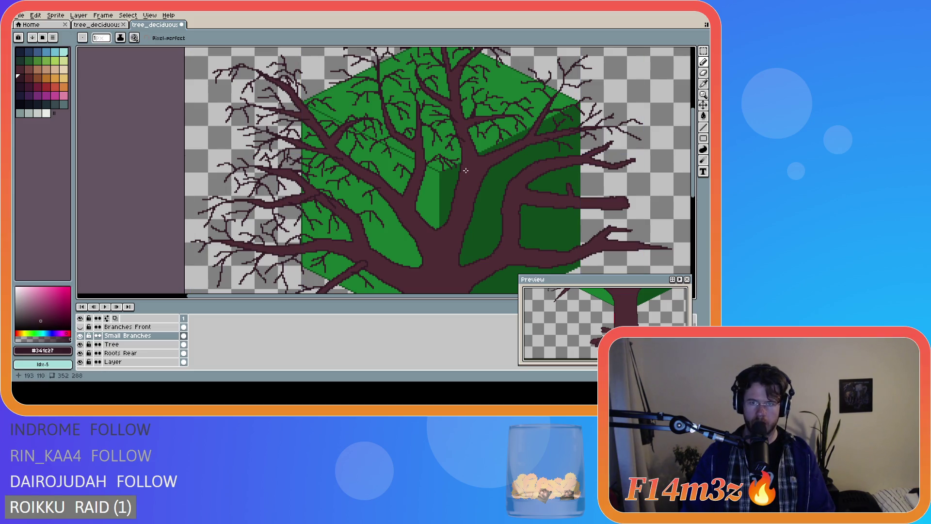
{"action": "scroll", "coordinate": [469, 166], "scroll_direction": "down", "scroll_amount": 2}
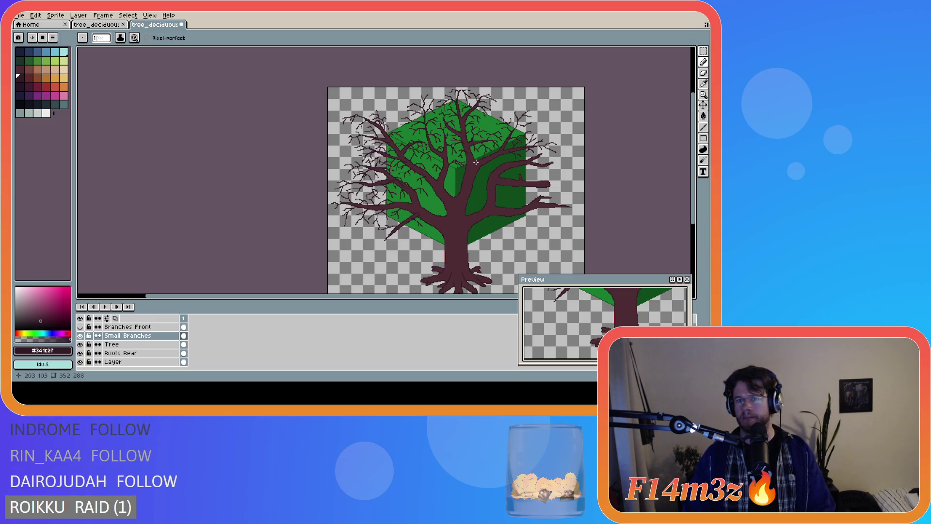
- Draw a long 1px twig along an upper-right branch
{"action": "key", "text": "v"}
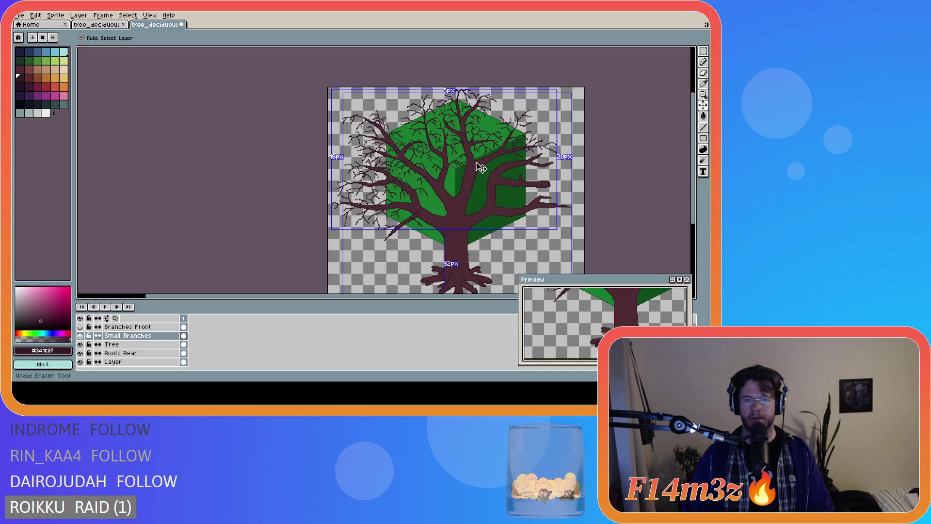
{"action": "key", "text": "b"}
{"action": "scroll", "coordinate": [483, 167], "scroll_direction": "up", "scroll_amount": 2}
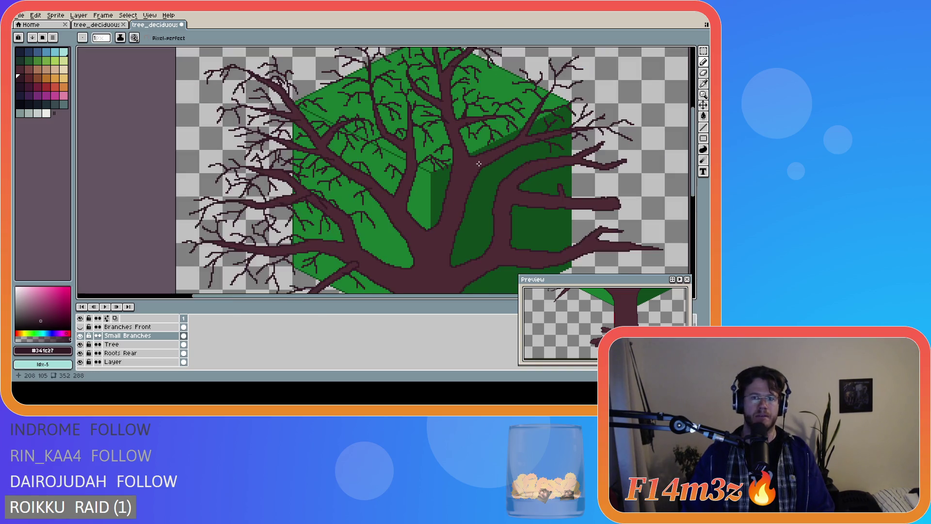
{"action": "scroll", "coordinate": [479, 163], "scroll_direction": "down", "scroll_amount": 2}
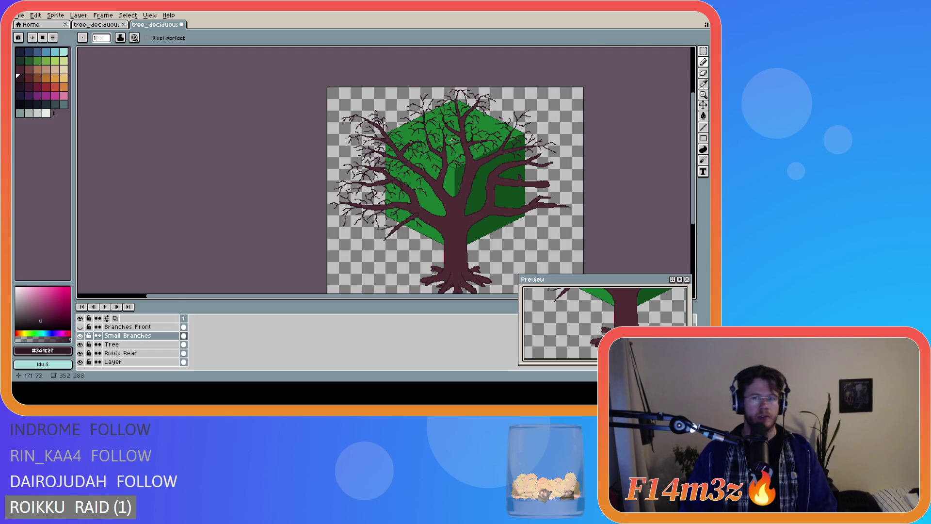
{"action": "scroll", "coordinate": [452, 141], "scroll_direction": "up", "scroll_amount": 2}
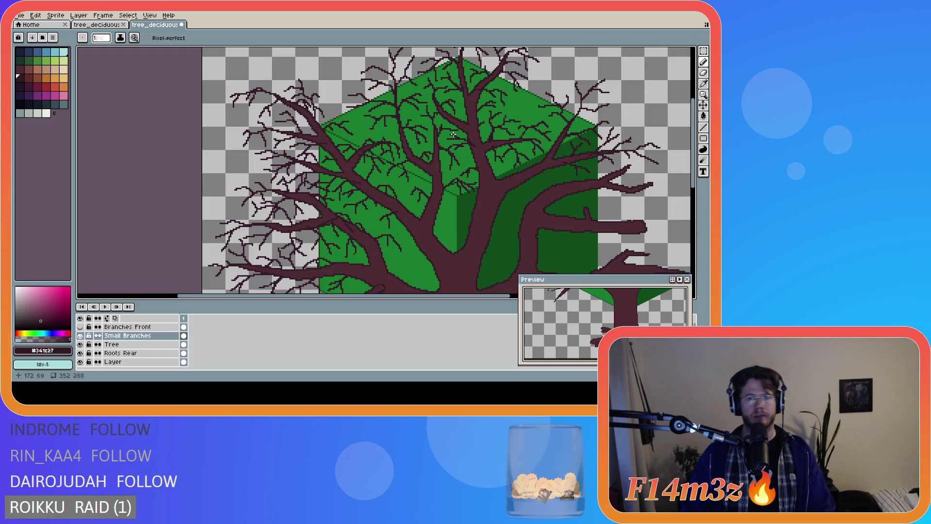
{"action": "scroll", "coordinate": [504, 163], "scroll_direction": "down", "scroll_amount": 2}
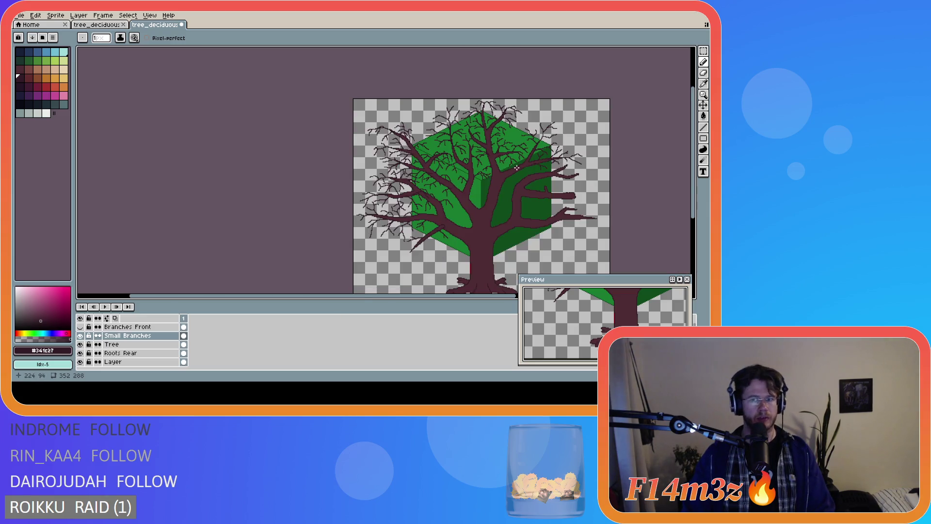
{"action": "scroll", "coordinate": [518, 168], "scroll_direction": "up", "scroll_amount": 2}
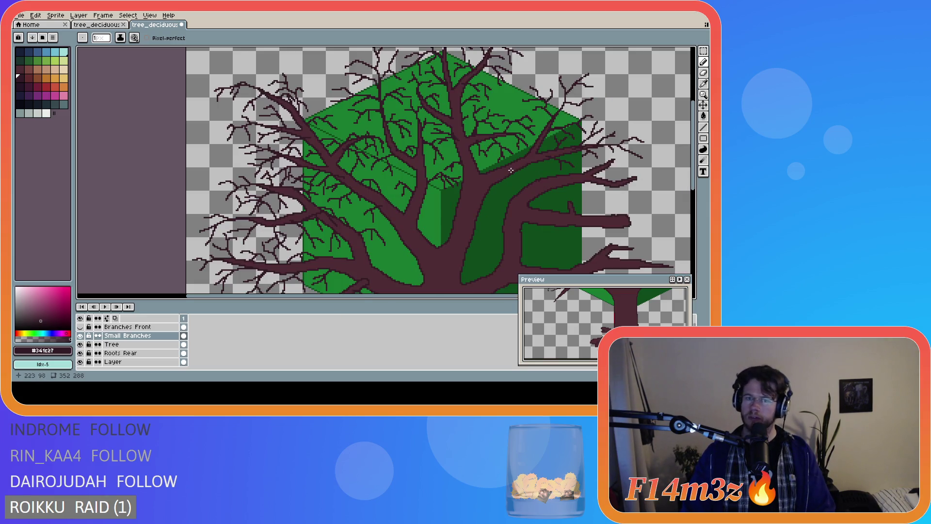
{"action": "left_click_drag", "start_coordinate": [508, 169], "coordinate": [538, 178]}
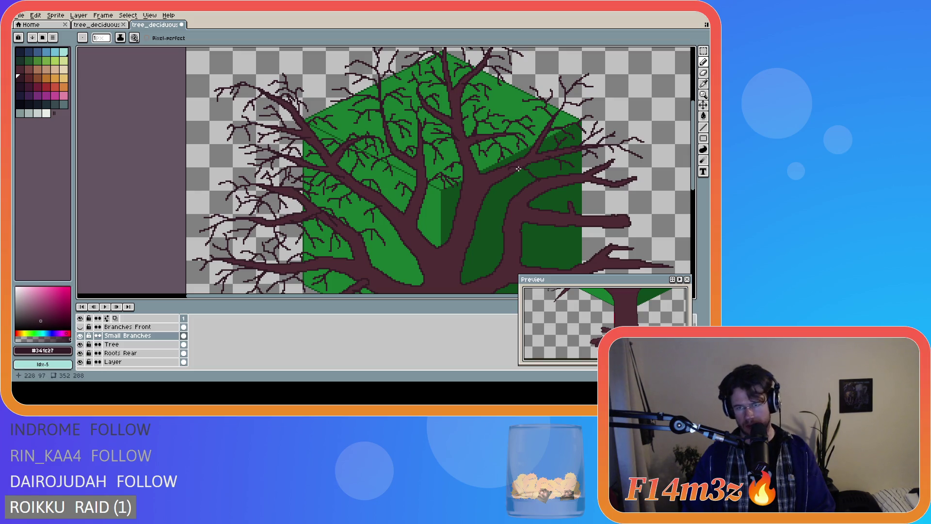
{"action": "key", "text": "v"}
{"action": "key", "text": "b"}
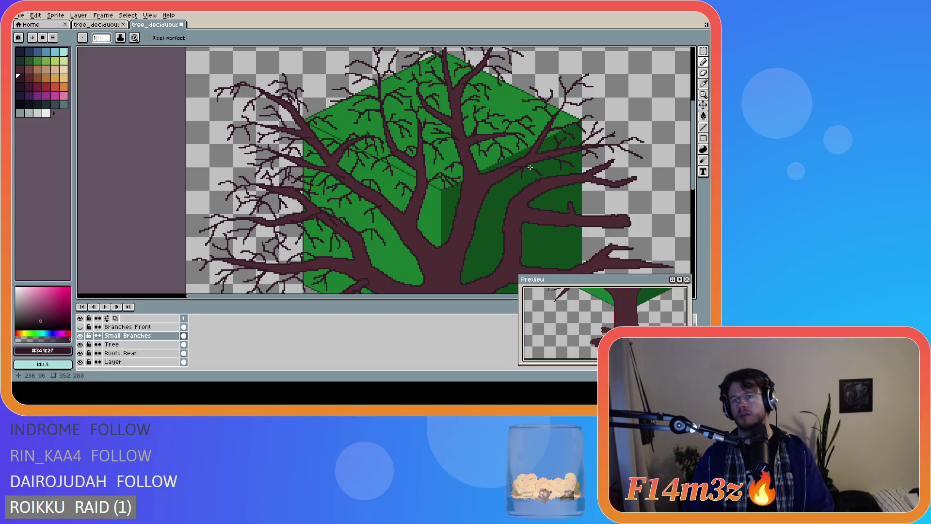
- Add a single pixel and two short twigs off the upper-right branches
{"action": "left_click", "coordinate": [534, 171]}
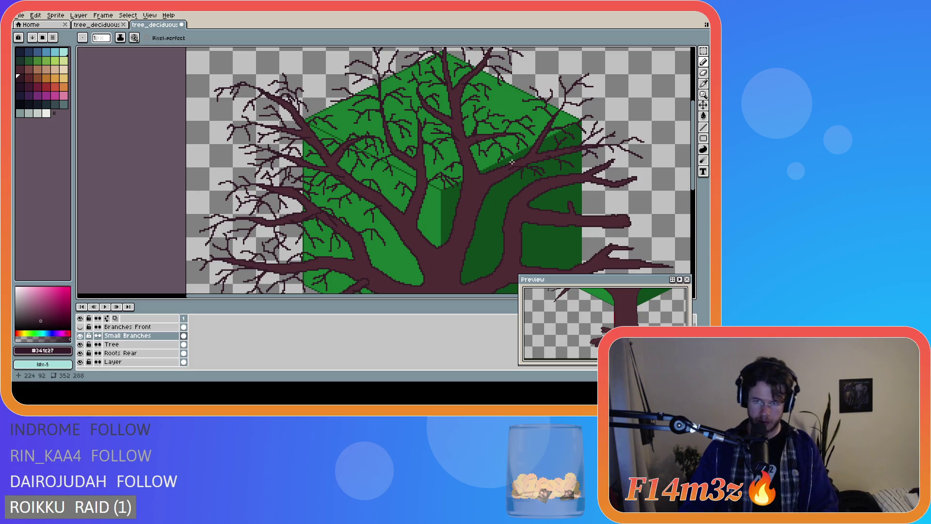
{"action": "mouse_move", "coordinate": [518, 154]}
{"action": "left_mouse_down"}
{"action": "mouse_move", "coordinate": [528, 157]}
{"action": "mouse_move", "coordinate": [519, 157]}
{"action": "mouse_move", "coordinate": [525, 150]}
{"action": "left_mouse_up"}
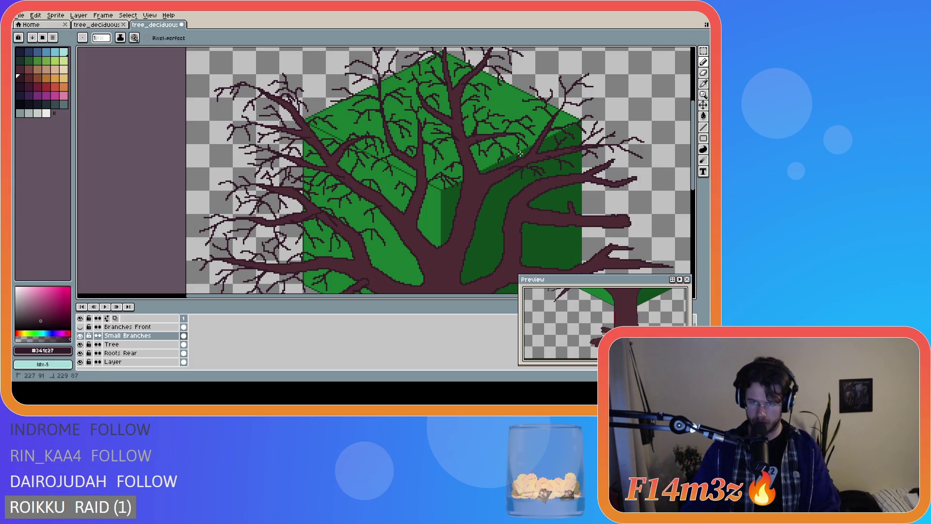
{"action": "key", "text": "ctrl"}
{"action": "left_click_drag", "start_coordinate": [519, 153], "coordinate": [524, 152]}
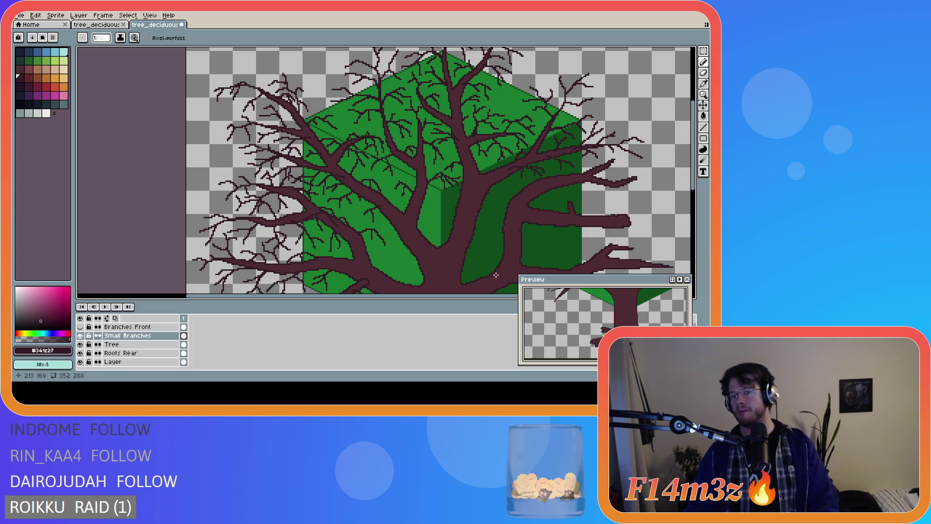
{"action": "left_click_drag", "start_coordinate": [507, 297], "coordinate": [549, 297]}
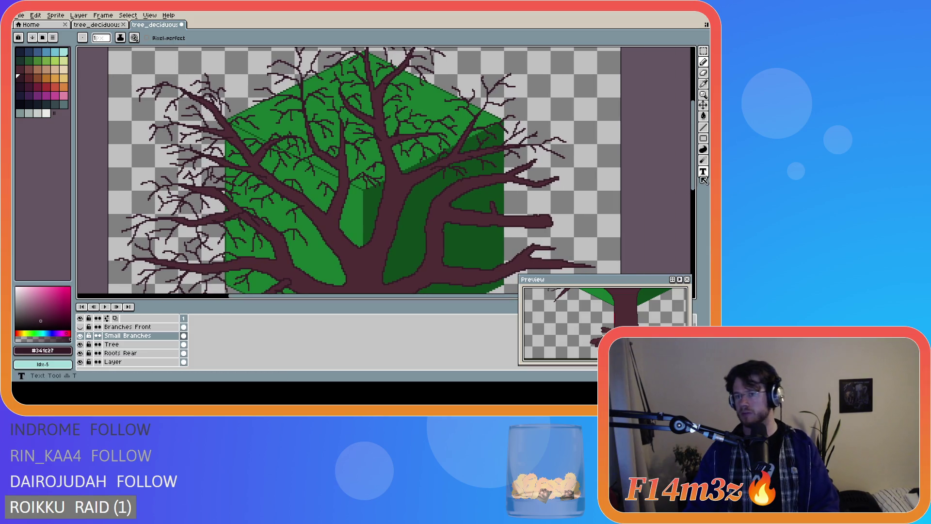
{"action": "left_click_drag", "start_coordinate": [694, 181], "coordinate": [696, 197]}
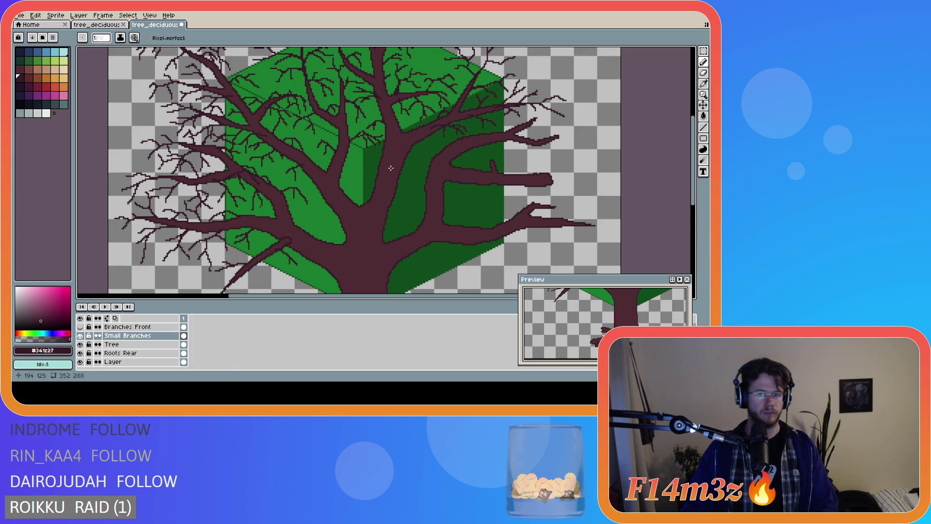
- Zoom in on the upper crown and draw a short twig off an upper branch
{"action": "scroll", "coordinate": [422, 177], "scroll_direction": "down", "scroll_amount": 3}
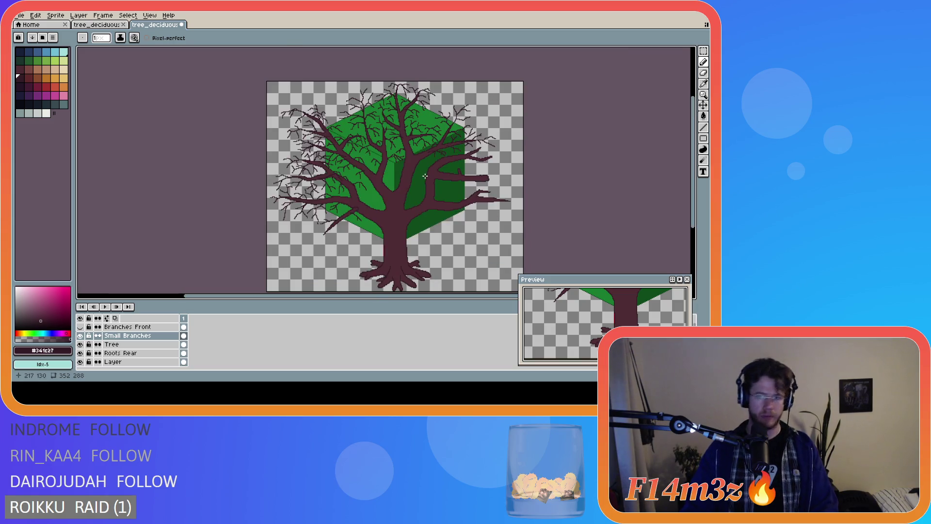
{"action": "left_click_drag", "start_coordinate": [429, 296], "coordinate": [456, 295]}
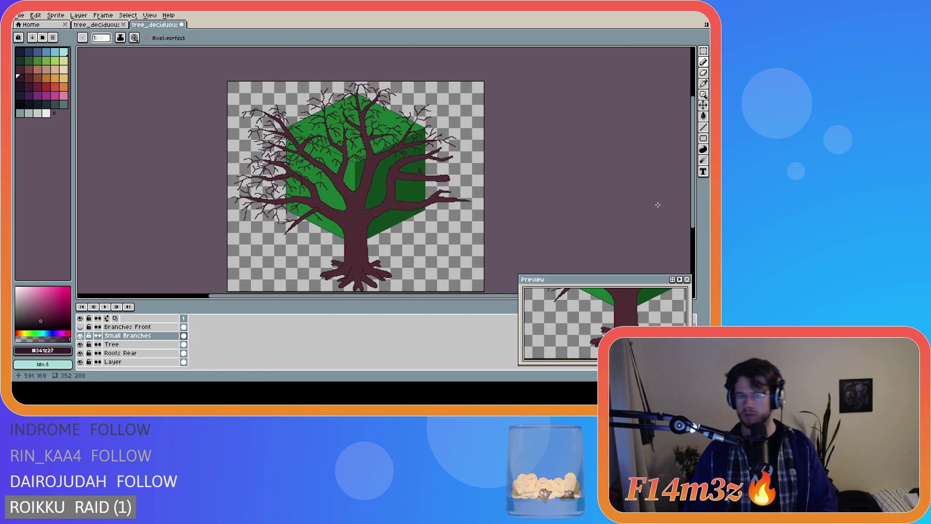
{"action": "scroll", "coordinate": [336, 185], "scroll_direction": "up", "scroll_amount": 2}
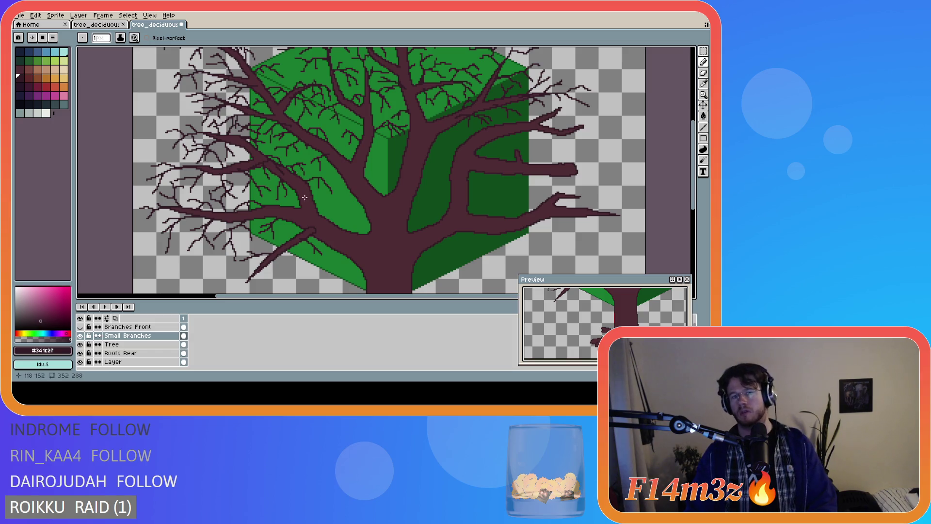
{"action": "scroll", "coordinate": [429, 212], "scroll_direction": "down", "scroll_amount": 2}
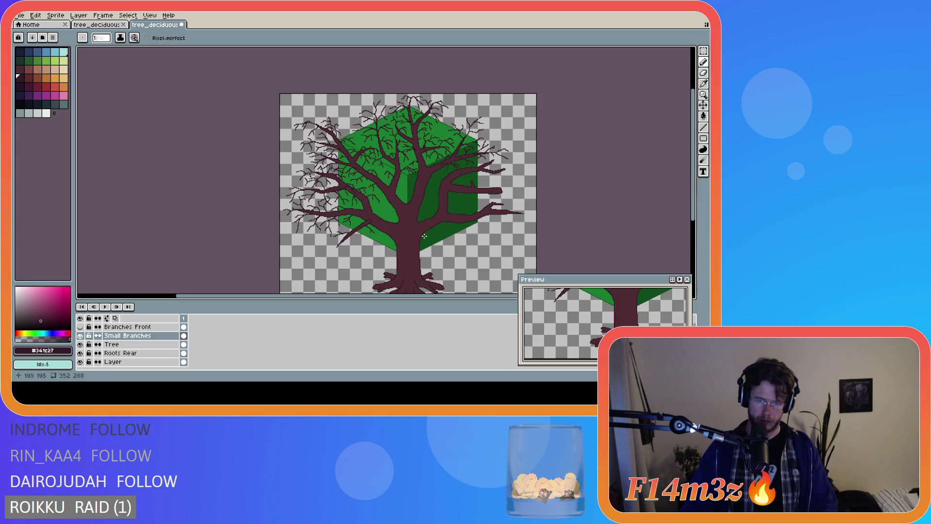
{"action": "left_click_drag", "start_coordinate": [444, 296], "coordinate": [485, 300]}
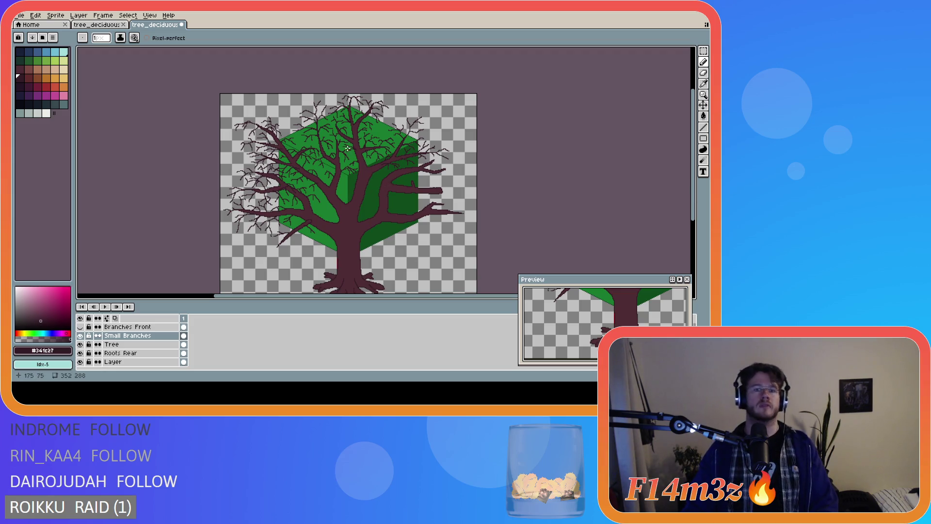
{"action": "scroll", "coordinate": [348, 148], "scroll_direction": "up", "scroll_amount": 2}
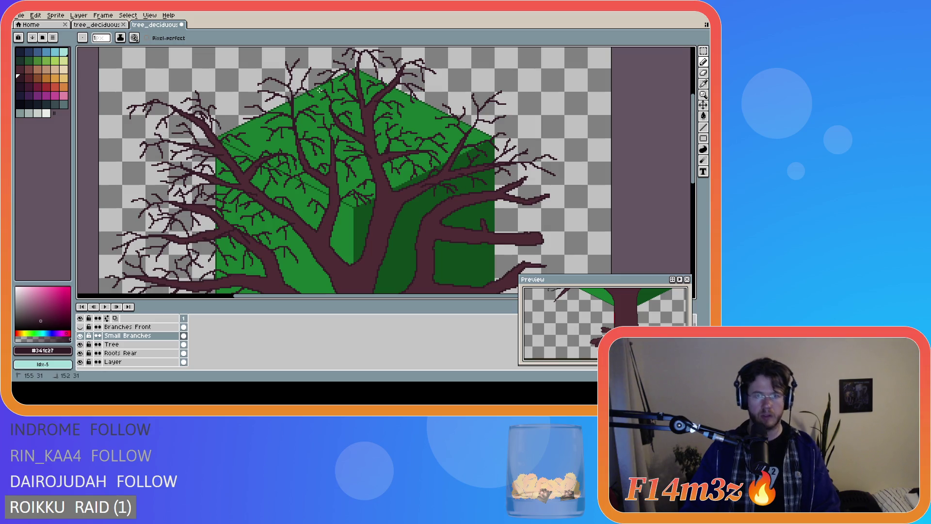
{"action": "left_click_drag", "start_coordinate": [325, 89], "coordinate": [320, 88]}
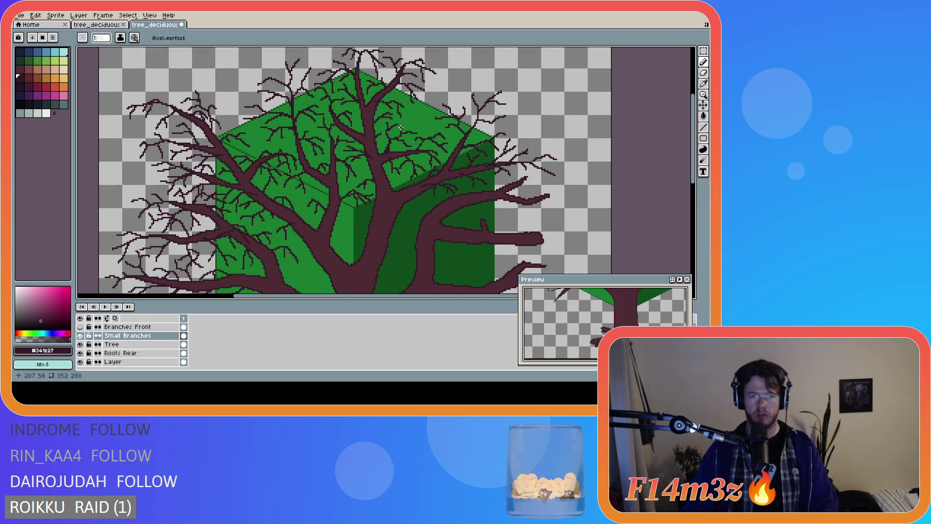
{"action": "scroll", "coordinate": [401, 128], "scroll_direction": "down", "scroll_amount": 2}
{"action": "scroll", "coordinate": [364, 123], "scroll_direction": "up", "scroll_amount": 2}
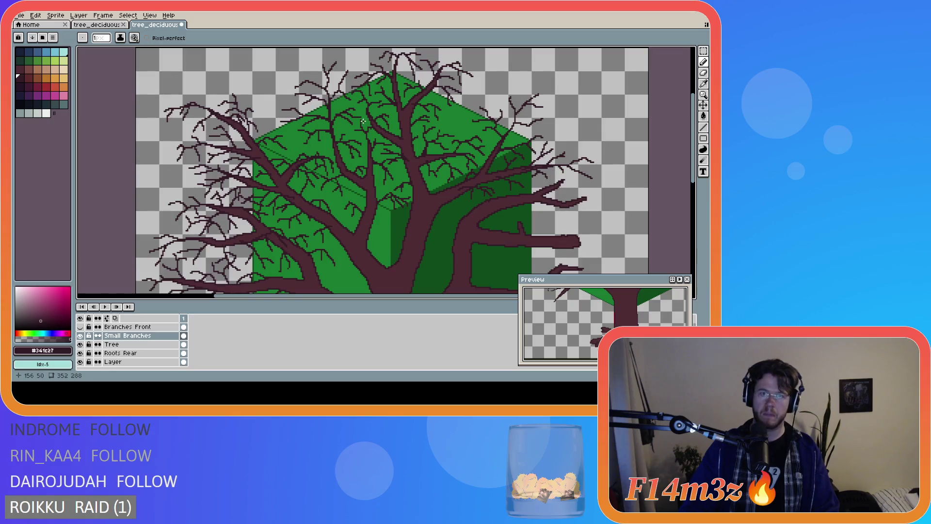
{"action": "scroll", "coordinate": [374, 119], "scroll_direction": "down", "scroll_amount": 2}
{"action": "scroll", "coordinate": [393, 120], "scroll_direction": "up", "scroll_amount": 2}
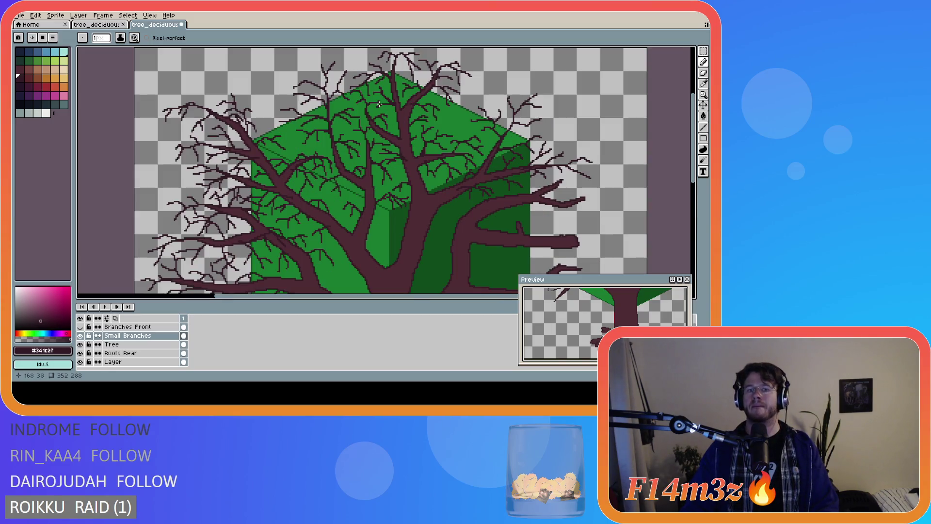
{"action": "key", "text": "e"}
{"action": "key", "text": "v"}
{"action": "scroll", "coordinate": [398, 116], "scroll_direction": "down", "scroll_amount": 2}
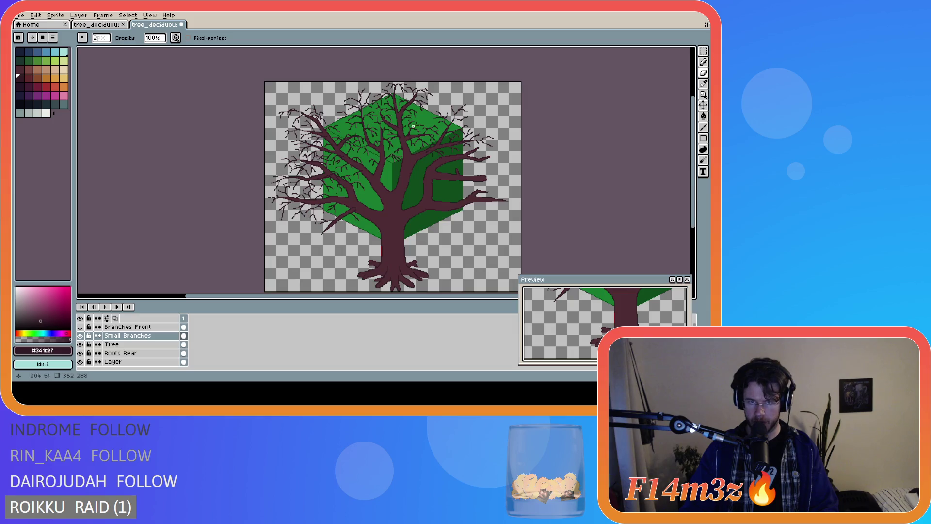
- Draw a thin 1px twig from the tip of the long right-hand branch
{"action": "left_click_drag", "start_coordinate": [454, 296], "coordinate": [485, 296]}
{"action": "left_click_drag", "start_coordinate": [693, 154], "coordinate": [693, 164]}
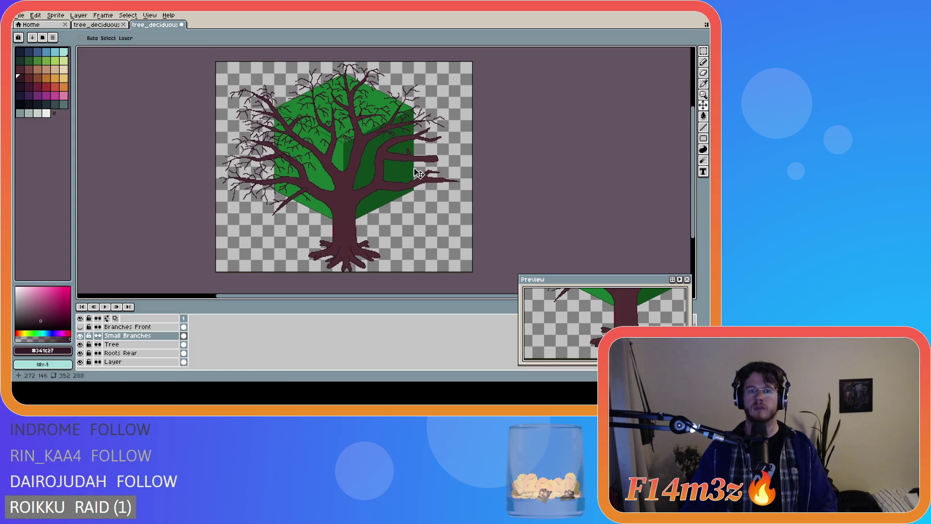
{"action": "scroll", "coordinate": [419, 174], "scroll_direction": "up", "scroll_amount": 2}
{"action": "scroll", "coordinate": [419, 173], "scroll_direction": "down", "scroll_amount": 2}
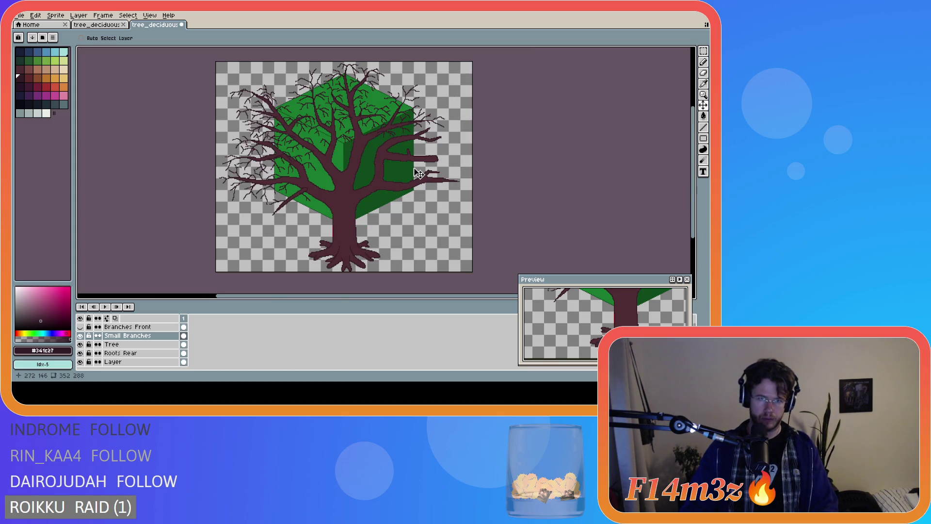
{"action": "key", "text": "b"}
{"action": "scroll", "coordinate": [391, 169], "scroll_direction": "up", "scroll_amount": 2}
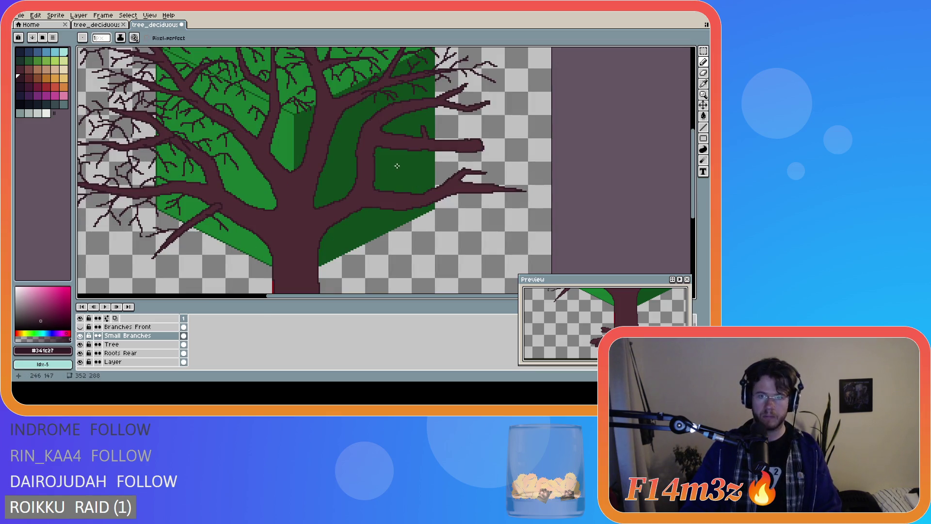
{"action": "scroll", "coordinate": [399, 167], "scroll_direction": "down", "scroll_amount": 2}
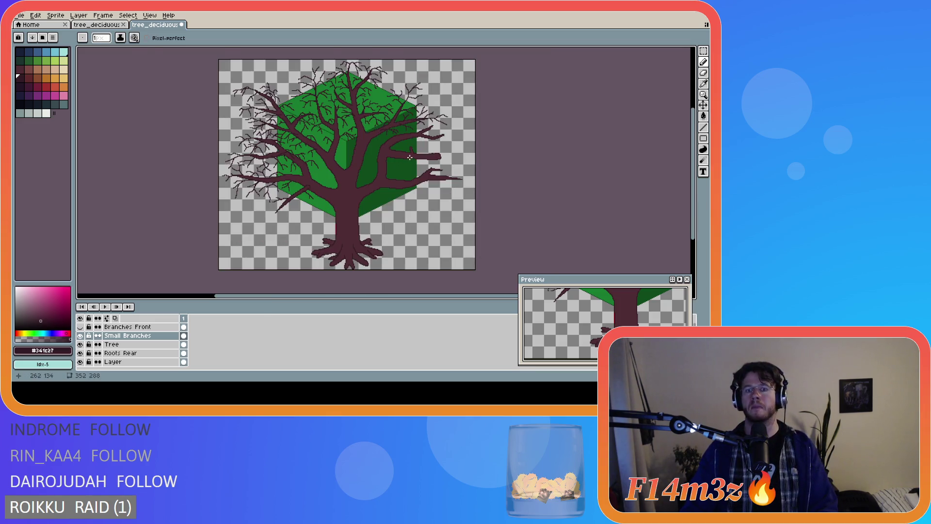
{"action": "scroll", "coordinate": [415, 155], "scroll_direction": "up", "scroll_amount": 2}
{"action": "mouse_move", "coordinate": [478, 110]}
{"action": "left_mouse_down"}
{"action": "mouse_move", "coordinate": [512, 118]}
{"action": "mouse_move", "coordinate": [493, 121]}
{"action": "mouse_move", "coordinate": [495, 131]}
{"action": "mouse_move", "coordinate": [500, 106]}
{"action": "mouse_move", "coordinate": [511, 123]}
{"action": "mouse_move", "coordinate": [500, 111]}
{"action": "left_mouse_up"}
{"action": "key", "text": "ctrl+z"}
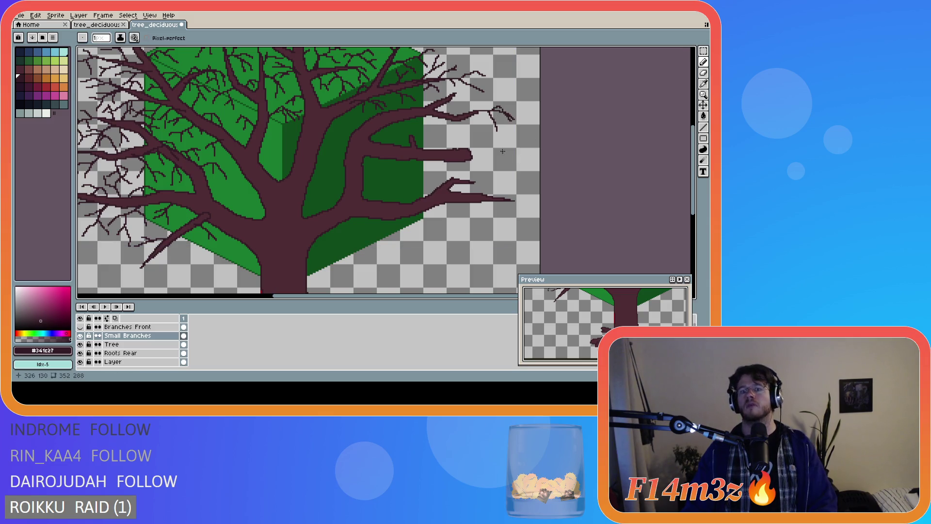
{"action": "key", "text": "v"}
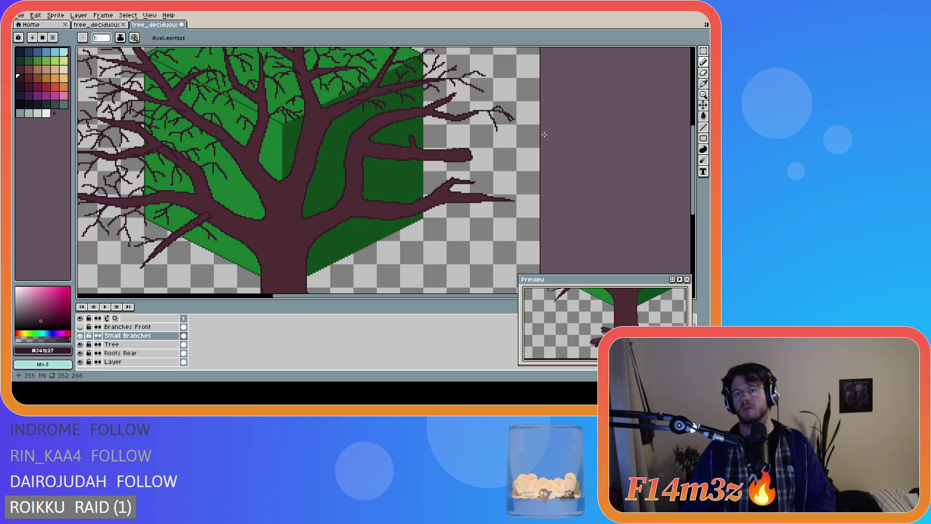
{"action": "scroll", "coordinate": [587, 145], "scroll_direction": "down", "scroll_amount": 2}
{"action": "scroll", "coordinate": [514, 127], "scroll_direction": "up", "scroll_amount": 2}
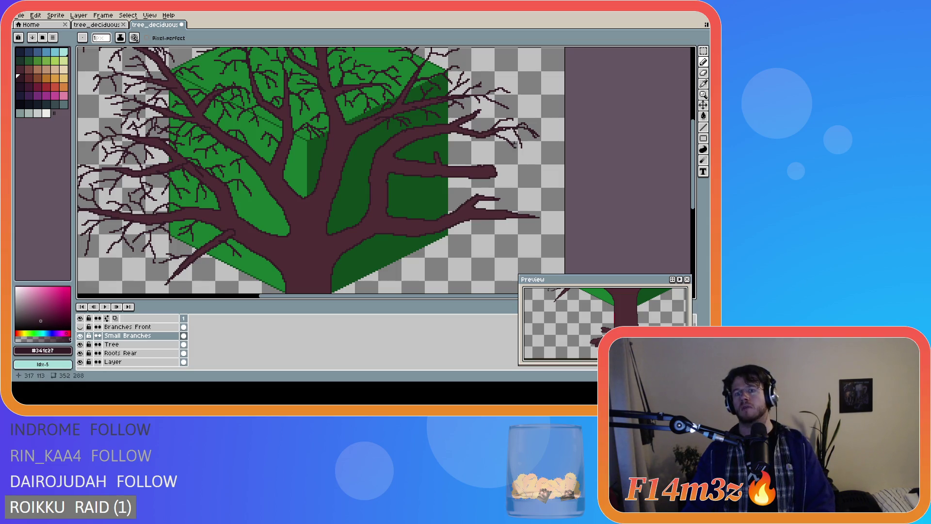
{"action": "scroll", "coordinate": [501, 127], "scroll_direction": "up", "scroll_amount": 1}
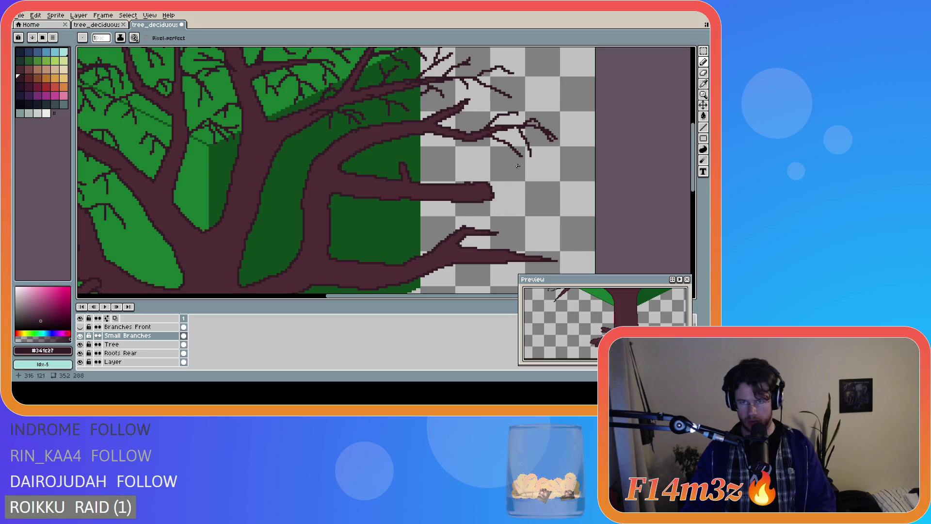
- Add a short twig stroke and two single twig pixels on the right-hand branches
{"action": "scroll", "coordinate": [517, 166], "scroll_direction": "down", "scroll_amount": 1}
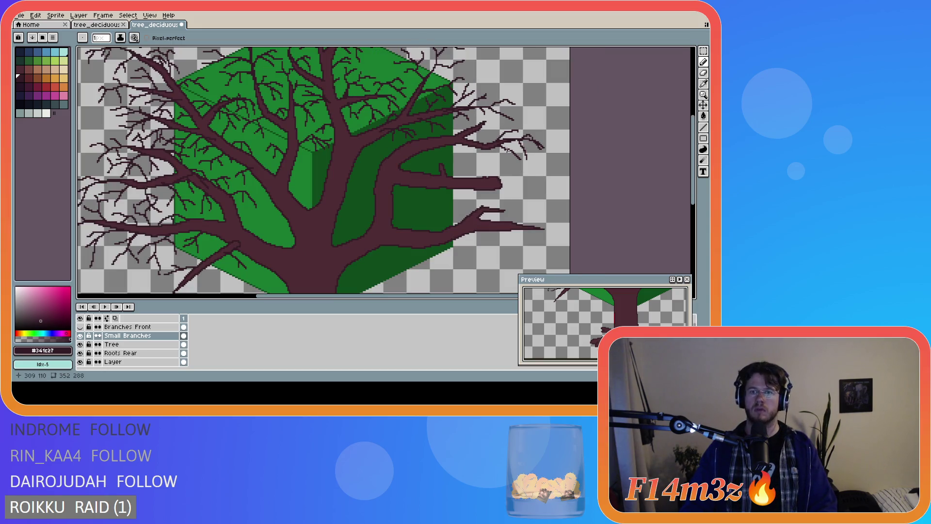
{"action": "key", "text": "b"}
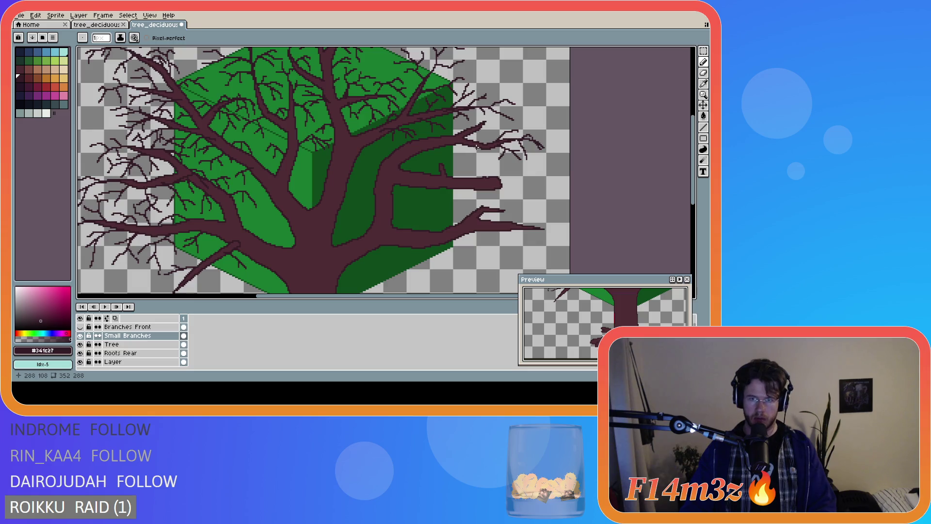
{"action": "scroll", "coordinate": [477, 151], "scroll_direction": "down", "scroll_amount": 2}
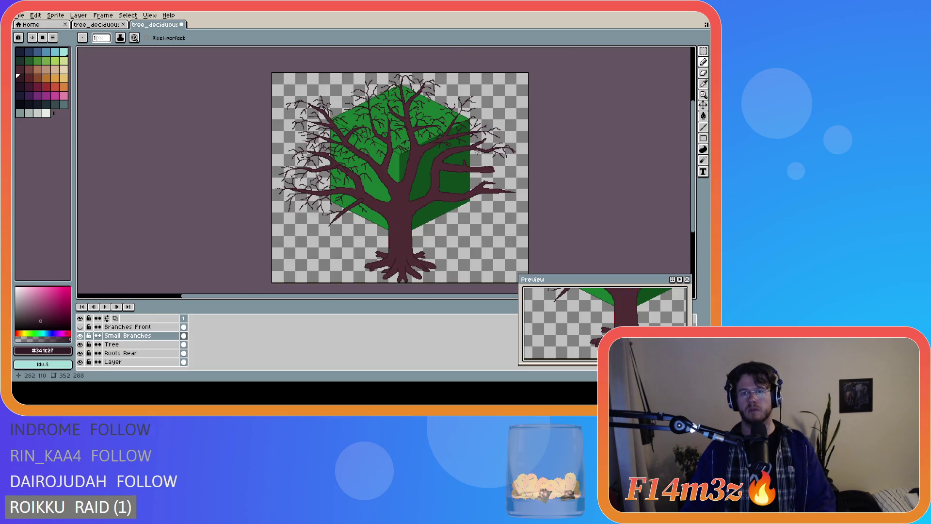
{"action": "scroll", "coordinate": [478, 152], "scroll_direction": "up", "scroll_amount": 2}
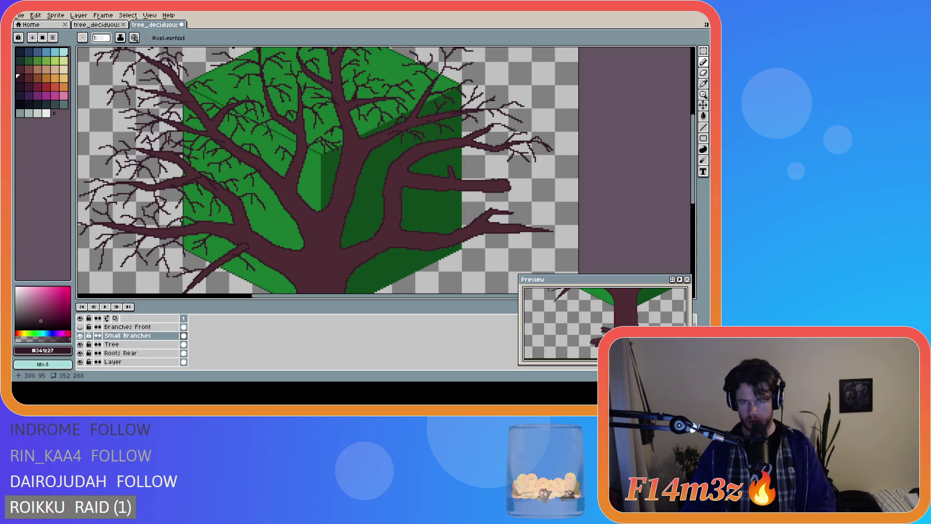
{"action": "key", "text": "ctrl"}
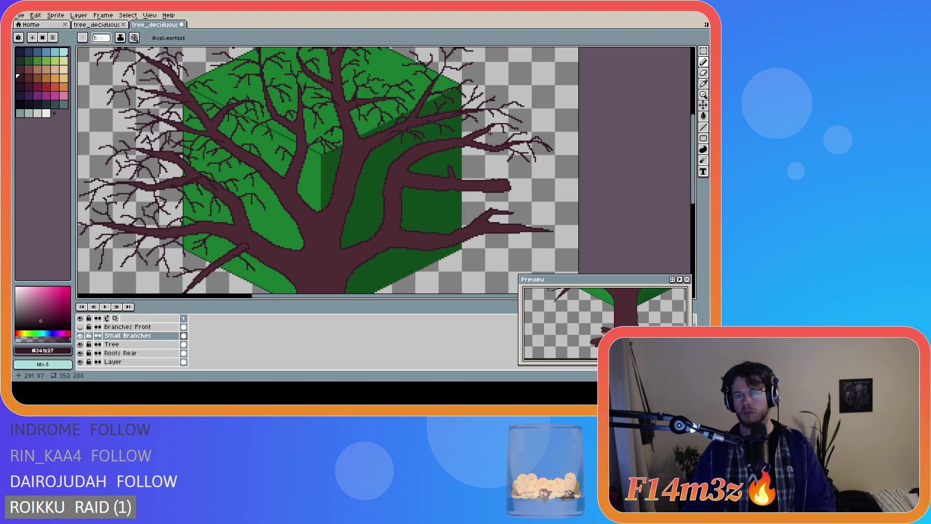
{"action": "left_click_drag", "start_coordinate": [483, 121], "coordinate": [488, 121]}
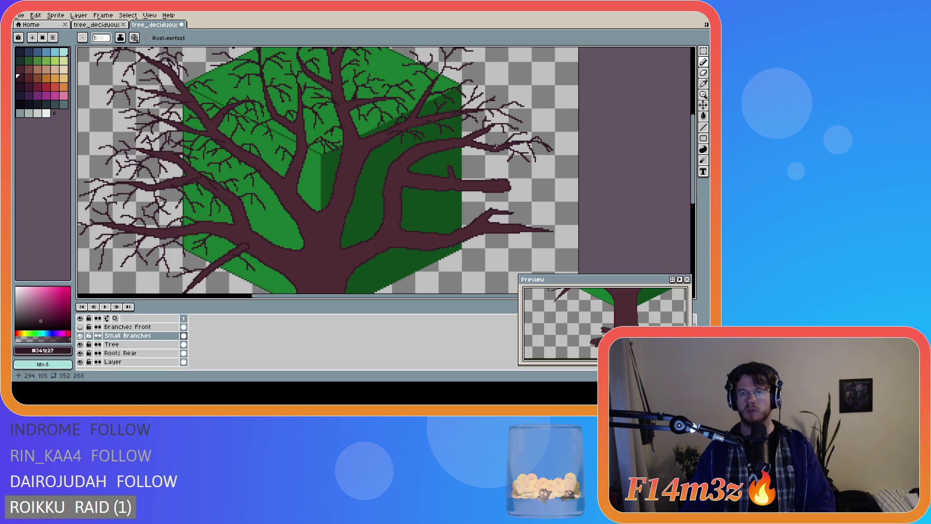
{"action": "left_click", "coordinate": [482, 122]}
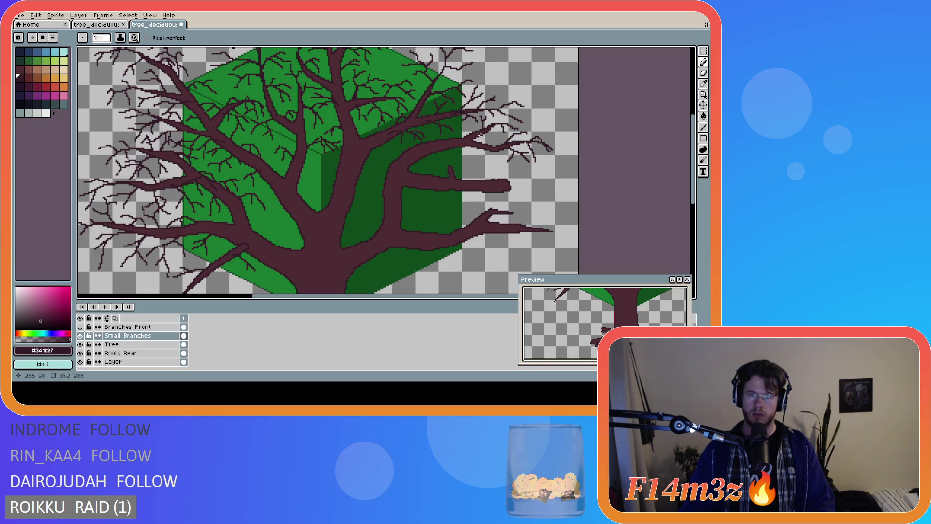
{"action": "left_click", "coordinate": [485, 137]}
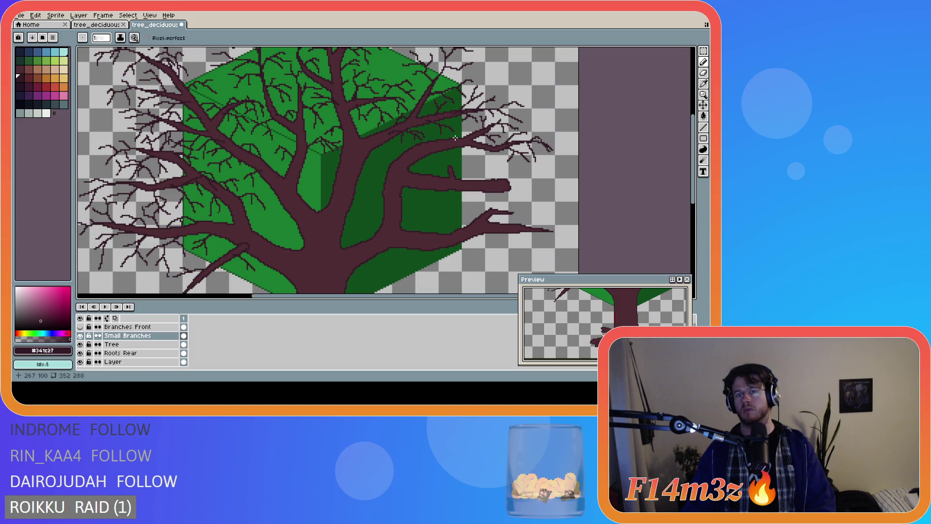
- Draw short twigs, one with a forked tip, on the central canopy branches
{"action": "left_click_drag", "start_coordinate": [466, 145], "coordinate": [470, 151]}
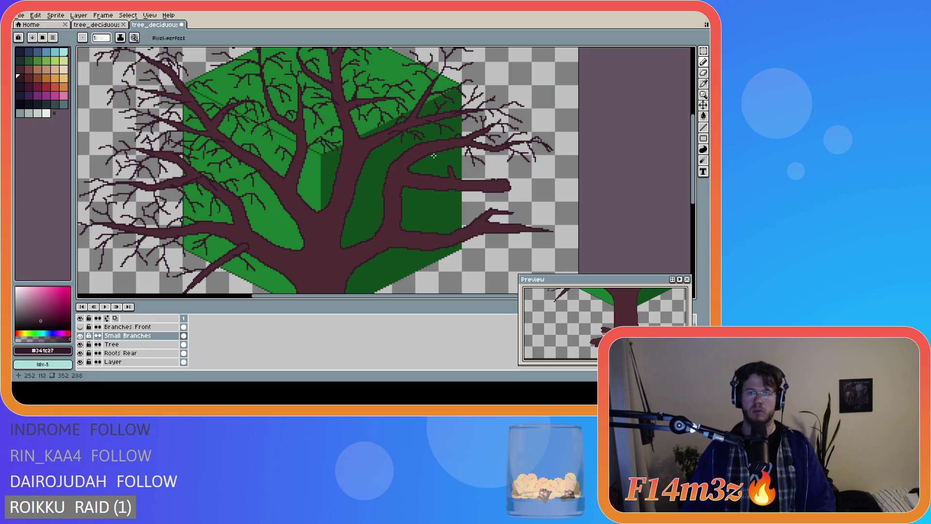
{"action": "left_click_drag", "start_coordinate": [451, 168], "coordinate": [455, 170]}
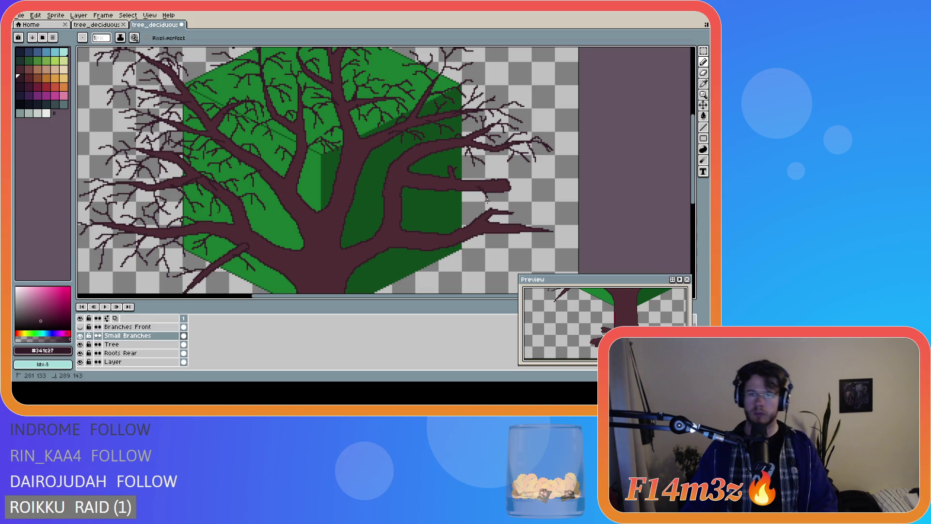
{"action": "left_click_drag", "start_coordinate": [484, 194], "coordinate": [498, 199]}
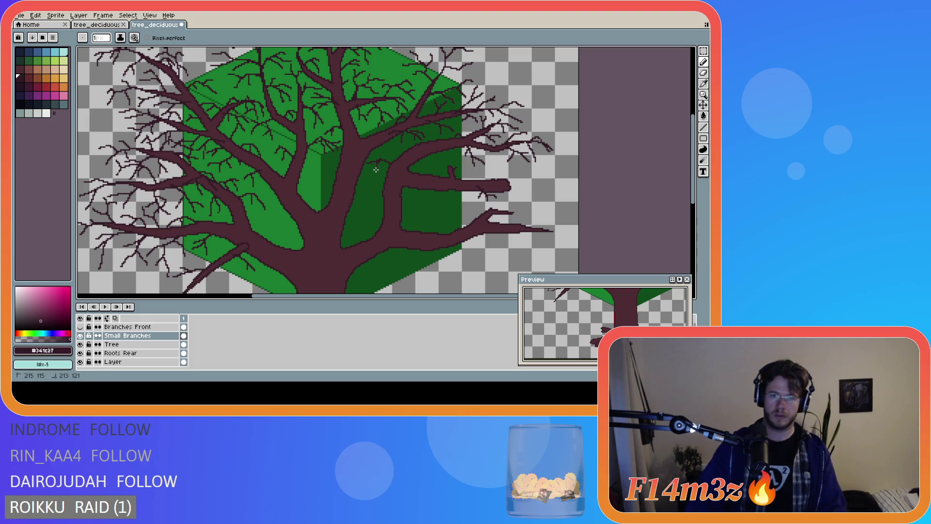
{"action": "key", "text": "v"}
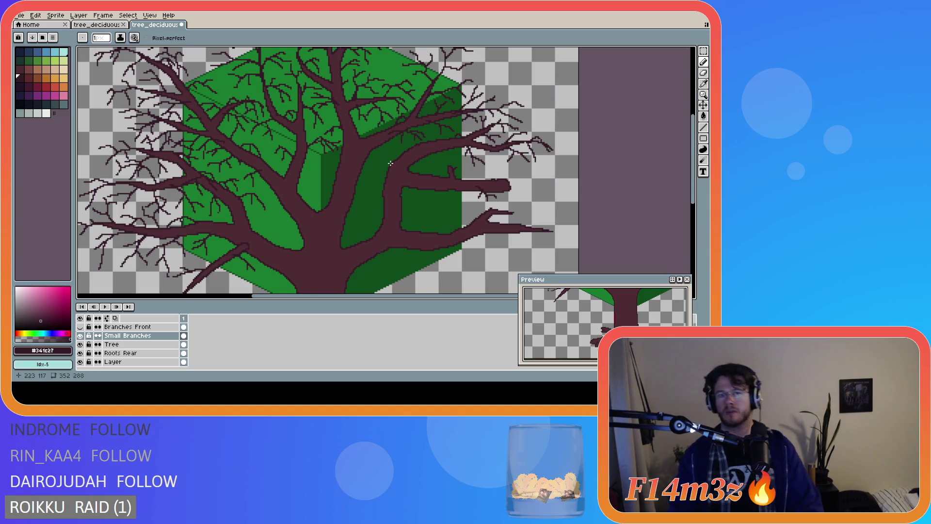
{"action": "key", "text": "ctrl"}
{"action": "key", "text": "b"}
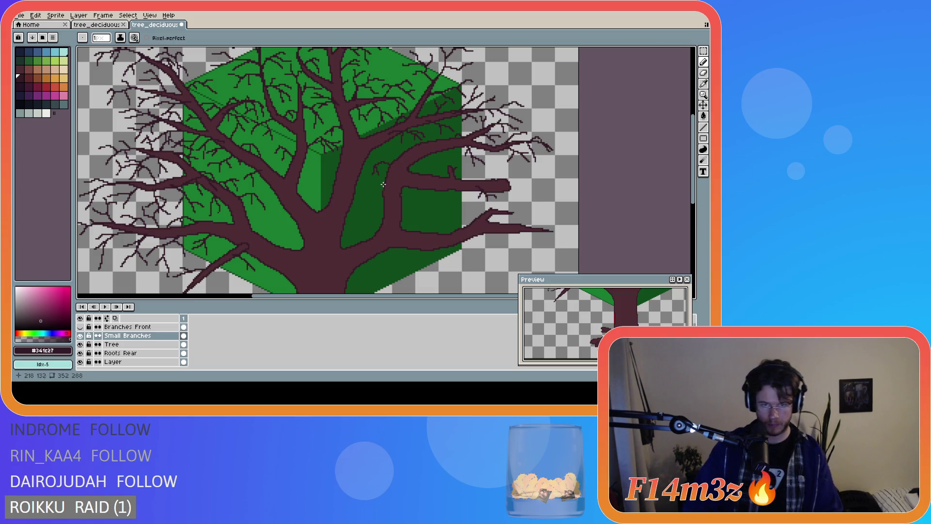
{"action": "left_click_drag", "start_coordinate": [388, 165], "coordinate": [372, 171]}
{"action": "key", "text": "ctrl+z"}
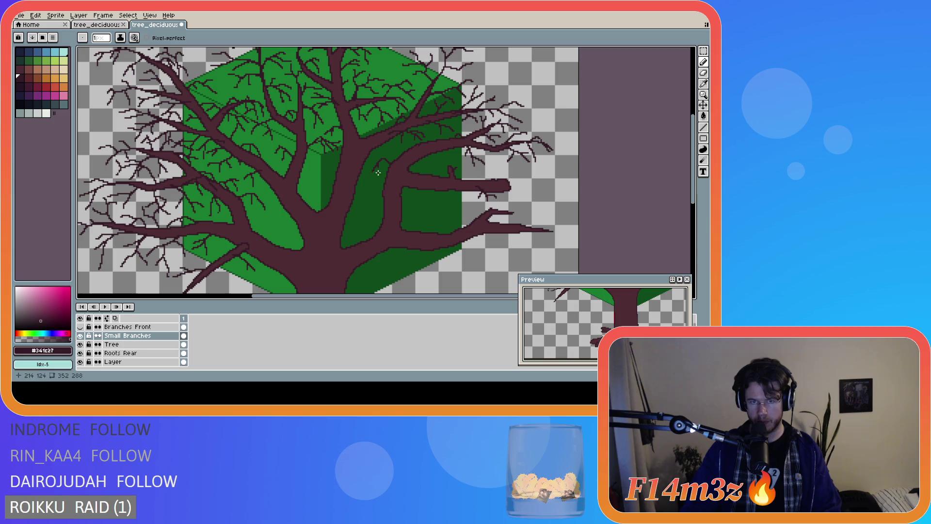
- Draw a short twig sloping down-left from a central branch over the green canopy
{"action": "key", "text": "v"}
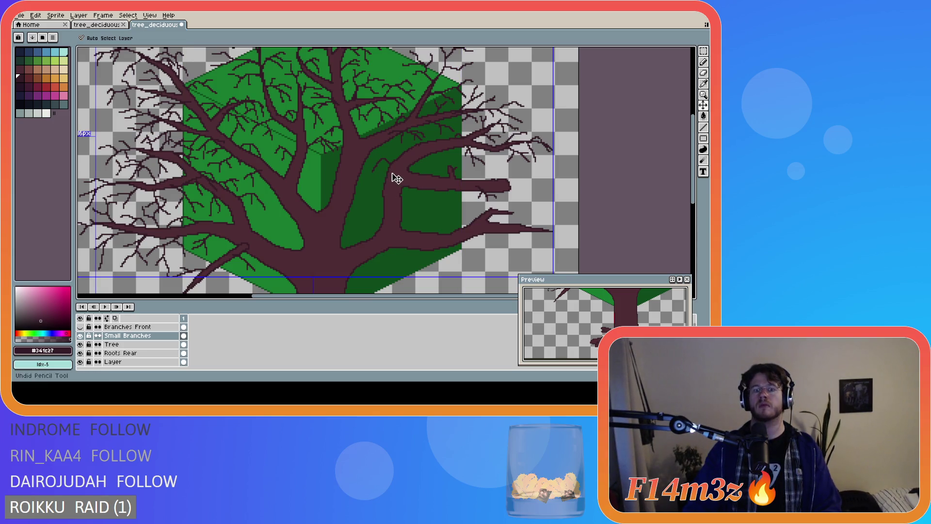
{"action": "key", "text": "b"}
{"action": "scroll", "coordinate": [451, 190], "scroll_direction": "down", "scroll_amount": 2}
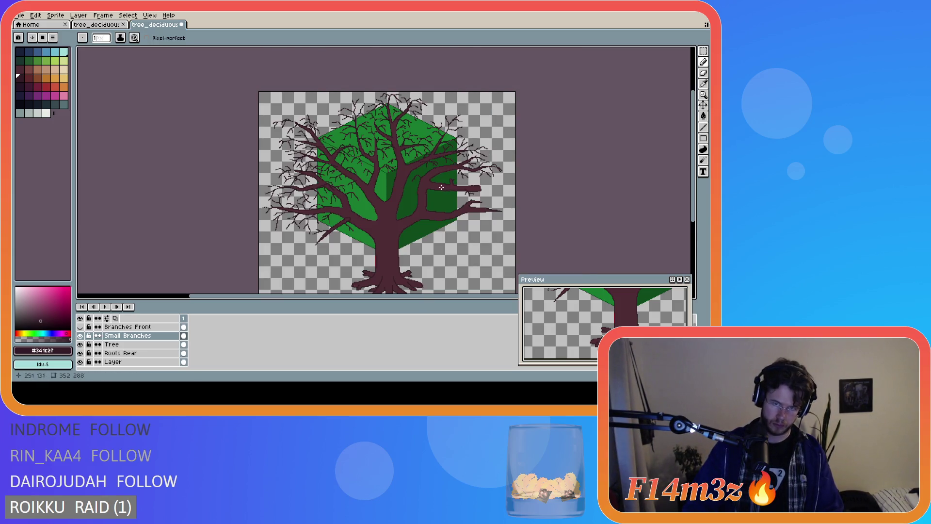
{"action": "scroll", "coordinate": [442, 187], "scroll_direction": "up", "scroll_amount": 2}
{"action": "mouse_move", "coordinate": [384, 161]}
{"action": "left_mouse_down"}
{"action": "mouse_move", "coordinate": [371, 159]}
{"action": "mouse_move", "coordinate": [359, 175]}
{"action": "left_mouse_up"}
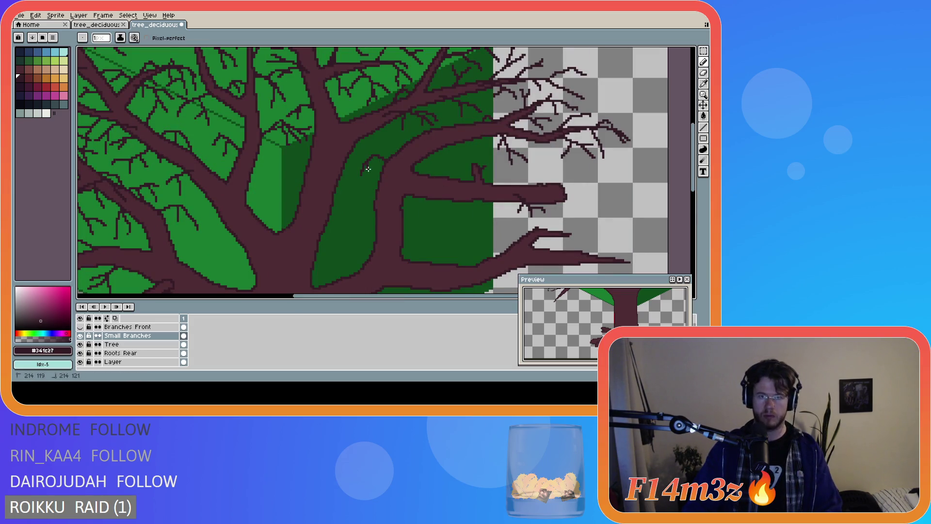
{"action": "scroll", "coordinate": [417, 192], "scroll_direction": "down", "scroll_amount": 1}
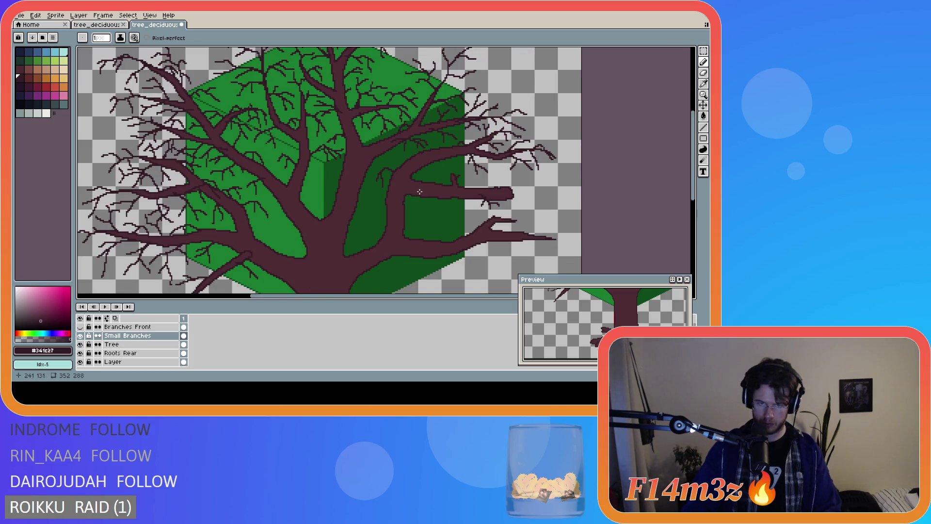
{"action": "scroll", "coordinate": [420, 191], "scroll_direction": "down", "scroll_amount": 2}
{"action": "scroll", "coordinate": [439, 194], "scroll_direction": "up", "scroll_amount": 2}
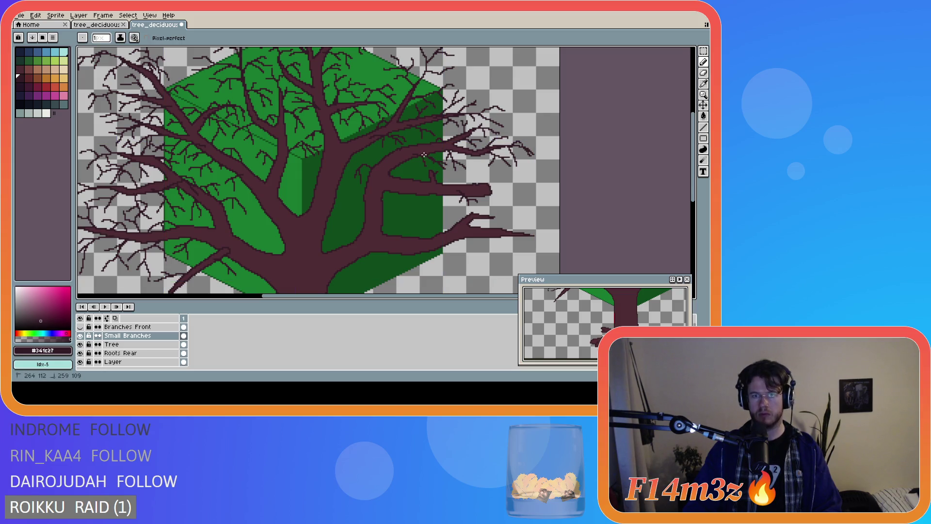
{"action": "scroll", "coordinate": [421, 153], "scroll_direction": "up", "scroll_amount": 1}
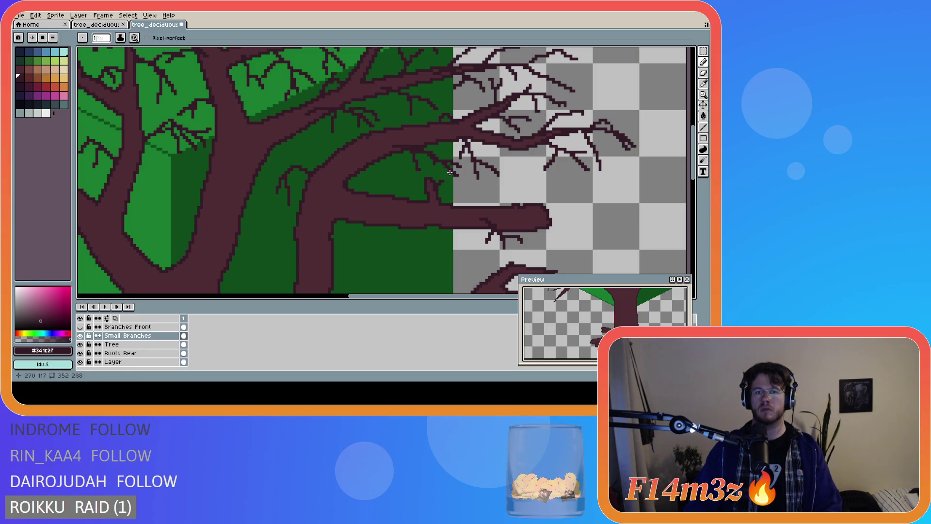
{"action": "scroll", "coordinate": [489, 183], "scroll_direction": "down", "scroll_amount": 1}
{"action": "scroll", "coordinate": [505, 201], "scroll_direction": "down", "scroll_amount": 1}
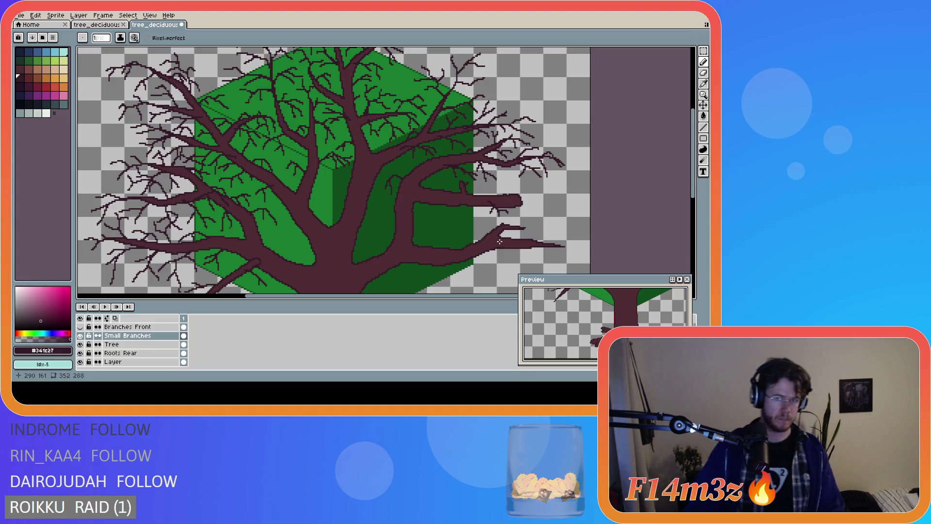
{"action": "scroll", "coordinate": [674, 206], "scroll_direction": "down", "scroll_amount": 1}
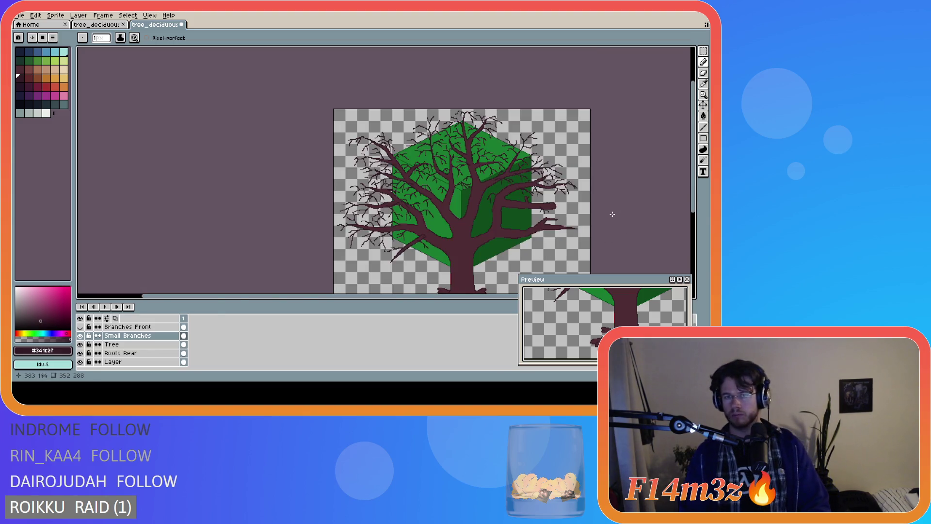
- Pan right and zoom in on the long right-hand branches with the Pencil selected
{"action": "scroll", "coordinate": [551, 270], "scroll_direction": "right", "scroll_amount": 3}
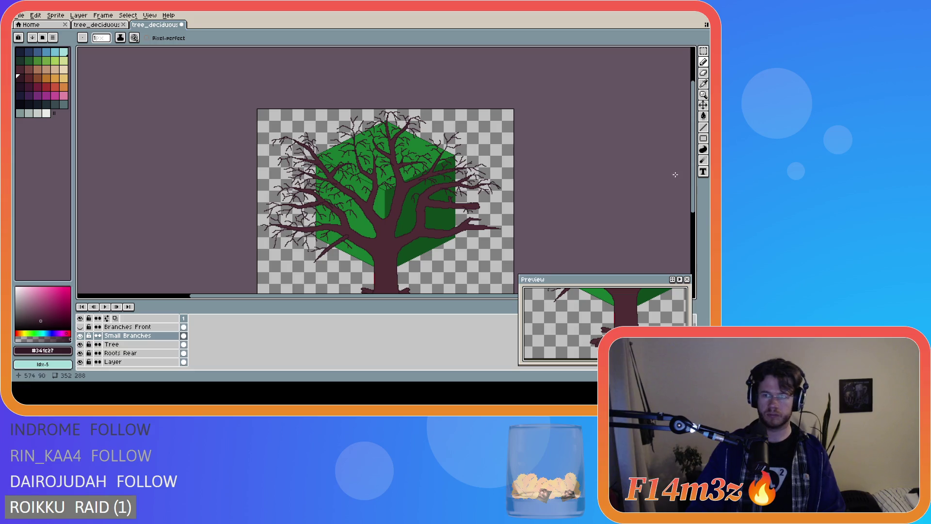
{"action": "scroll", "coordinate": [674, 174], "scroll_direction": "down", "scroll_amount": 2}
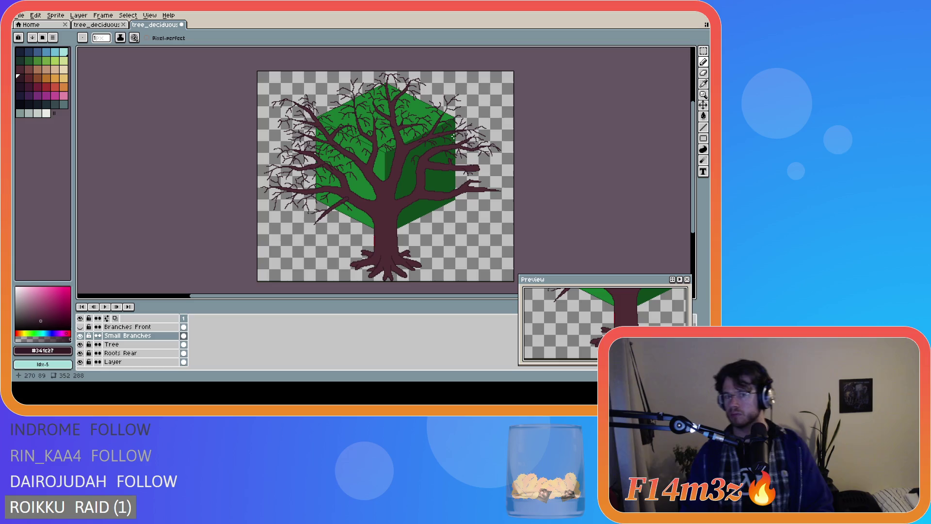
{"action": "scroll", "coordinate": [453, 137], "scroll_direction": "up", "scroll_amount": 1}
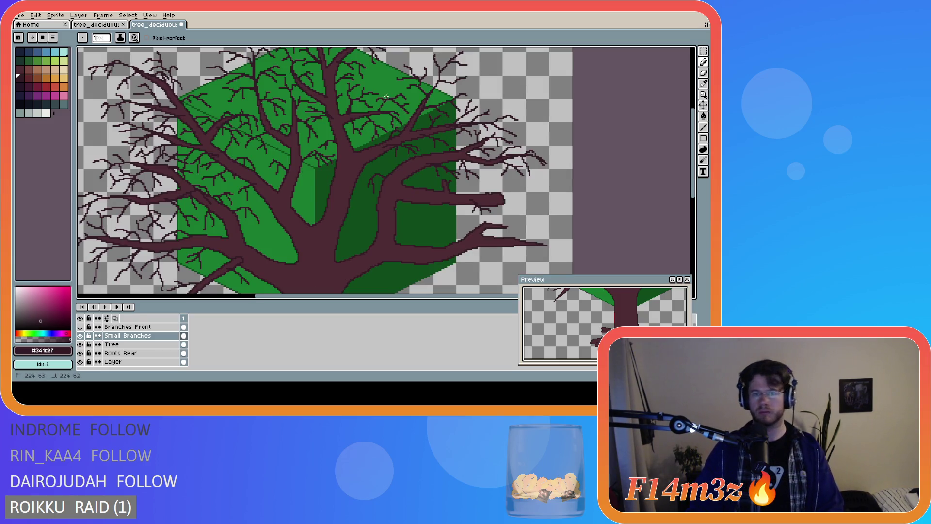
{"action": "scroll", "coordinate": [494, 144], "scroll_direction": "down", "scroll_amount": 1}
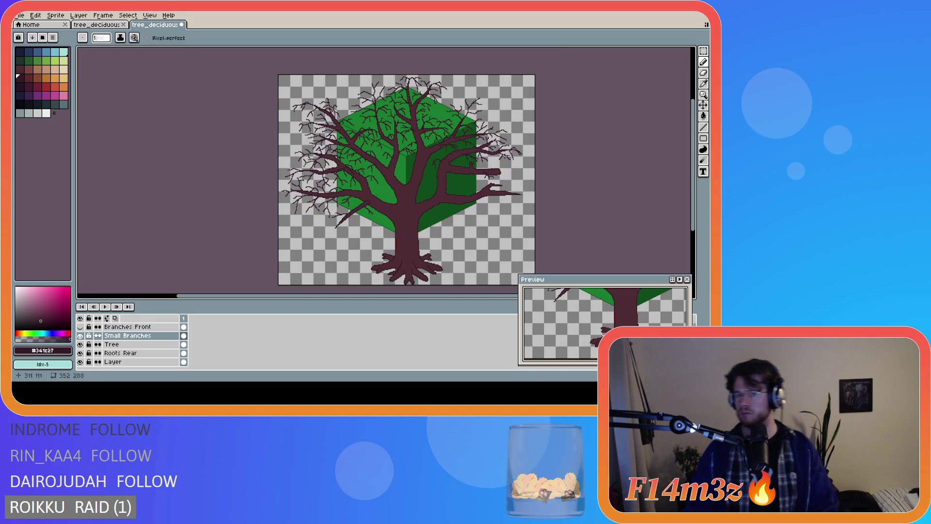
{"action": "scroll", "coordinate": [436, 110], "scroll_direction": "up", "scroll_amount": 1}
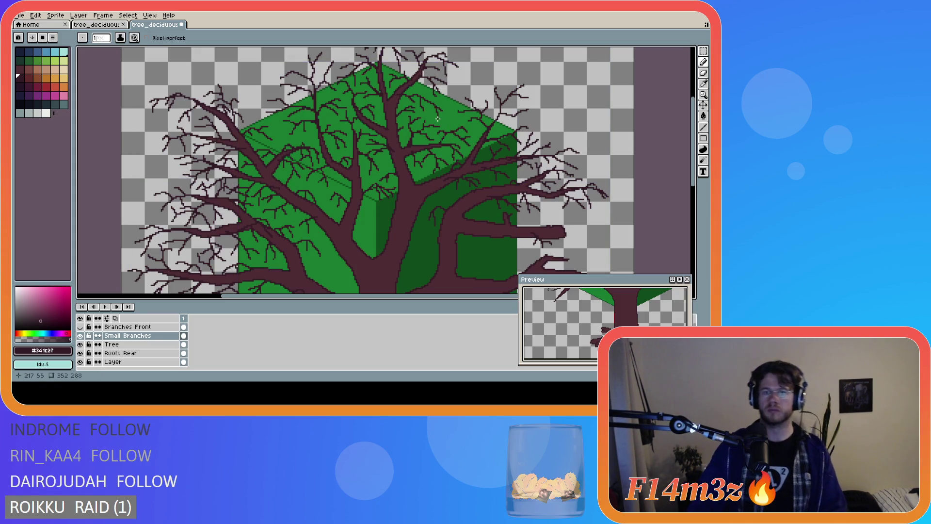
{"action": "scroll", "coordinate": [531, 138], "scroll_direction": "down", "scroll_amount": 2}
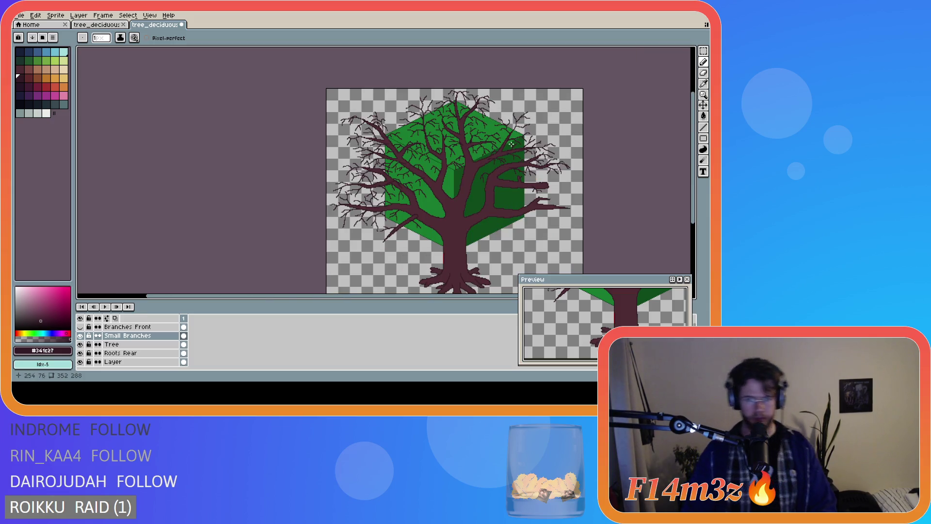
{"action": "scroll", "coordinate": [502, 133], "scroll_direction": "up", "scroll_amount": 2}
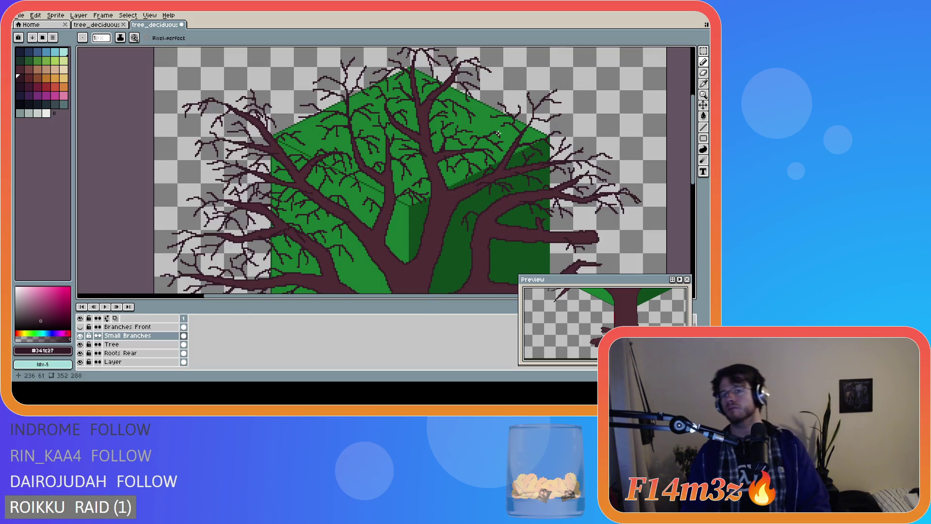
{"action": "scroll", "coordinate": [505, 134], "scroll_direction": "down", "scroll_amount": 2}
{"action": "scroll", "coordinate": [508, 133], "scroll_direction": "up", "scroll_amount": 2}
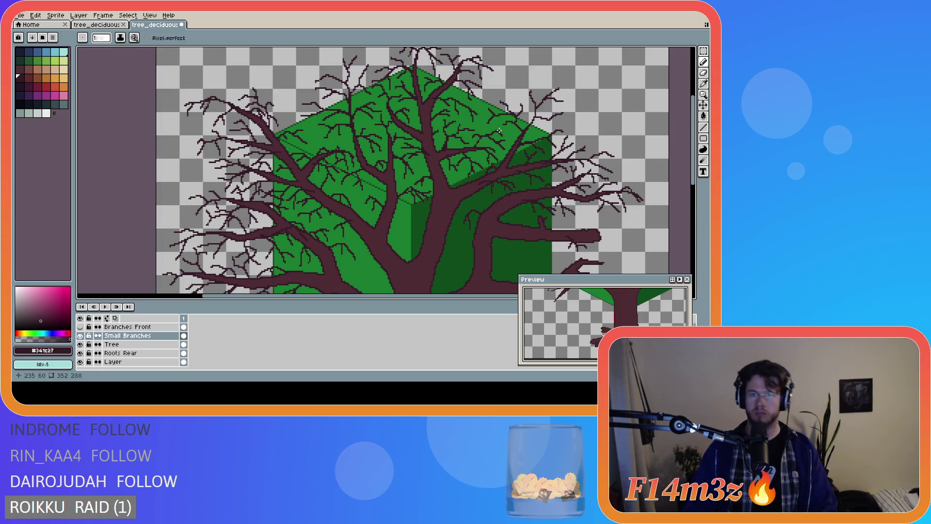
{"action": "scroll", "coordinate": [532, 141], "scroll_direction": "down", "scroll_amount": 2}
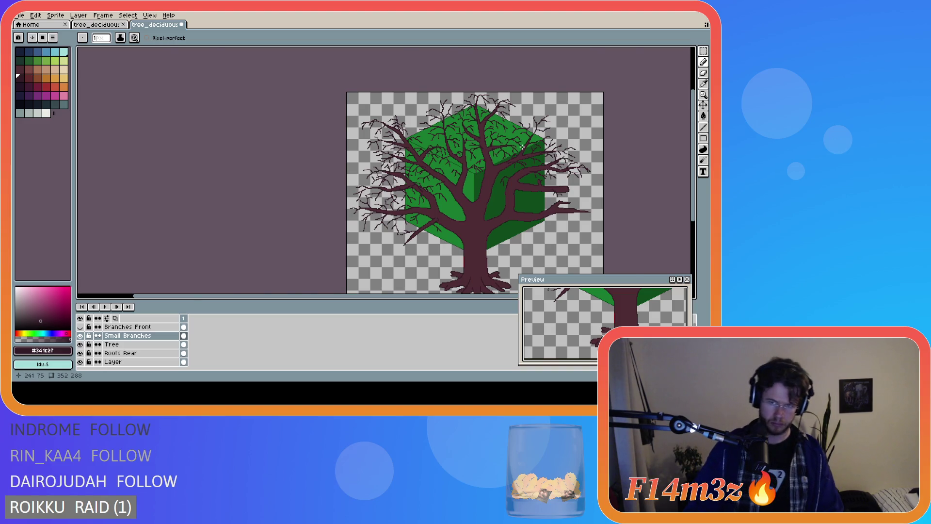
{"action": "scroll", "coordinate": [529, 141], "scroll_direction": "up", "scroll_amount": 2}
{"action": "key", "text": "b"}
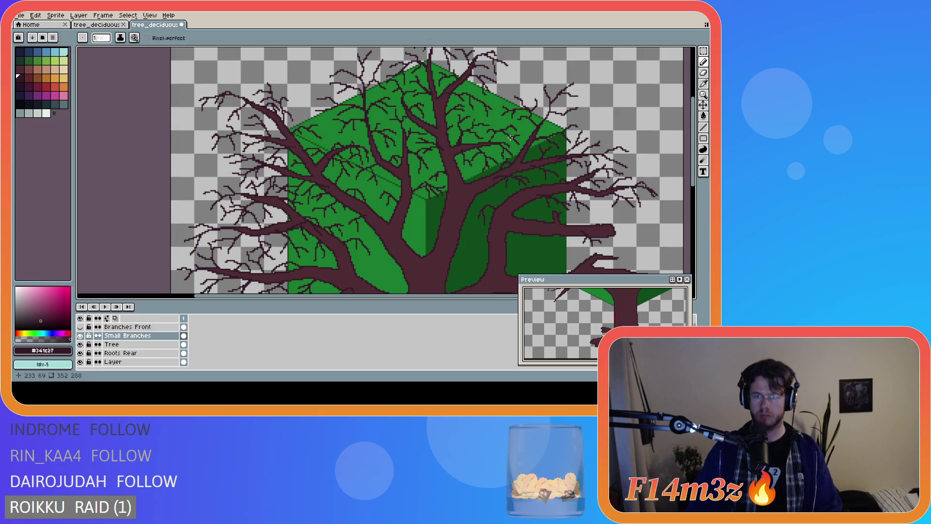
{"action": "scroll", "coordinate": [551, 136], "scroll_direction": "down", "scroll_amount": 2}
{"action": "scroll", "coordinate": [558, 133], "scroll_direction": "up", "scroll_amount": 2}
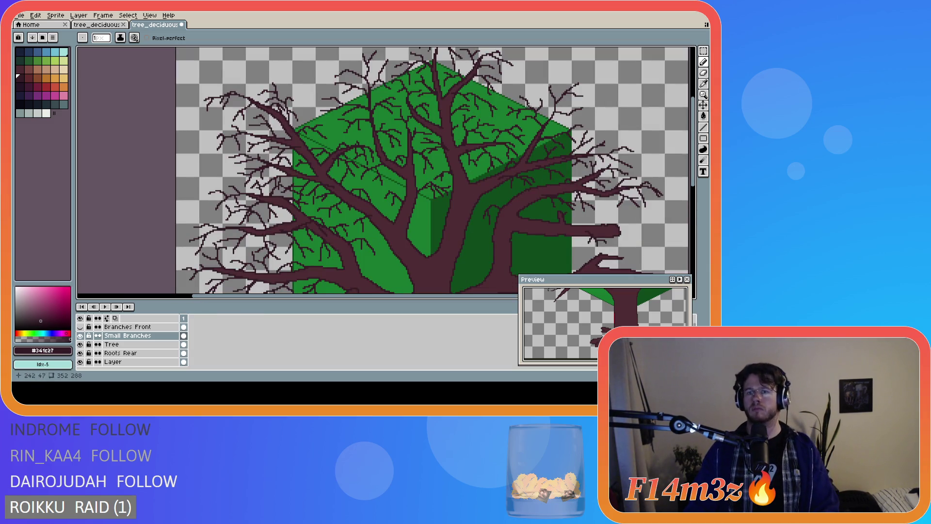
{"action": "scroll", "coordinate": [561, 134], "scroll_direction": "down", "scroll_amount": 2}
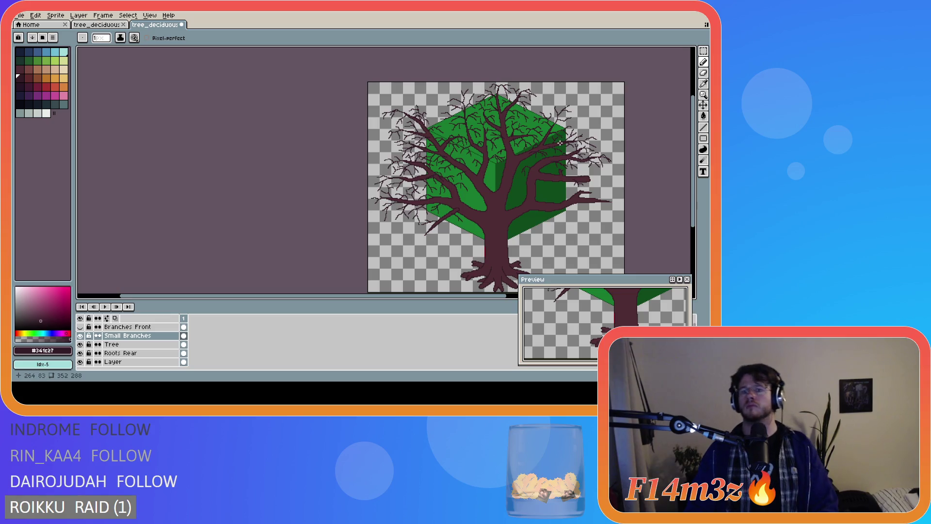
{"action": "scroll", "coordinate": [569, 122], "scroll_direction": "up", "scroll_amount": 2}
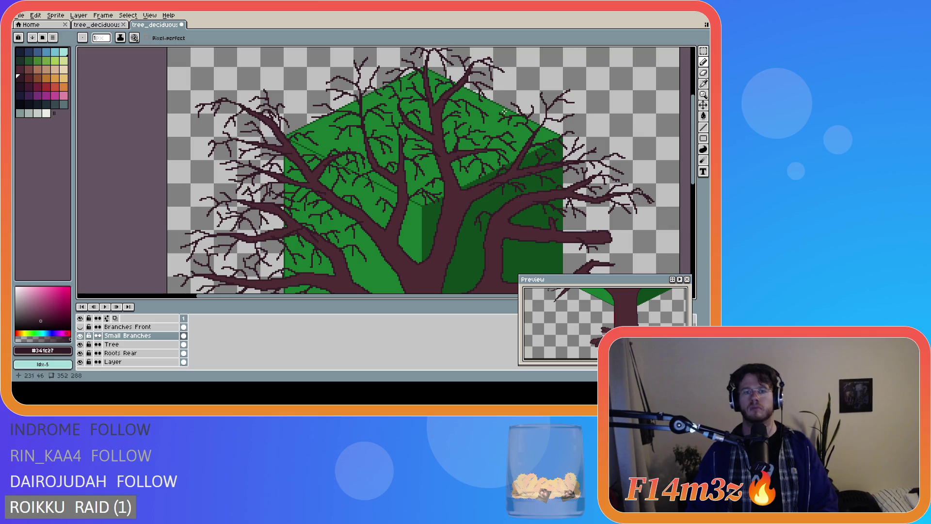
{"action": "scroll", "coordinate": [507, 110], "scroll_direction": "down", "scroll_amount": 2}
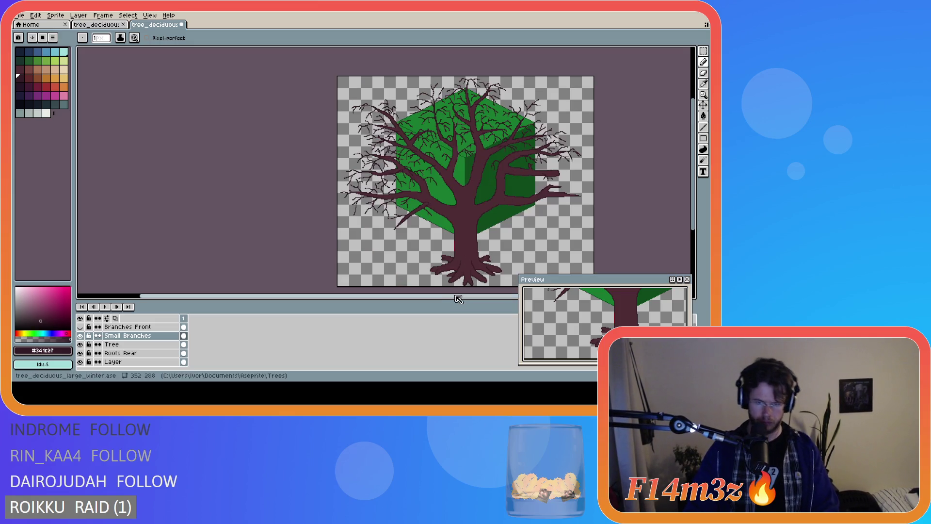
{"action": "scroll", "coordinate": [427, 105], "scroll_direction": "up", "scroll_amount": 2}
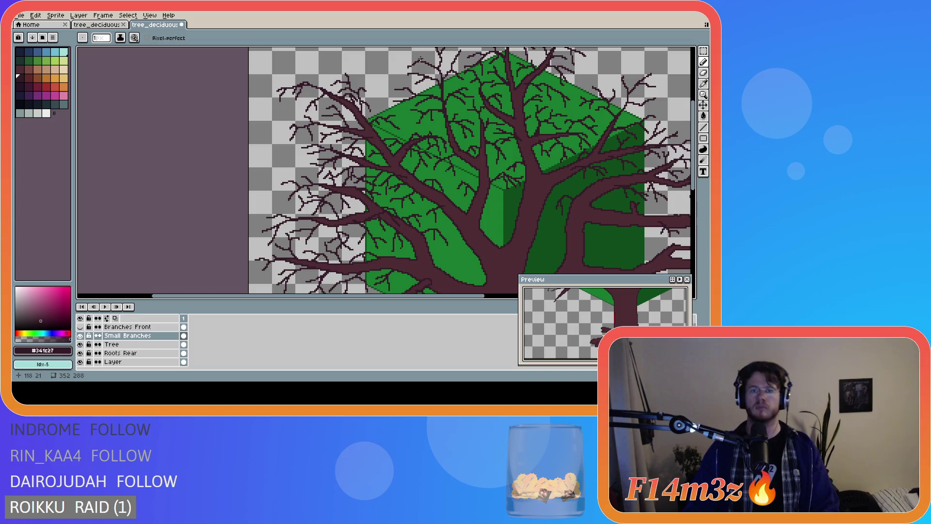
{"action": "scroll", "coordinate": [460, 132], "scroll_direction": "down", "scroll_amount": 2}
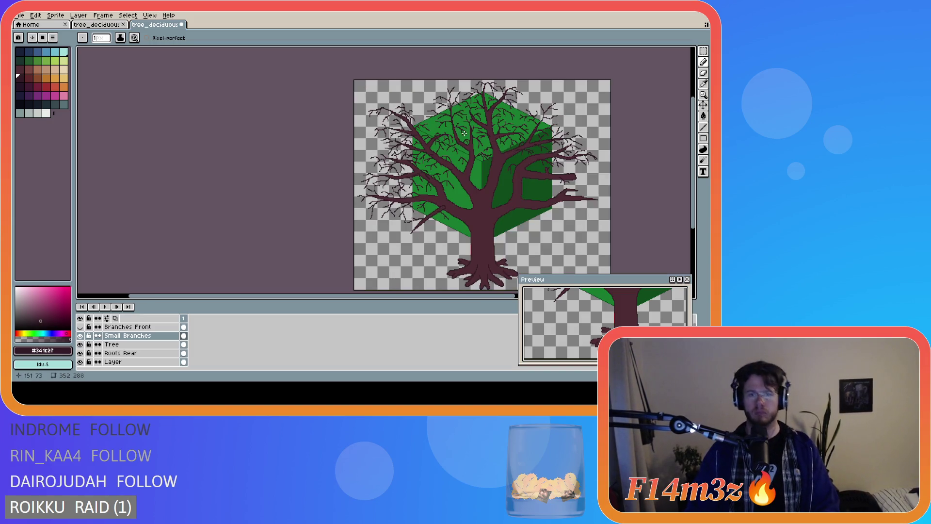
{"action": "scroll", "coordinate": [439, 96], "scroll_direction": "up", "scroll_amount": 2}
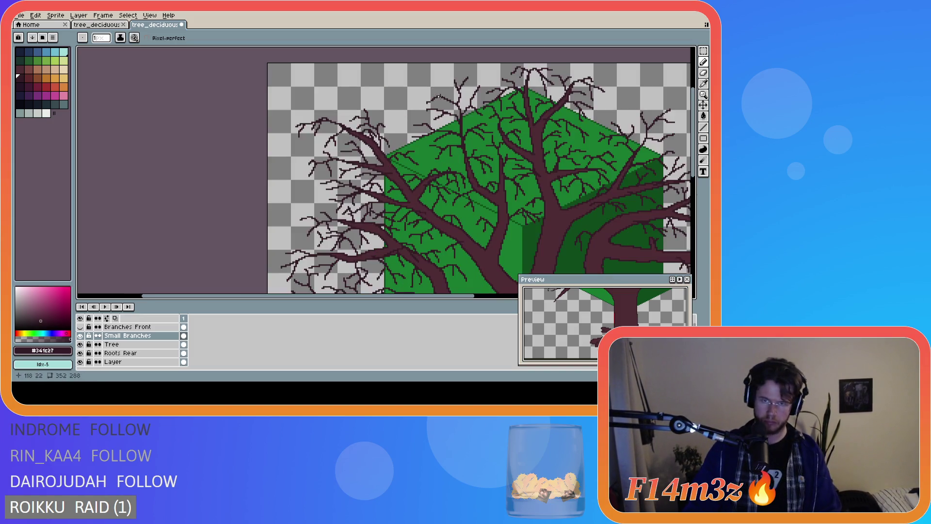
{"action": "scroll", "coordinate": [506, 145], "scroll_direction": "down", "scroll_amount": 2}
{"action": "key", "text": "ctrl"}
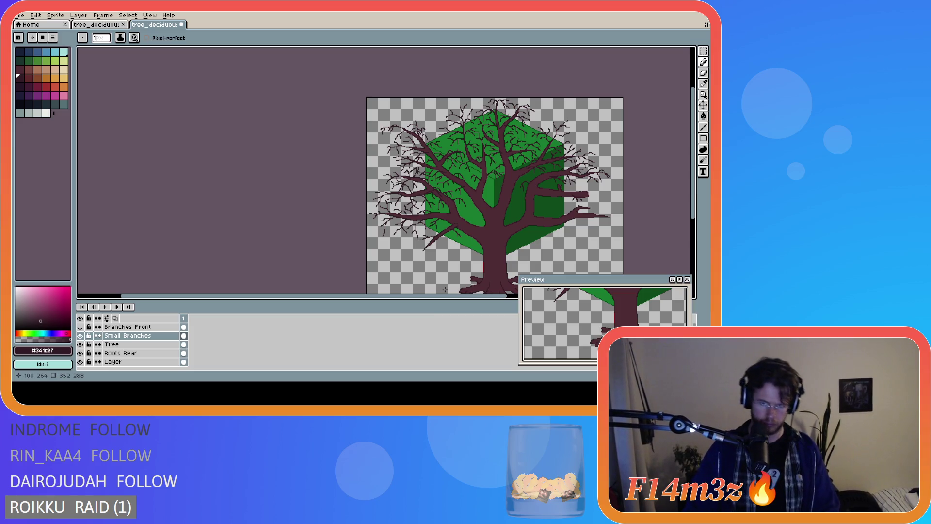
{"action": "scroll", "coordinate": [489, 145], "scroll_direction": "up", "scroll_amount": 2}
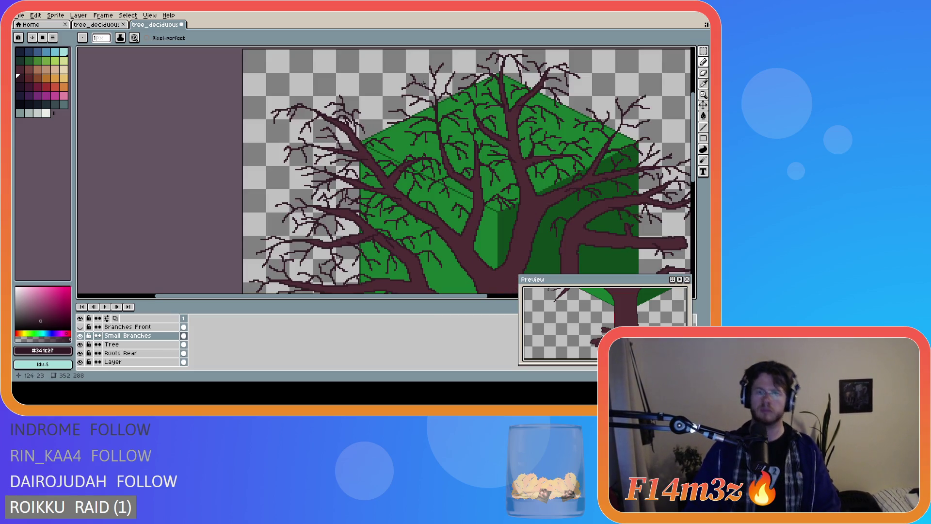
{"action": "key", "text": "ctrl"}
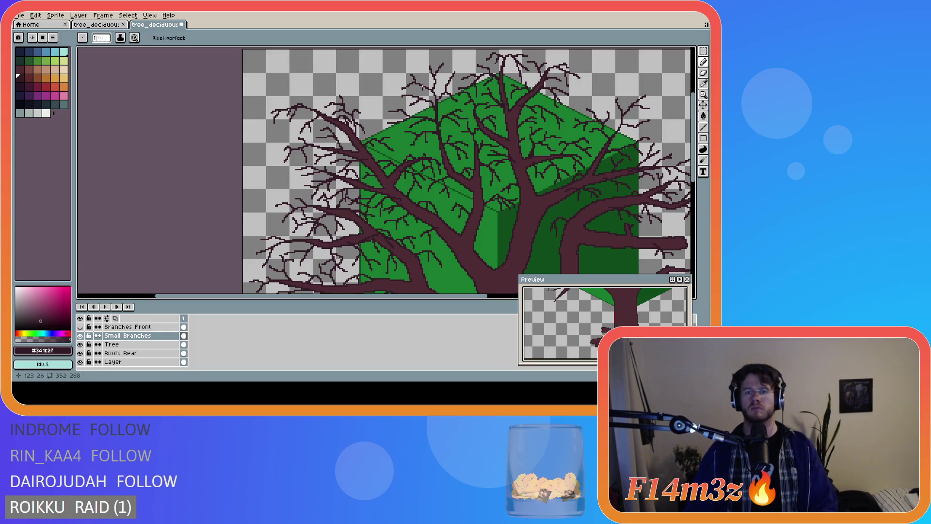
{"action": "key", "text": "ctrl"}
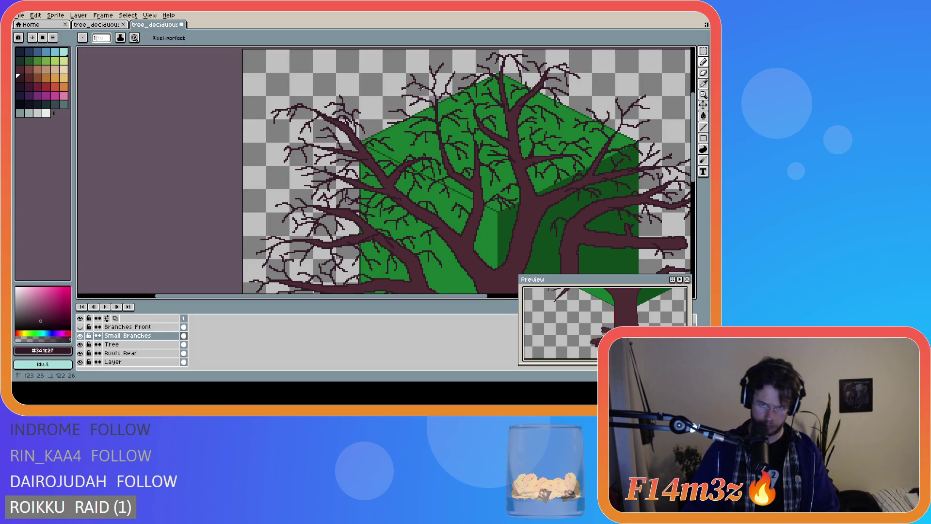
{"action": "scroll", "coordinate": [433, 129], "scroll_direction": "down", "scroll_amount": 2}
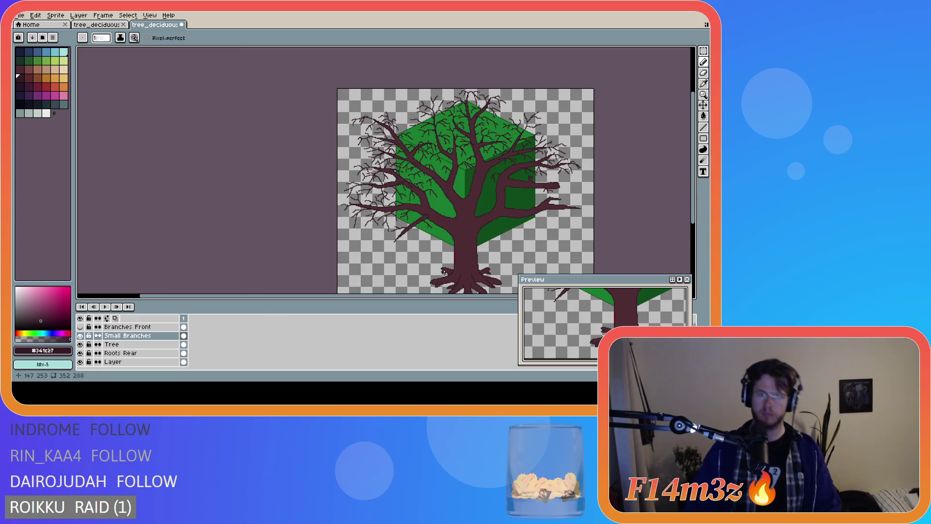
- Add fine forked twigs at the tips of the right-hand branches, checking the crown
{"action": "left_click_drag", "start_coordinate": [448, 295], "coordinate": [505, 296]}
{"action": "left_click_drag", "start_coordinate": [694, 171], "coordinate": [693, 181]}
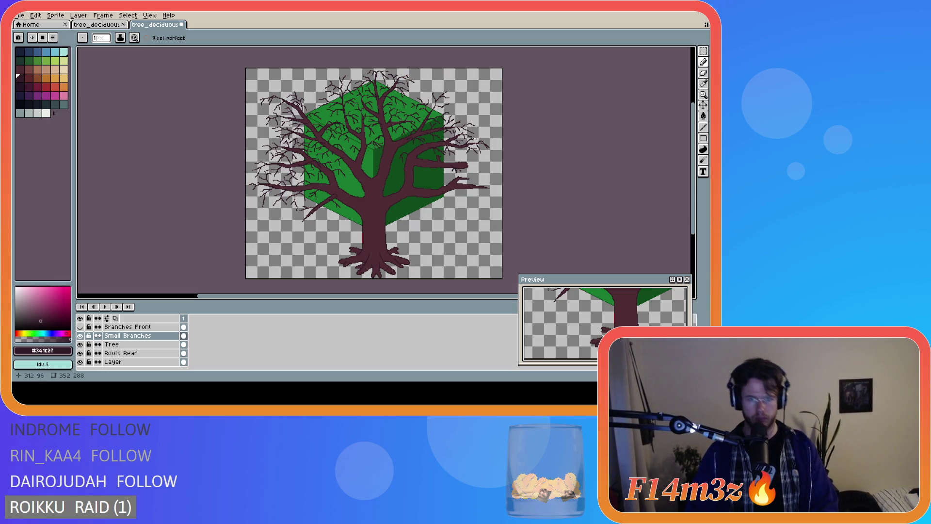
{"action": "scroll", "coordinate": [421, 117], "scroll_direction": "up", "scroll_amount": 2}
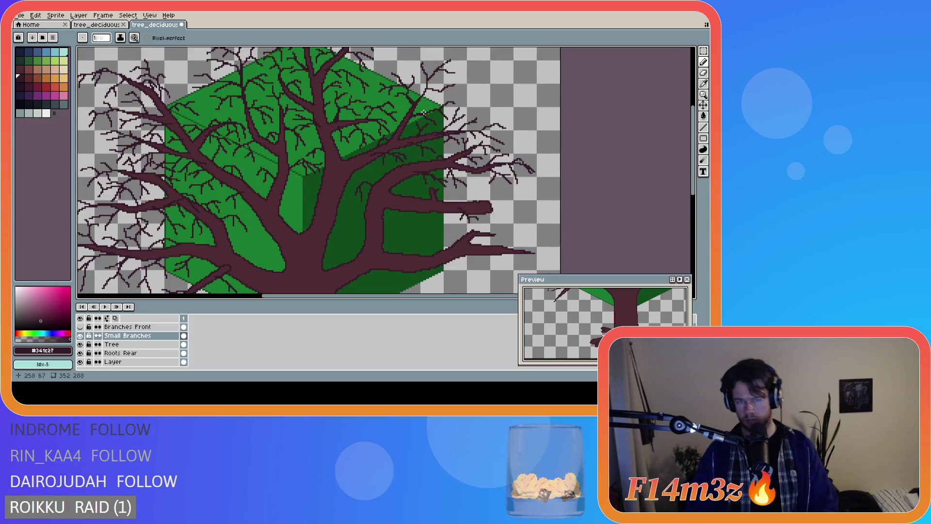
{"action": "left_click", "coordinate": [406, 93]}
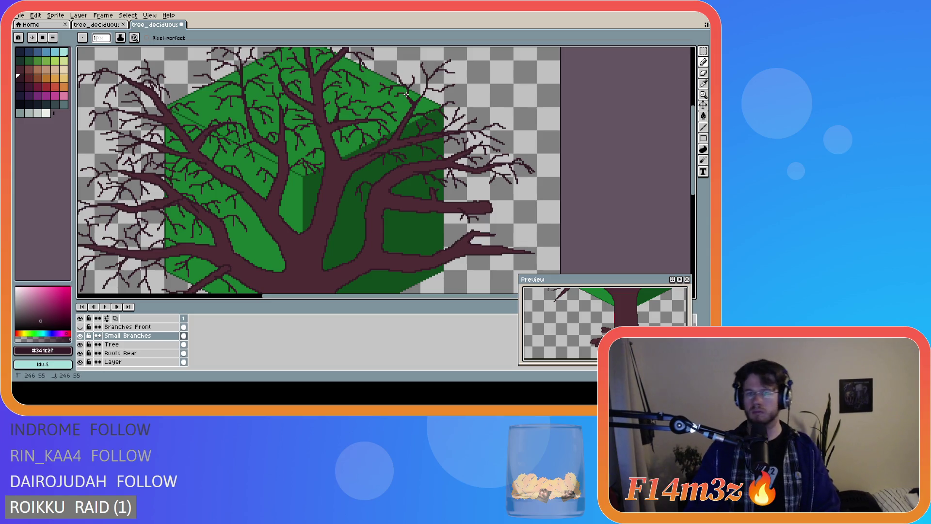
{"action": "scroll", "coordinate": [414, 100], "scroll_direction": "up", "scroll_amount": 1}
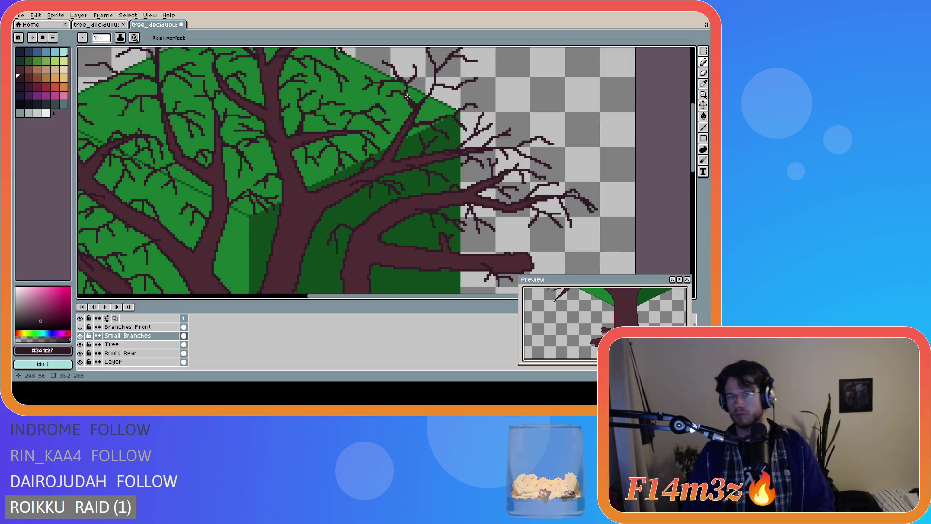
{"action": "scroll", "coordinate": [455, 127], "scroll_direction": "down", "scroll_amount": 1}
{"action": "scroll", "coordinate": [455, 127], "scroll_direction": "down", "scroll_amount": 2}
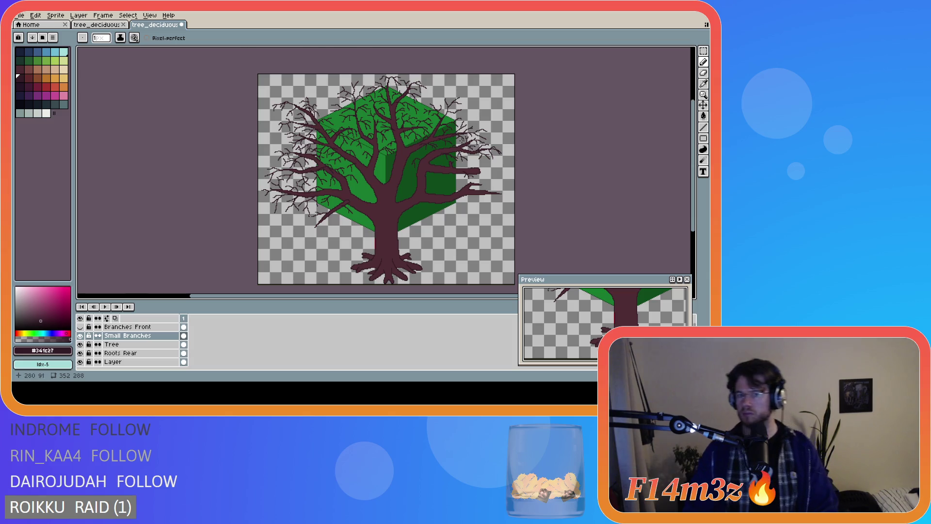
{"action": "scroll", "coordinate": [438, 130], "scroll_direction": "up", "scroll_amount": 2}
{"action": "scroll", "coordinate": [439, 134], "scroll_direction": "down", "scroll_amount": 2}
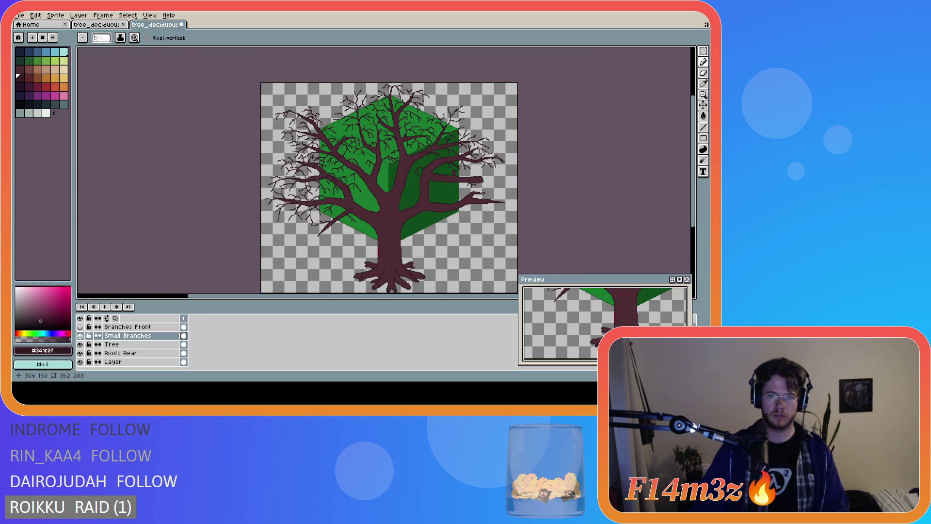
{"action": "scroll", "coordinate": [482, 193], "scroll_direction": "up", "scroll_amount": 2}
{"action": "scroll", "coordinate": [419, 143], "scroll_direction": "down", "scroll_amount": 2}
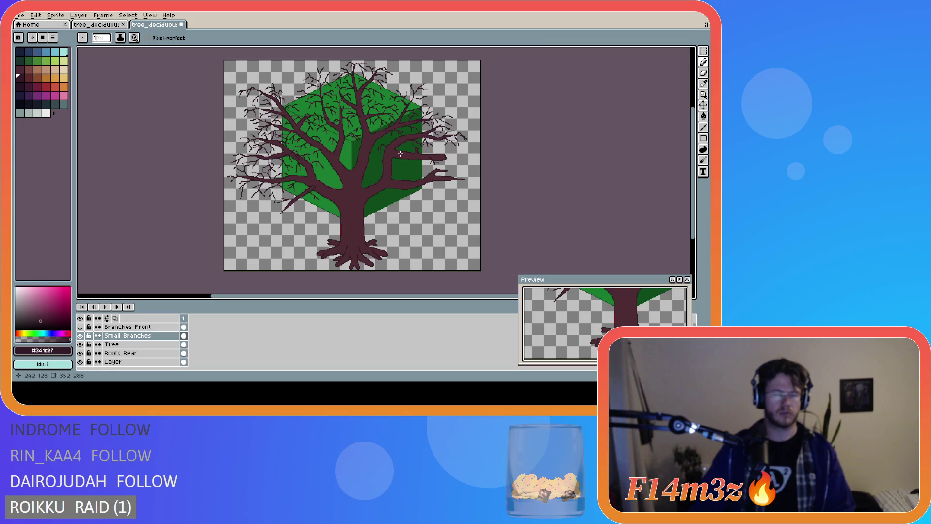
{"action": "scroll", "coordinate": [421, 158], "scroll_direction": "up", "scroll_amount": 2}
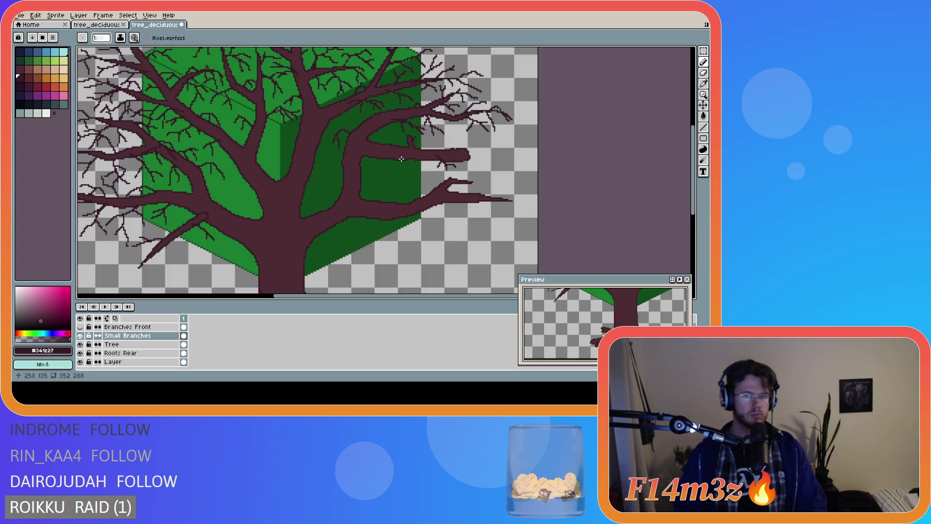
{"action": "scroll", "coordinate": [404, 166], "scroll_direction": "down", "scroll_amount": 2}
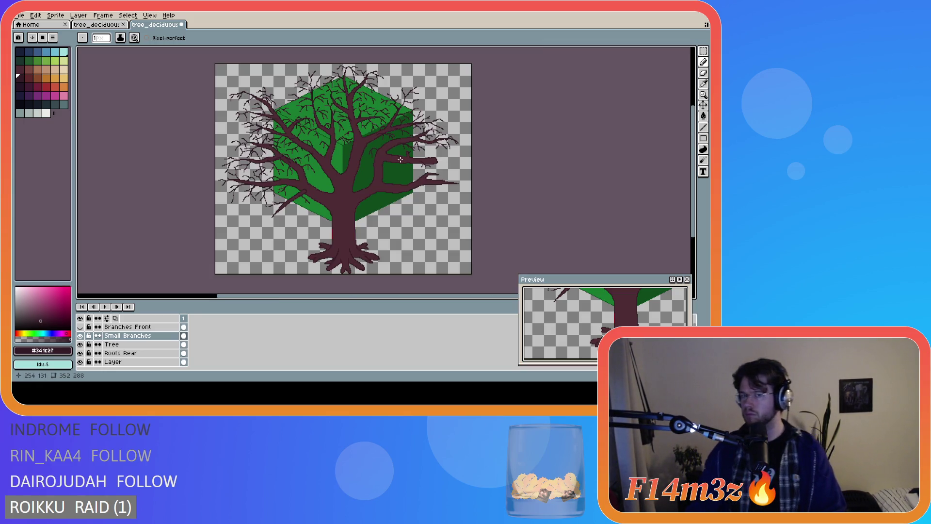
{"action": "scroll", "coordinate": [400, 159], "scroll_direction": "up", "scroll_amount": 2}
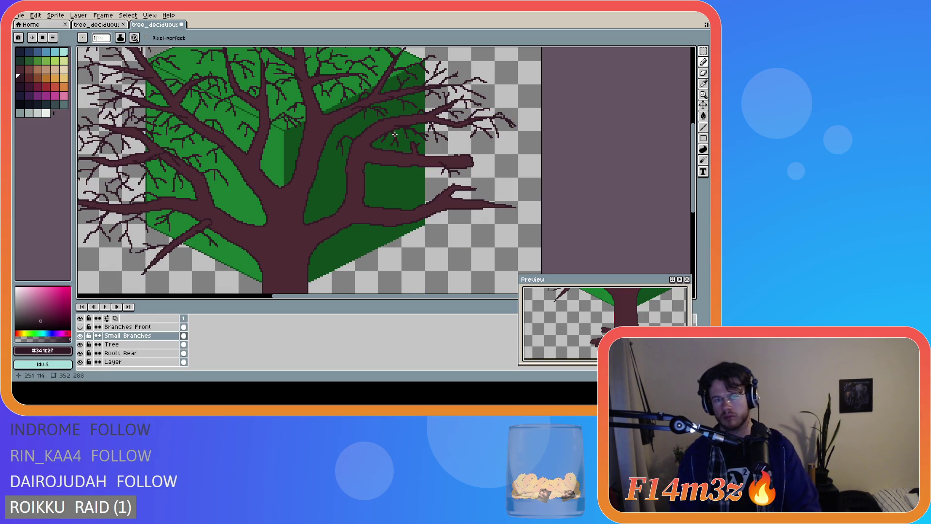
{"action": "scroll", "coordinate": [441, 167], "scroll_direction": "down", "scroll_amount": 2}
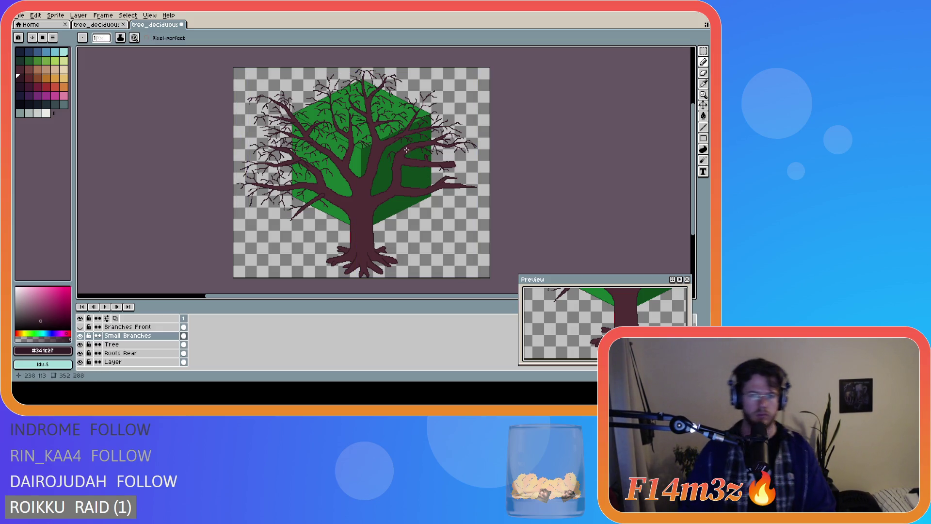
{"action": "key", "text": "v"}
{"action": "key", "text": "b"}
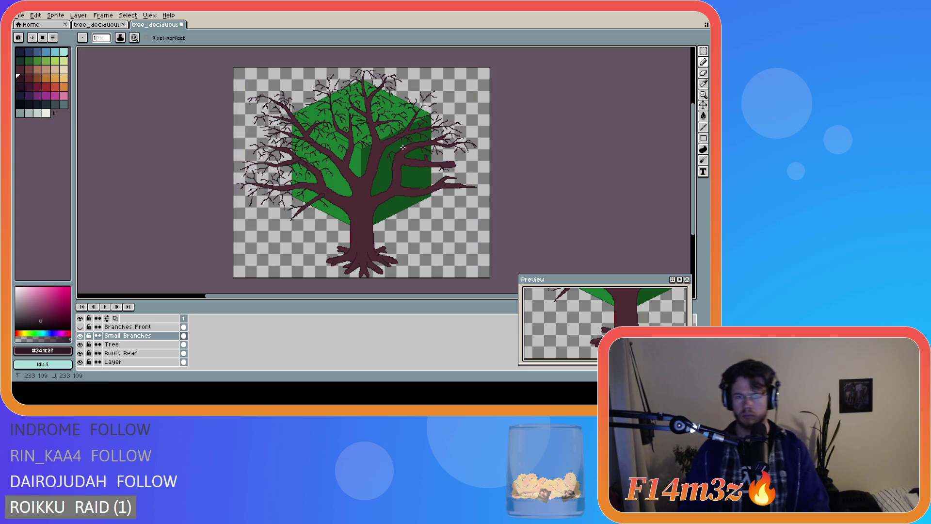
{"action": "key", "text": "ctrl"}
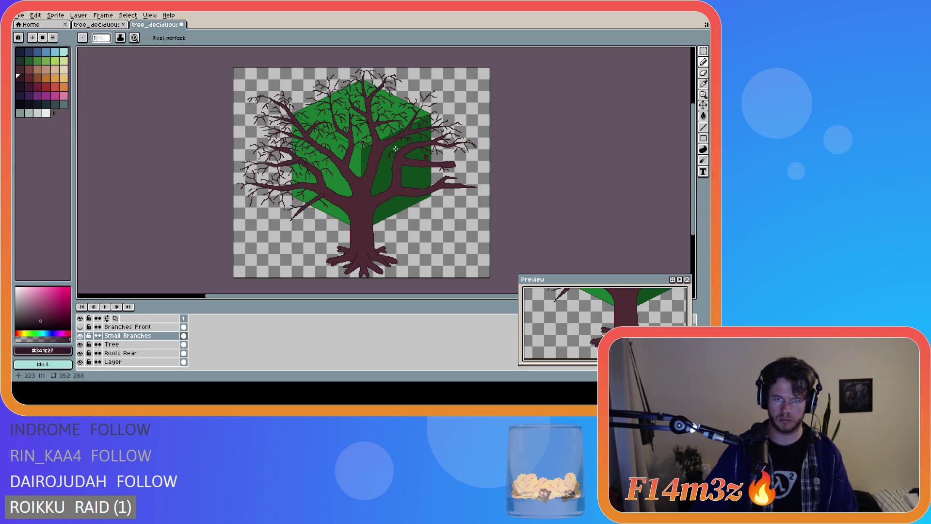
{"action": "key", "text": "ctrl"}
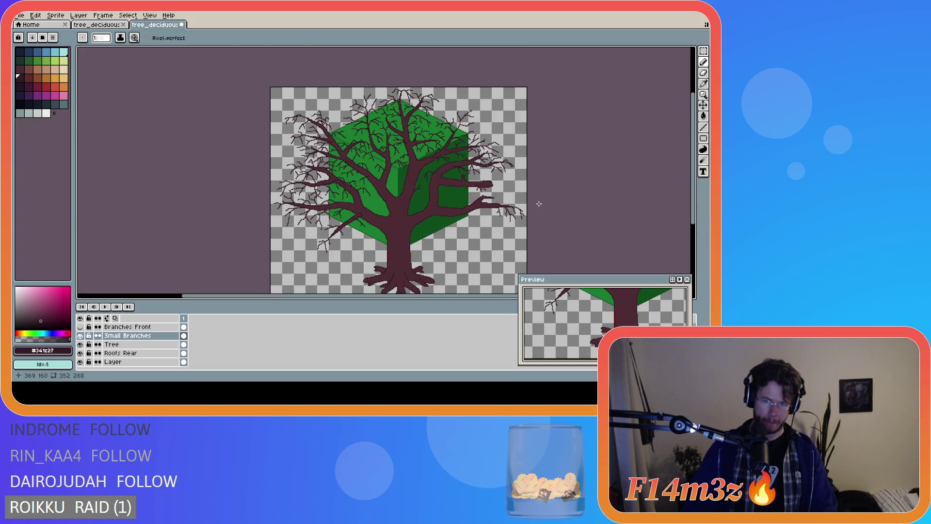
{"action": "scroll", "coordinate": [537, 201], "scroll_direction": "up", "scroll_amount": 2}
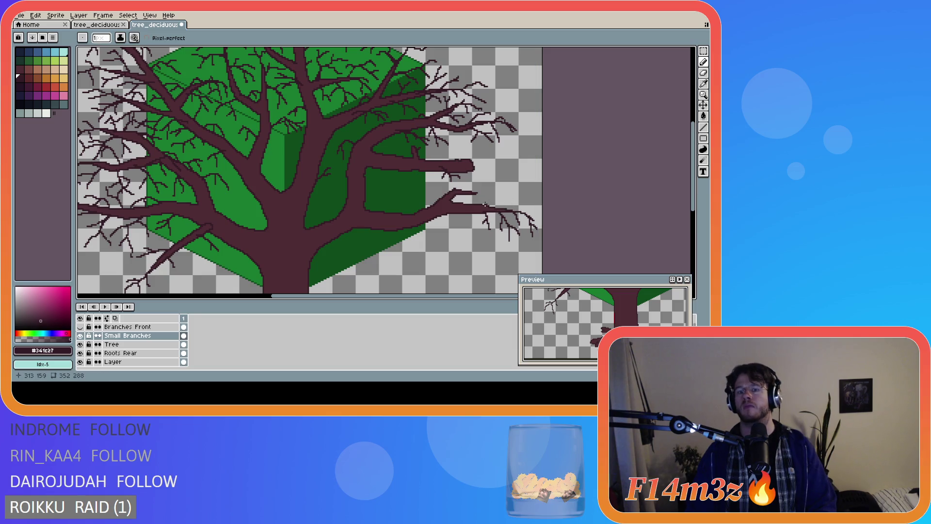
- Draw short twig strokes and single pixels at the right-hand branch tips
{"action": "left_click_drag", "start_coordinate": [510, 203], "coordinate": [508, 203]}
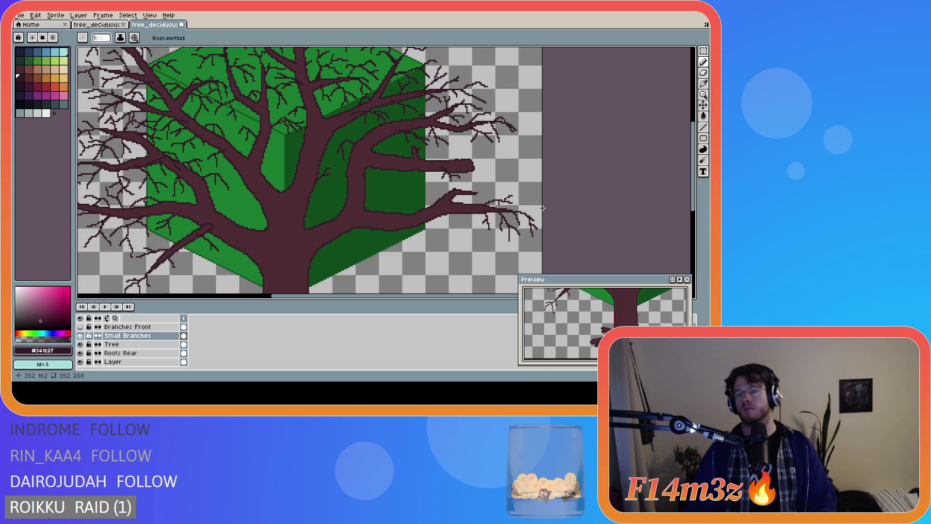
{"action": "scroll", "coordinate": [556, 214], "scroll_direction": "down", "scroll_amount": 1}
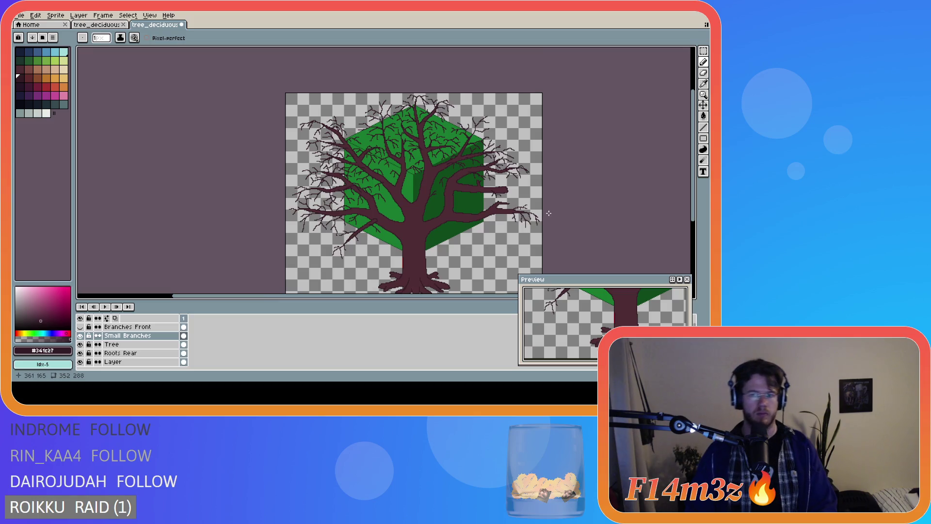
{"action": "scroll", "coordinate": [536, 223], "scroll_direction": "up", "scroll_amount": 1}
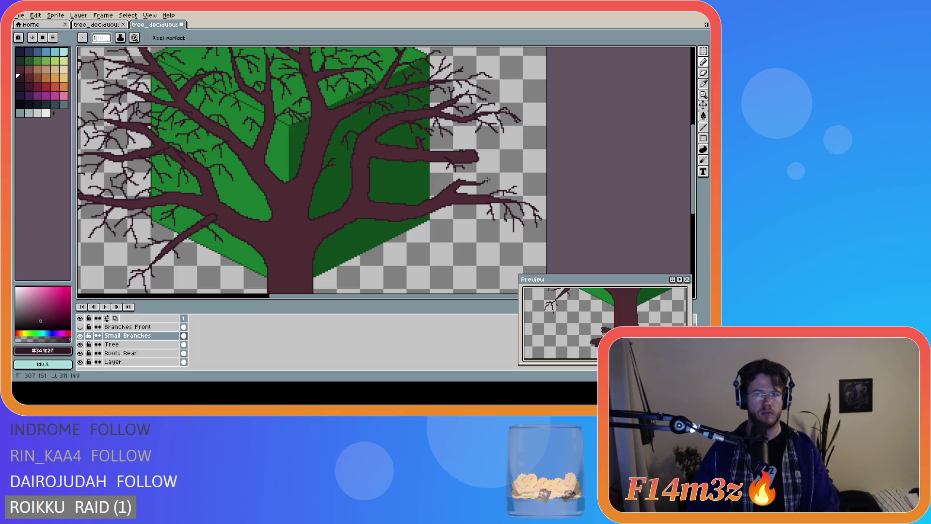
{"action": "left_click_drag", "start_coordinate": [481, 185], "coordinate": [485, 187]}
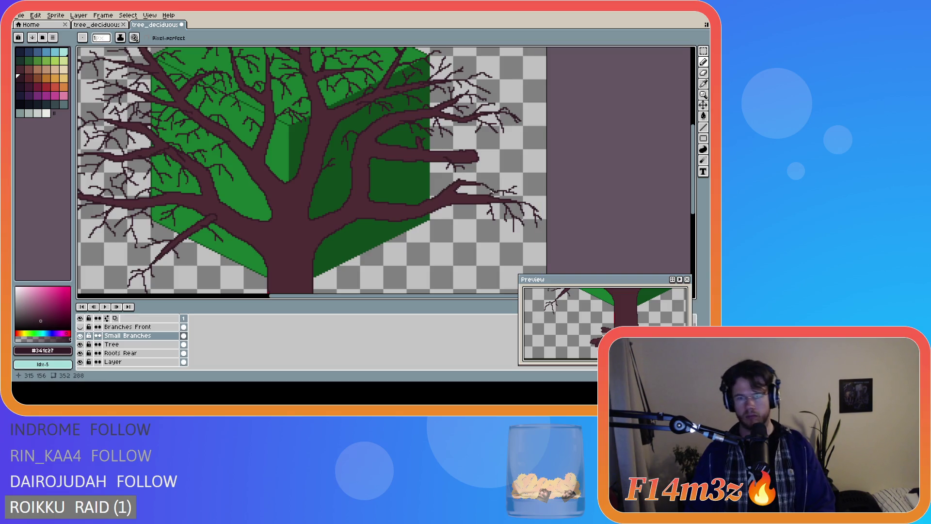
{"action": "left_click", "coordinate": [483, 183]}
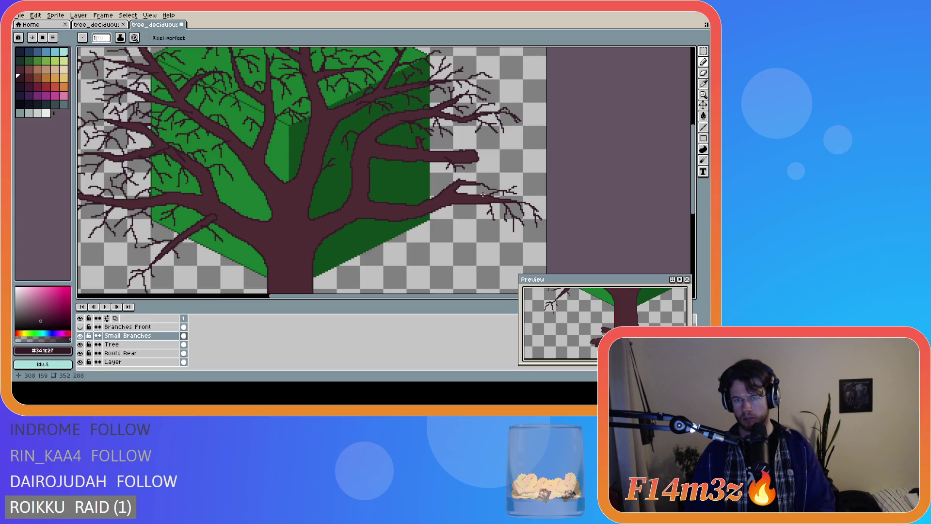
{"action": "left_click_drag", "start_coordinate": [483, 184], "coordinate": [480, 177]}
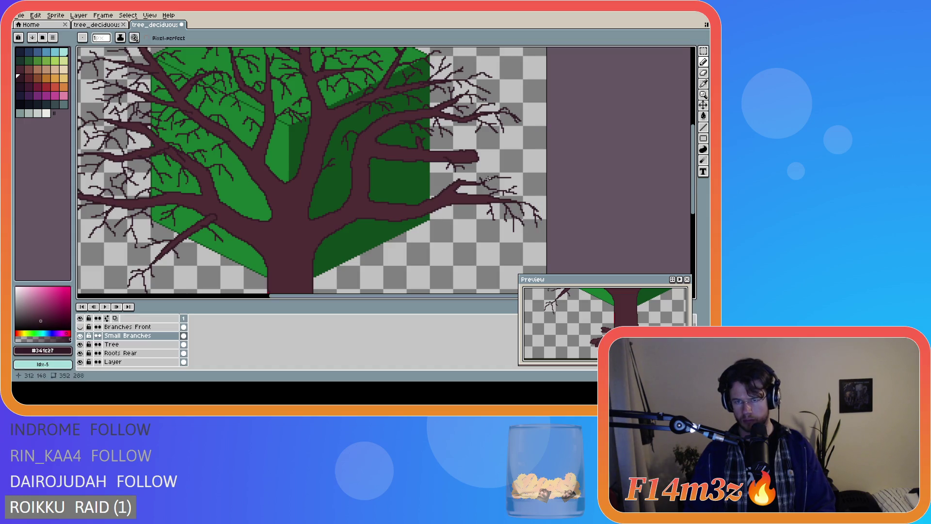
{"action": "left_click_drag", "start_coordinate": [497, 177], "coordinate": [503, 184]}
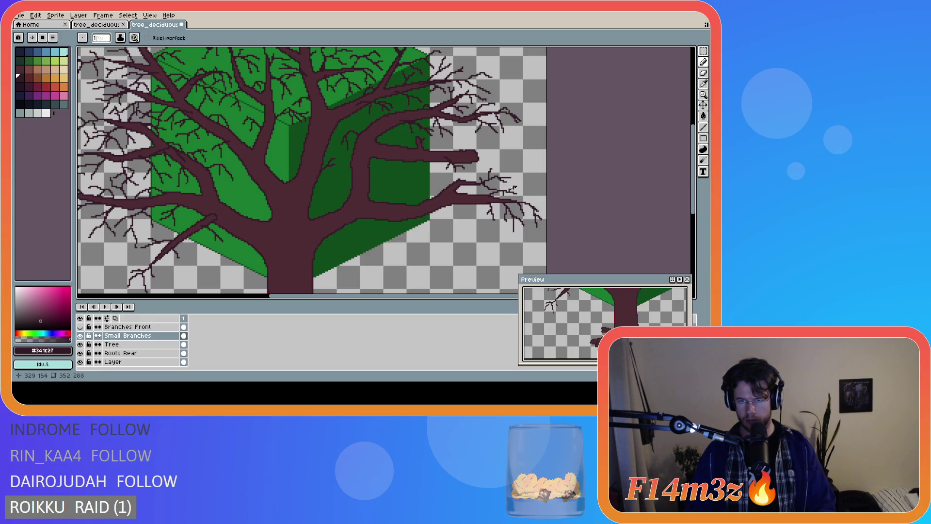
- Undo the bad twig stroke, then redraw it heading up-right and add a tip pixel
{"action": "key", "text": "ctrl+z"}
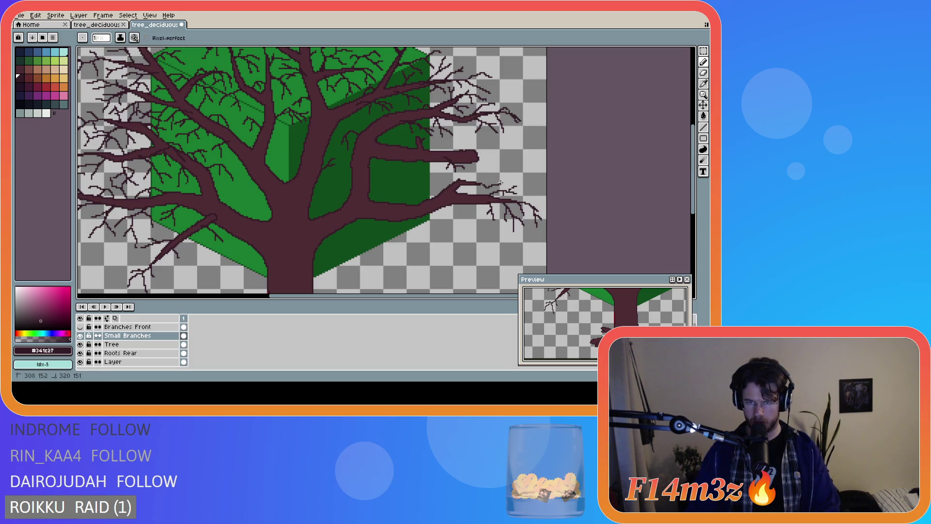
{"action": "left_click_drag", "start_coordinate": [480, 186], "coordinate": [499, 165]}
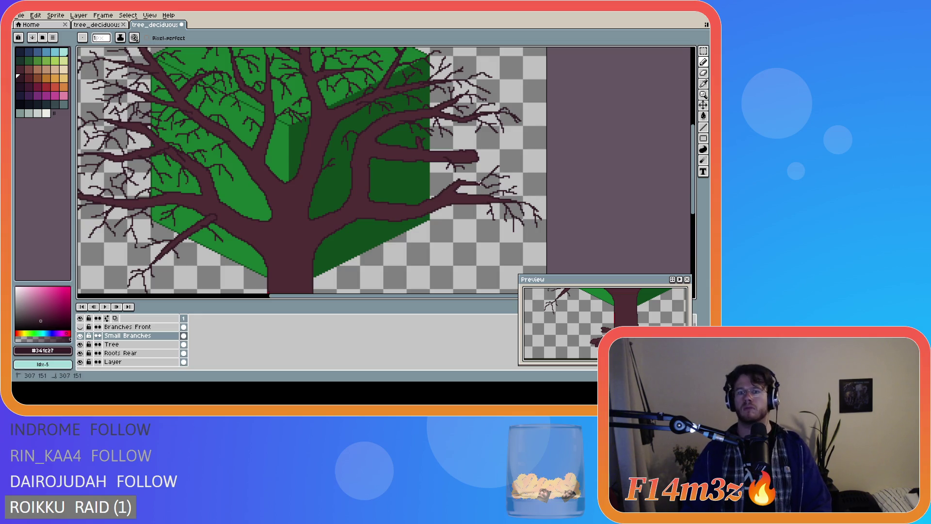
{"action": "left_click", "coordinate": [480, 183]}
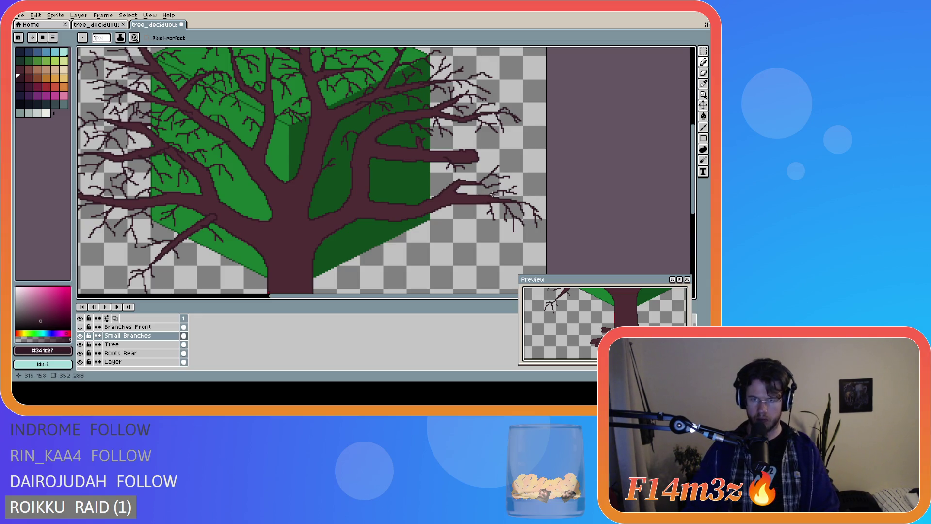
{"action": "scroll", "coordinate": [481, 187], "scroll_direction": "up", "scroll_amount": 2}
{"action": "scroll", "coordinate": [479, 187], "scroll_direction": "down", "scroll_amount": 2}
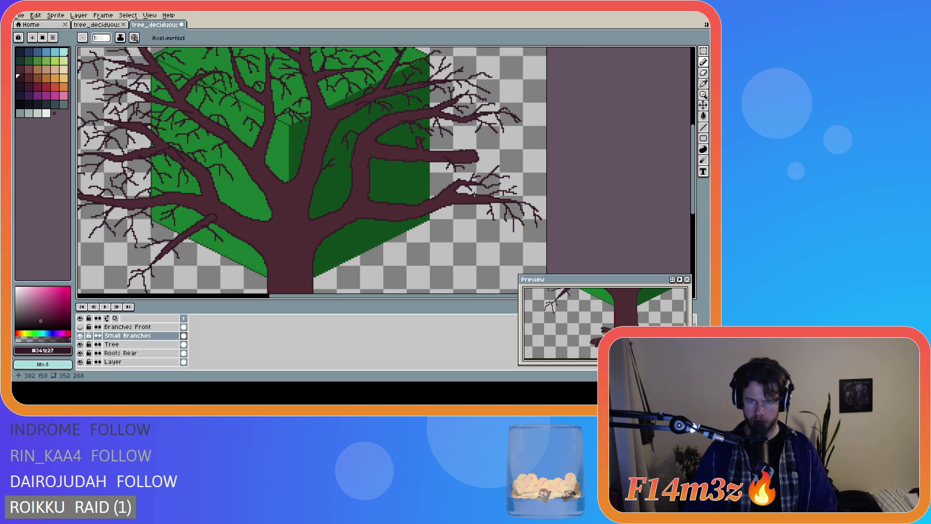
- Draw short dark twigs along the lower right branch, extending one further left
{"action": "scroll", "coordinate": [475, 194], "scroll_direction": "up", "scroll_amount": 1}
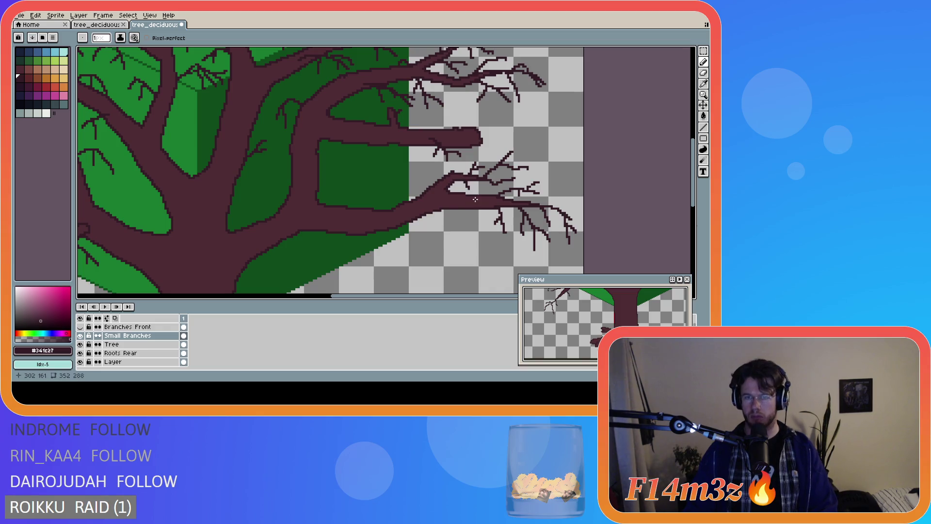
{"action": "left_click_drag", "start_coordinate": [463, 179], "coordinate": [486, 195]}
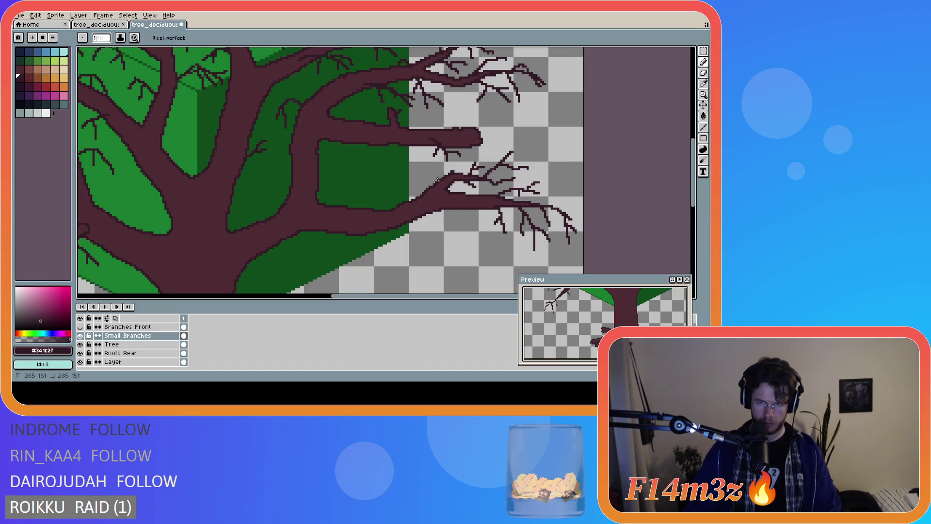
{"action": "left_click_drag", "start_coordinate": [426, 173], "coordinate": [408, 171]}
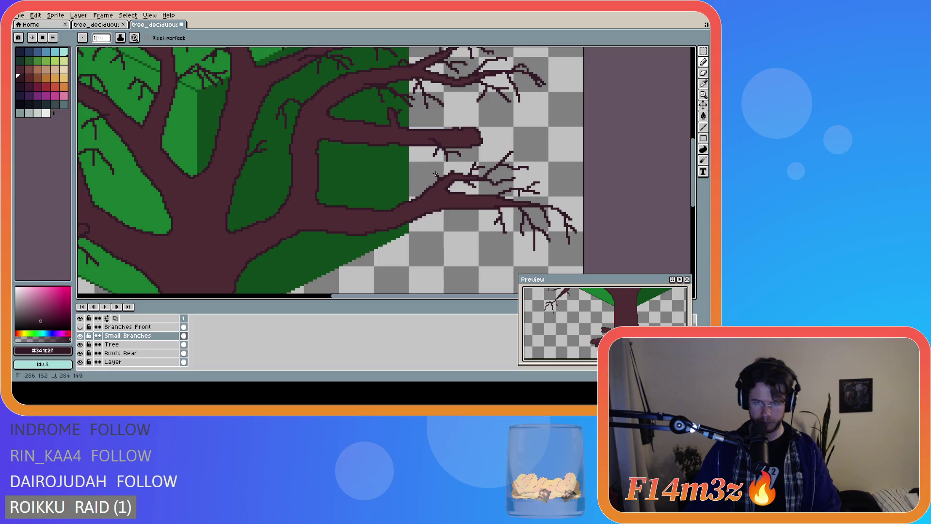
{"action": "left_click_drag", "start_coordinate": [425, 168], "coordinate": [413, 171]}
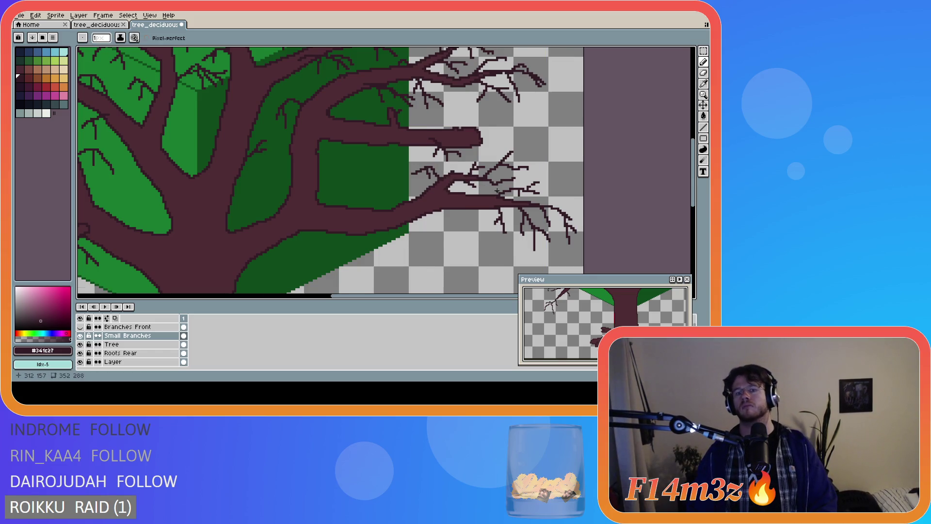
{"action": "scroll", "coordinate": [497, 190], "scroll_direction": "down", "scroll_amount": 2}
{"action": "scroll", "coordinate": [483, 191], "scroll_direction": "up", "scroll_amount": 2}
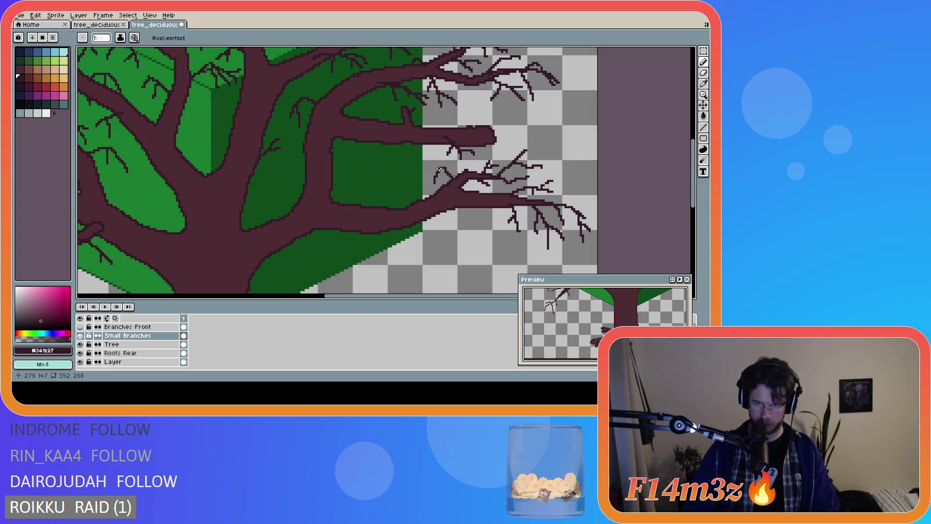
{"action": "mouse_move", "coordinate": [451, 177]}
{"action": "left_mouse_down"}
{"action": "mouse_move", "coordinate": [432, 176]}
{"action": "mouse_move", "coordinate": [443, 175]}
{"action": "left_mouse_up"}
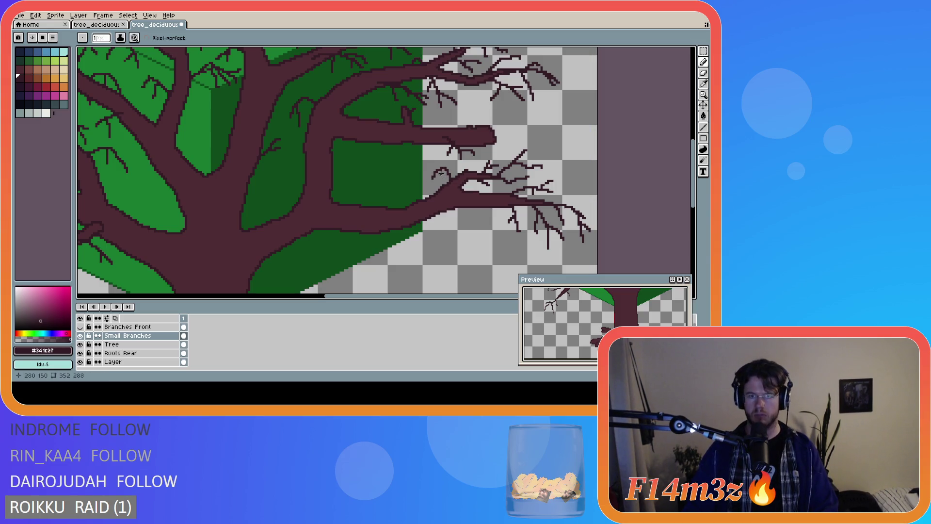
{"action": "scroll", "coordinate": [484, 194], "scroll_direction": "down", "scroll_amount": 2}
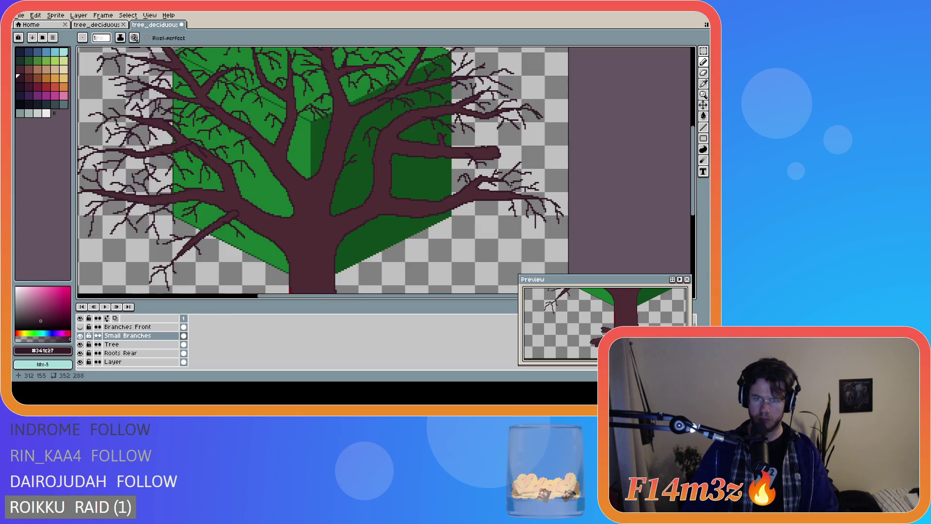
{"action": "scroll", "coordinate": [506, 192], "scroll_direction": "up", "scroll_amount": 2}
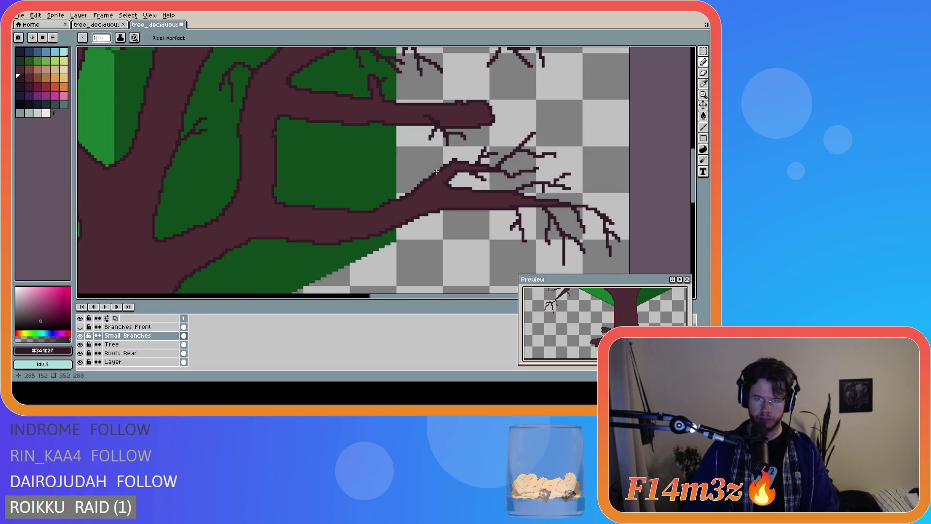
{"action": "scroll", "coordinate": [430, 175], "scroll_direction": "down", "scroll_amount": 2}
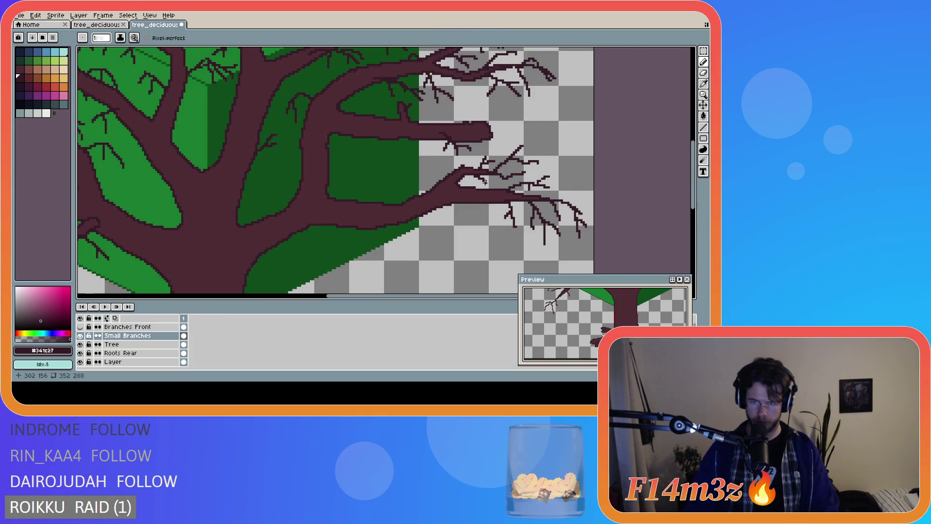
{"action": "scroll", "coordinate": [529, 194], "scroll_direction": "down", "scroll_amount": 2}
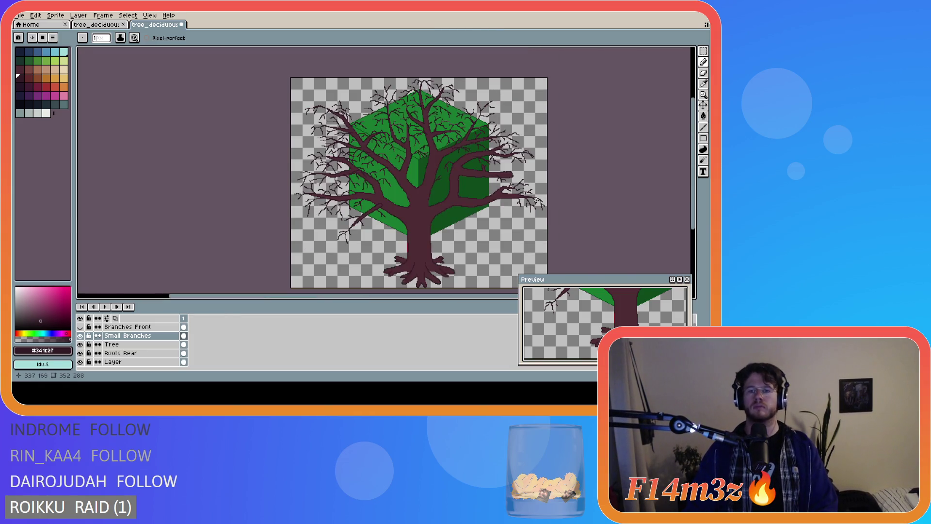
- Add short twig strokes near the right branch tips
{"action": "scroll", "coordinate": [534, 192], "scroll_direction": "up", "scroll_amount": 2}
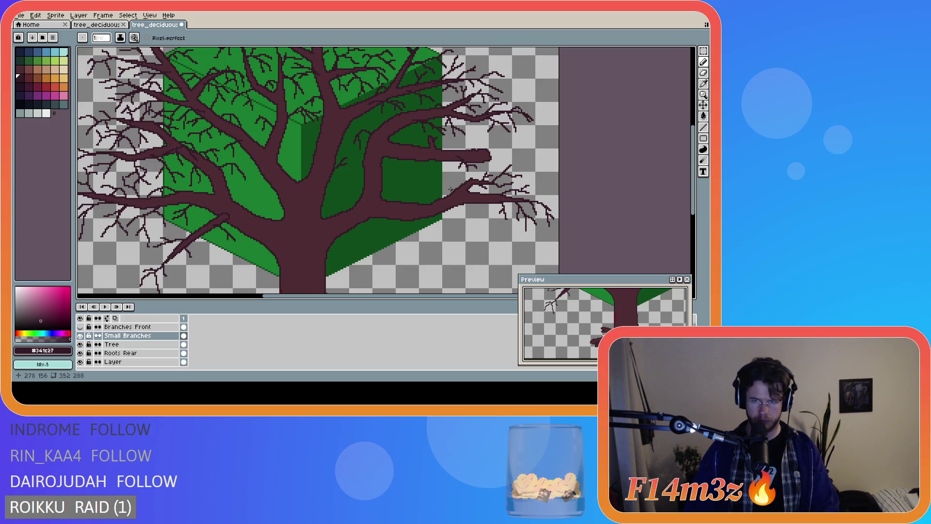
{"action": "left_click_drag", "start_coordinate": [453, 190], "coordinate": [448, 182]}
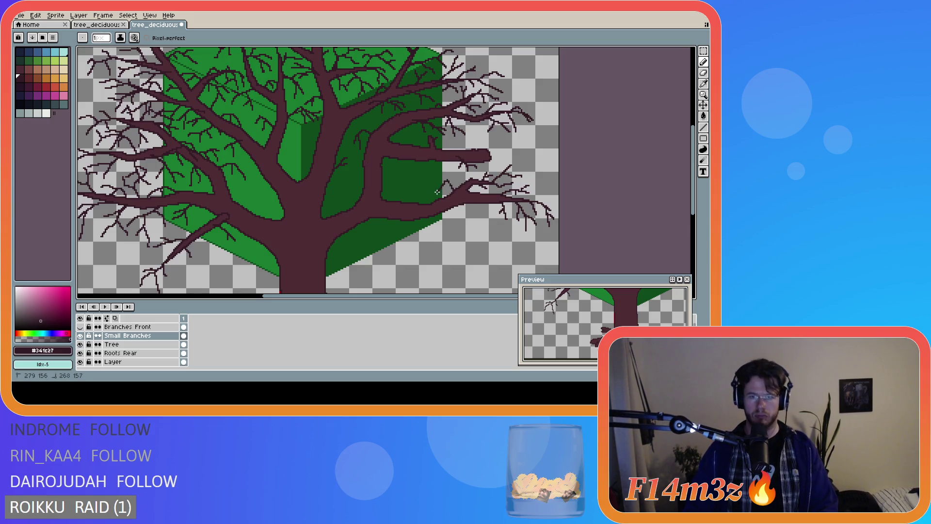
{"action": "key", "text": "ctrl"}
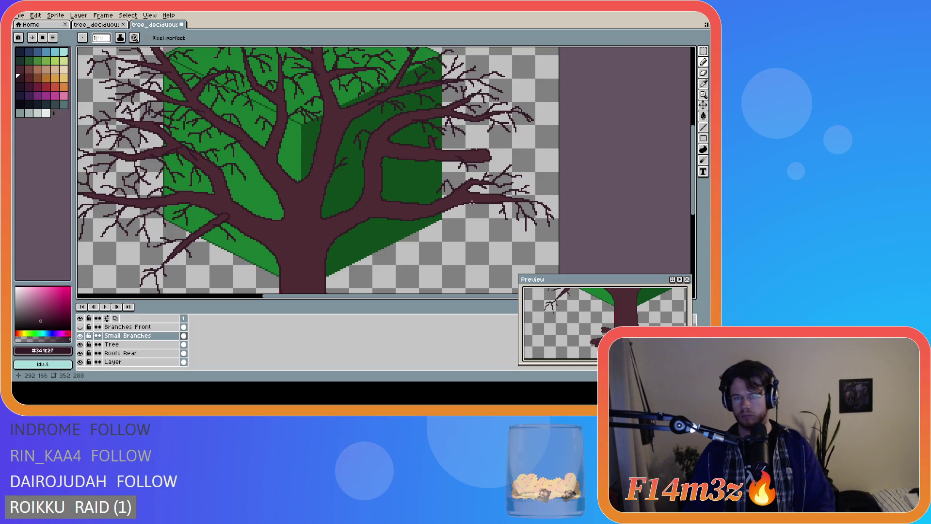
{"action": "left_click_drag", "start_coordinate": [482, 205], "coordinate": [485, 212]}
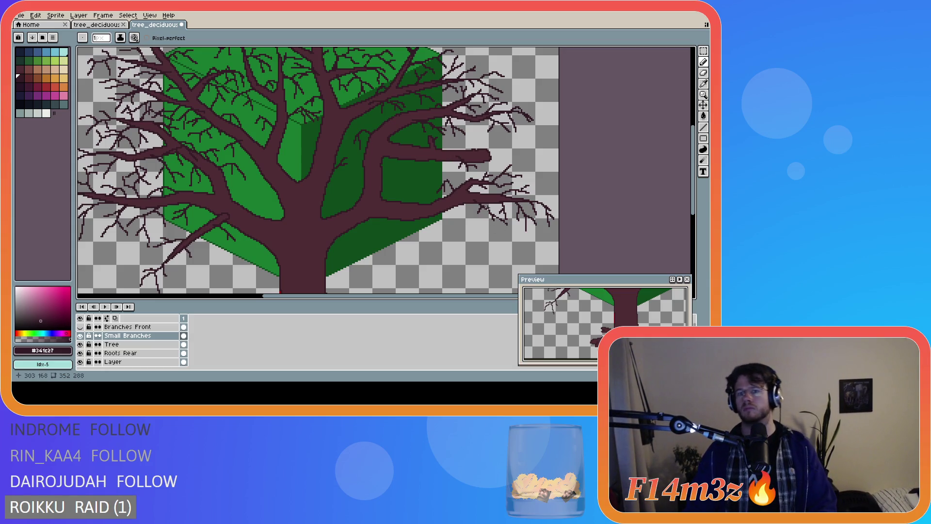
{"action": "left_click_drag", "start_coordinate": [487, 208], "coordinate": [499, 210]}
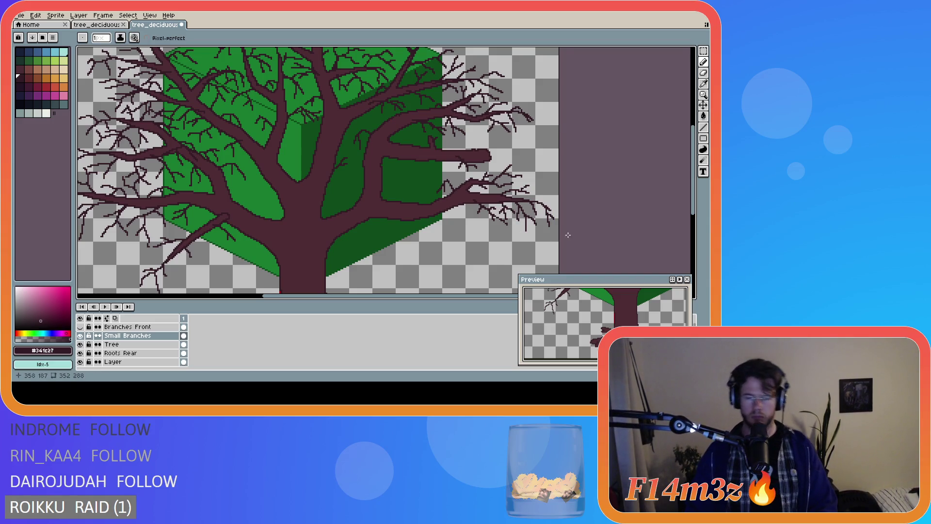
{"action": "scroll", "coordinate": [568, 235], "scroll_direction": "down", "scroll_amount": 3}
{"action": "scroll", "coordinate": [565, 234], "scroll_direction": "up", "scroll_amount": 3}
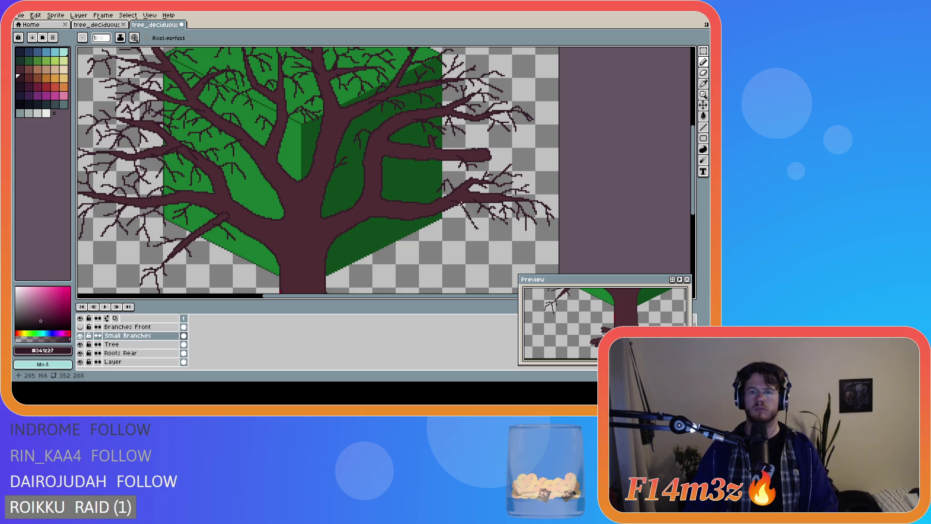
- Draw more dark twigs along the right branches, including one hanging downward
{"action": "mouse_move", "coordinate": [460, 206]}
{"action": "left_mouse_down"}
{"action": "mouse_move", "coordinate": [456, 231]}
{"action": "mouse_move", "coordinate": [469, 220]}
{"action": "mouse_move", "coordinate": [469, 229]}
{"action": "mouse_move", "coordinate": [472, 210]}
{"action": "left_mouse_up"}
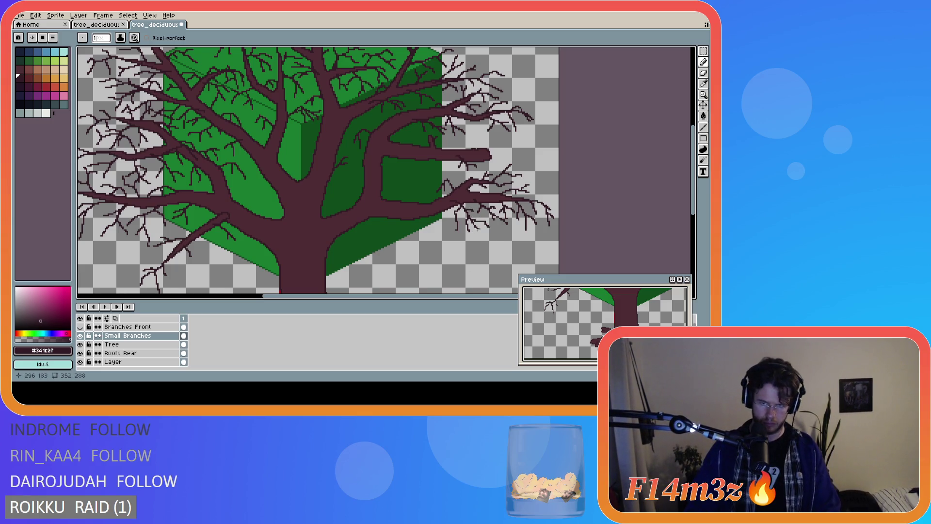
{"action": "left_click_drag", "start_coordinate": [478, 231], "coordinate": [484, 242]}
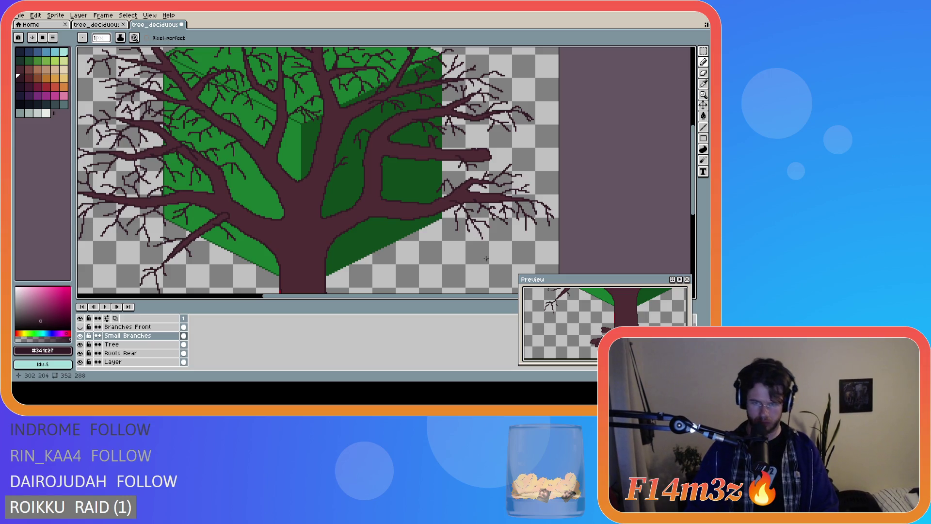
{"action": "scroll", "coordinate": [320, 179], "scroll_direction": "down", "scroll_amount": 2}
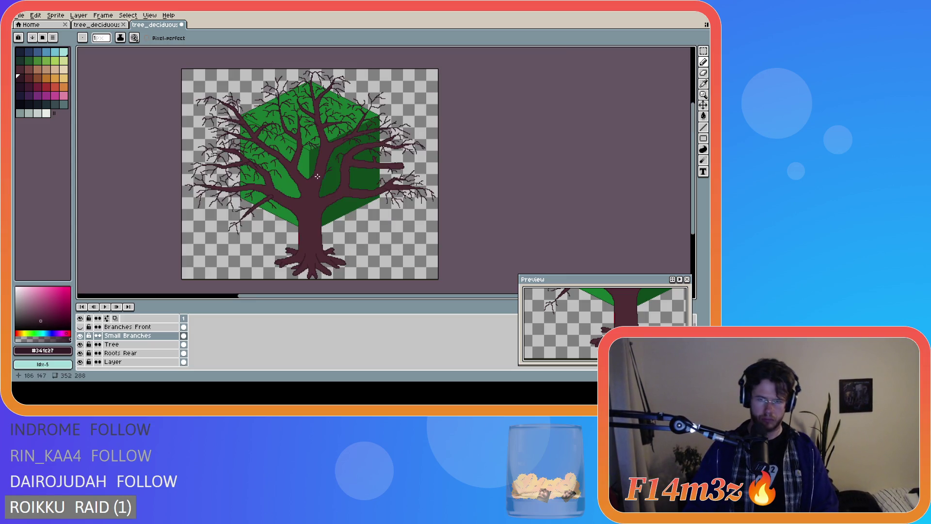
{"action": "scroll", "coordinate": [323, 185], "scroll_direction": "up", "scroll_amount": 2}
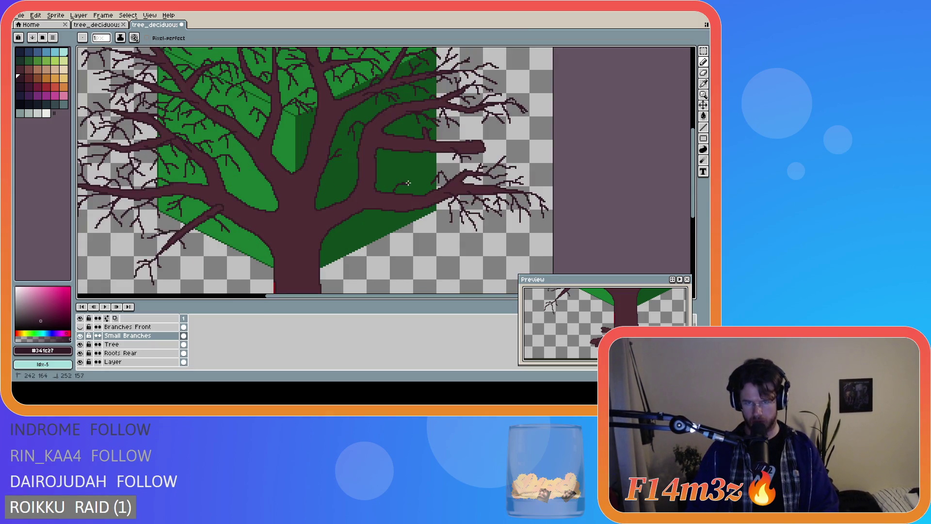
{"action": "key", "text": "v"}
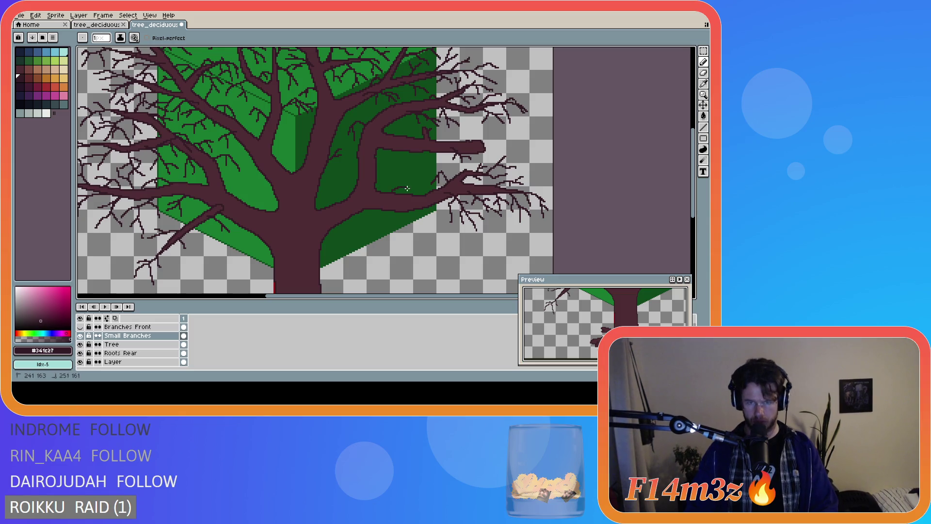
{"action": "key", "text": "b"}
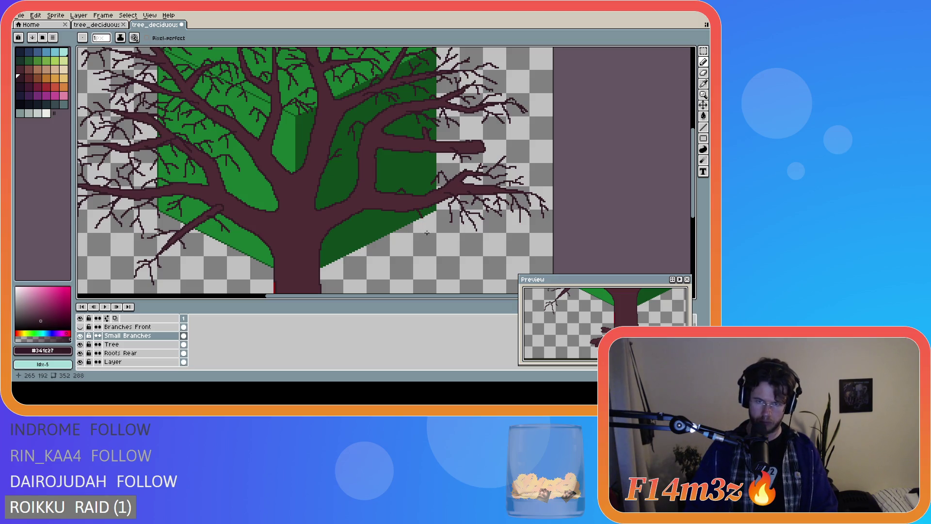
{"action": "scroll", "coordinate": [399, 218], "scroll_direction": "down", "scroll_amount": 2}
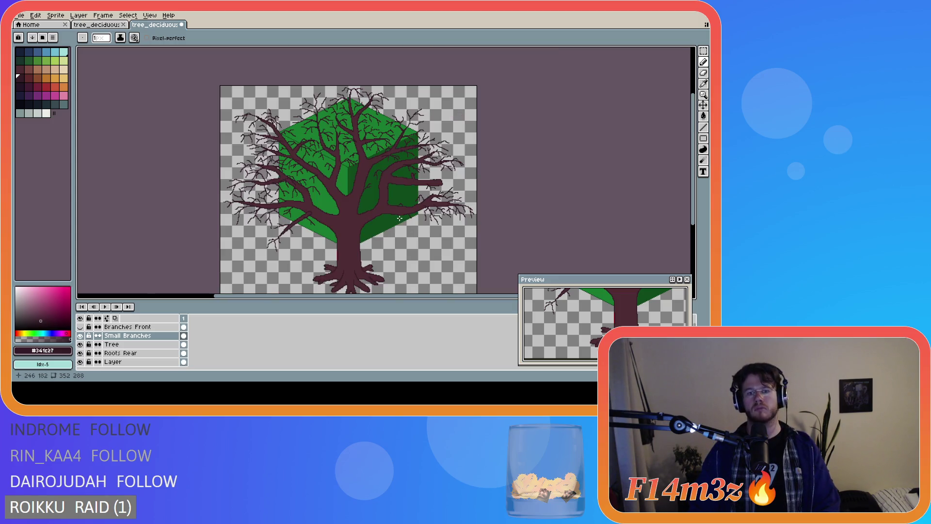
- Zoom in and out repeatedly to inspect the twigs on the tree's outer branches
{"action": "scroll", "coordinate": [398, 218], "scroll_direction": "up", "scroll_amount": 3}
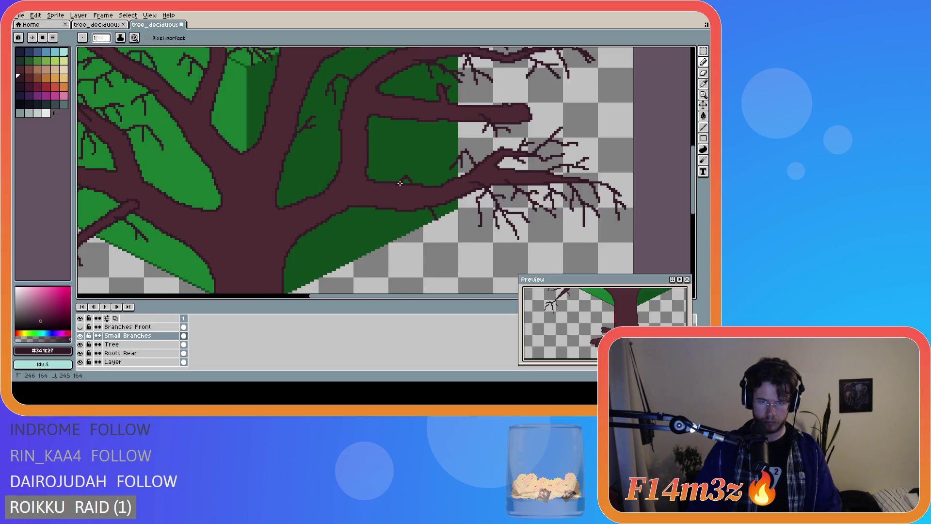
{"action": "scroll", "coordinate": [435, 201], "scroll_direction": "down", "scroll_amount": 2}
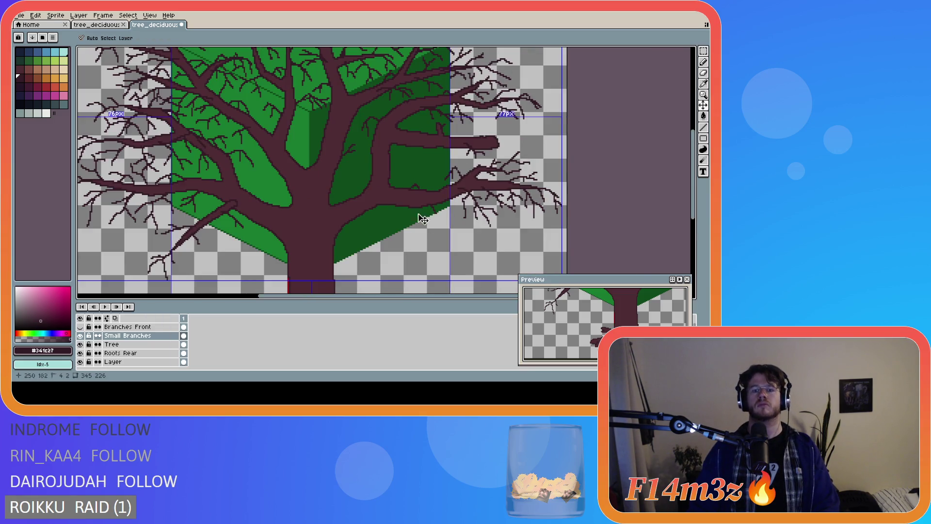
{"action": "scroll", "coordinate": [410, 195], "scroll_direction": "up", "scroll_amount": 2}
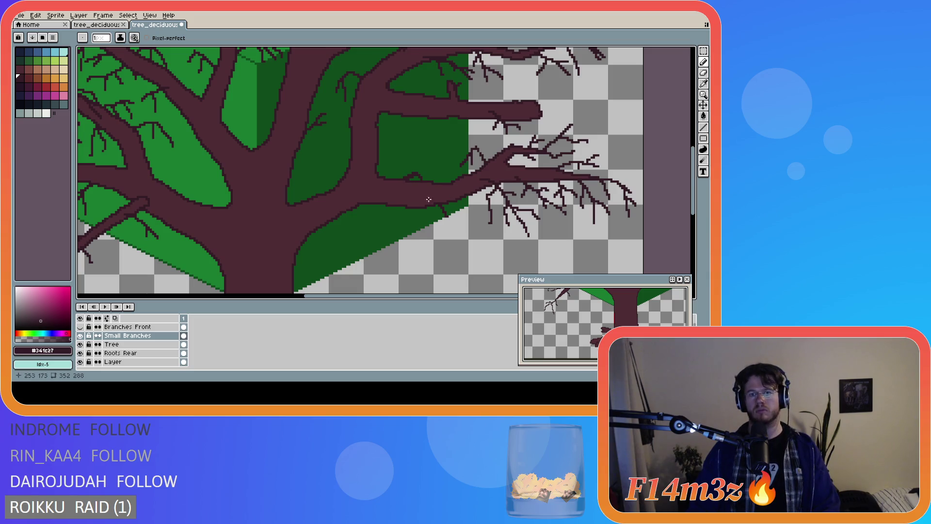
{"action": "scroll", "coordinate": [451, 210], "scroll_direction": "down", "scroll_amount": 1}
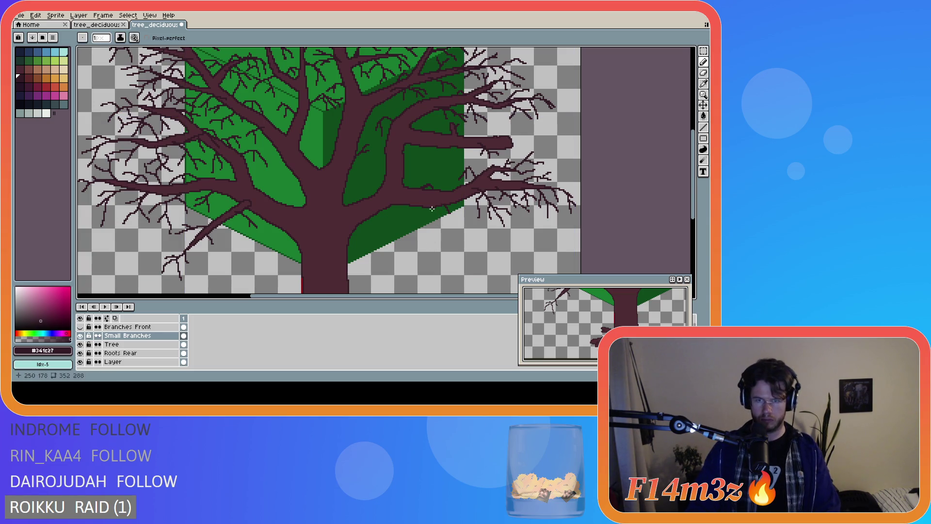
{"action": "scroll", "coordinate": [453, 228], "scroll_direction": "down", "scroll_amount": 1}
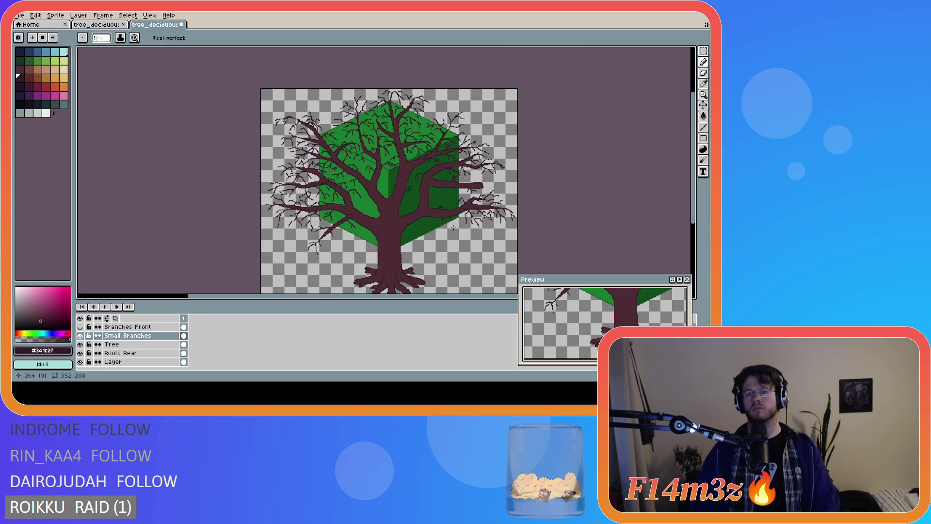
{"action": "scroll", "coordinate": [459, 226], "scroll_direction": "up", "scroll_amount": 1}
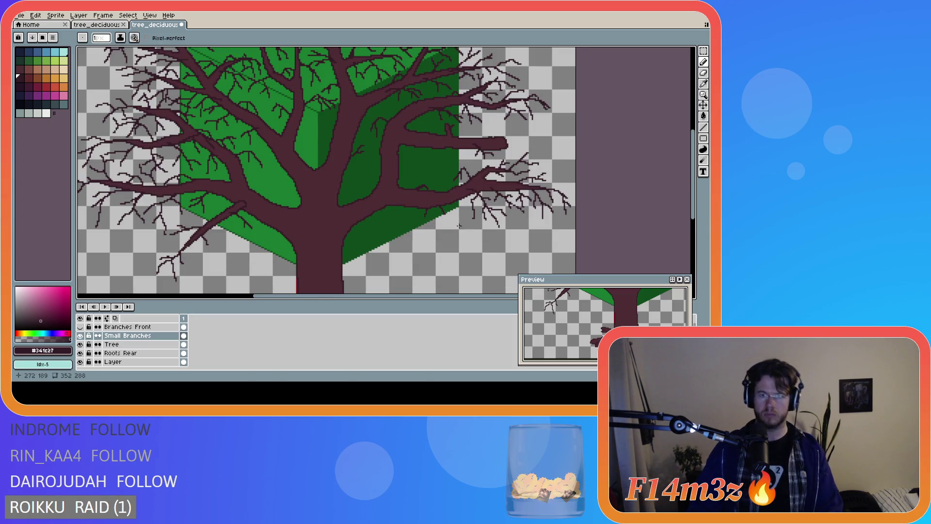
{"action": "scroll", "coordinate": [445, 209], "scroll_direction": "down", "scroll_amount": 1}
{"action": "scroll", "coordinate": [447, 209], "scroll_direction": "up", "scroll_amount": 1}
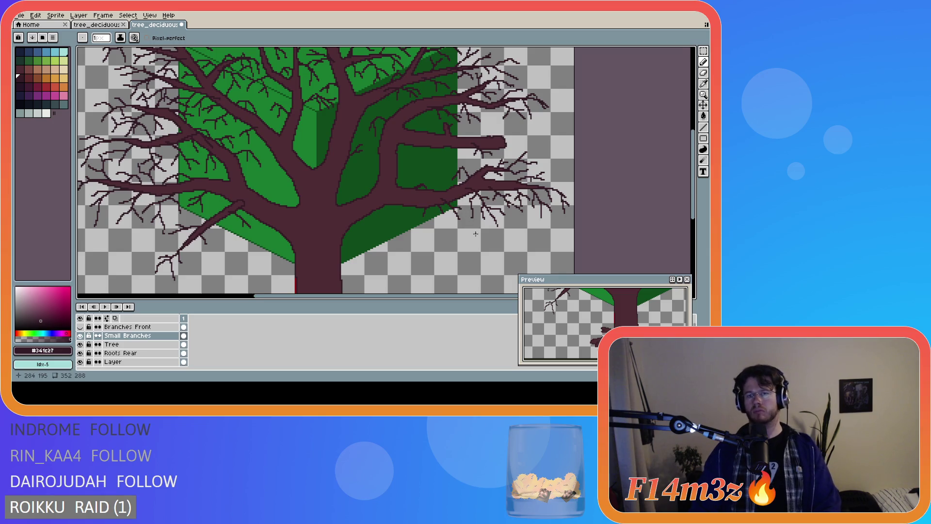
{"action": "scroll", "coordinate": [486, 234], "scroll_direction": "down", "scroll_amount": 2}
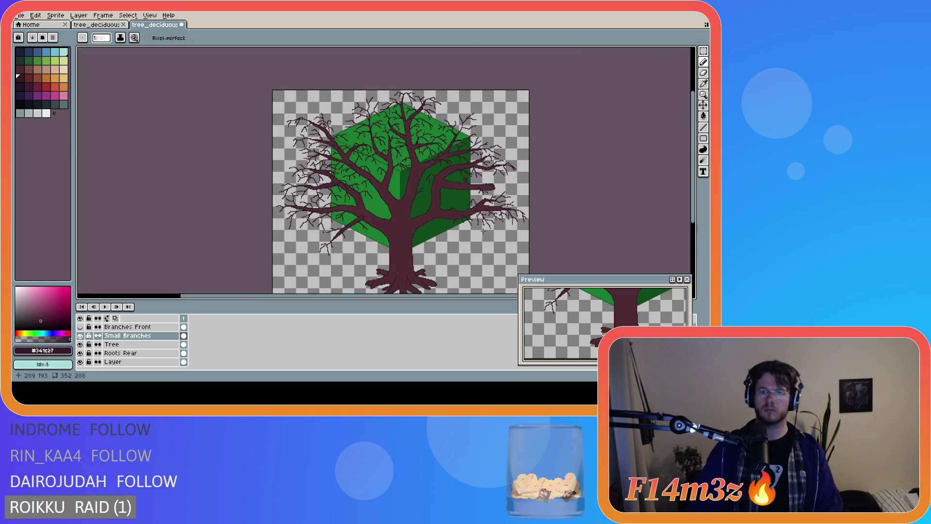
{"action": "scroll", "coordinate": [459, 223], "scroll_direction": "up", "scroll_amount": 2}
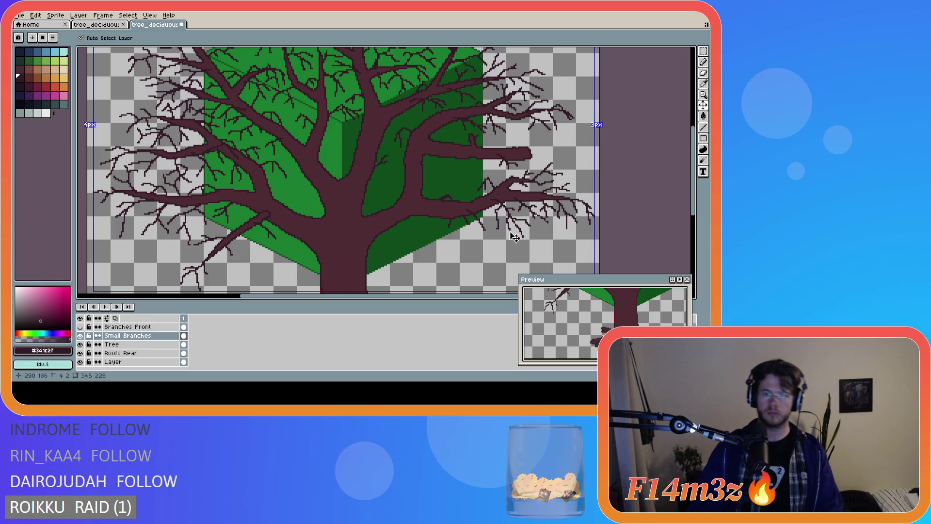
{"action": "scroll", "coordinate": [428, 246], "scroll_direction": "down", "scroll_amount": 2}
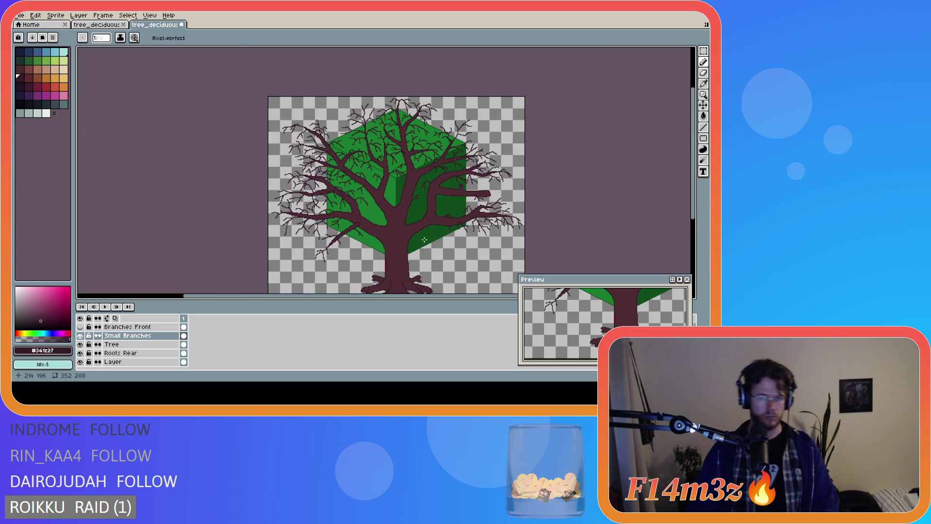
{"action": "scroll", "coordinate": [458, 222], "scroll_direction": "up", "scroll_amount": 3}
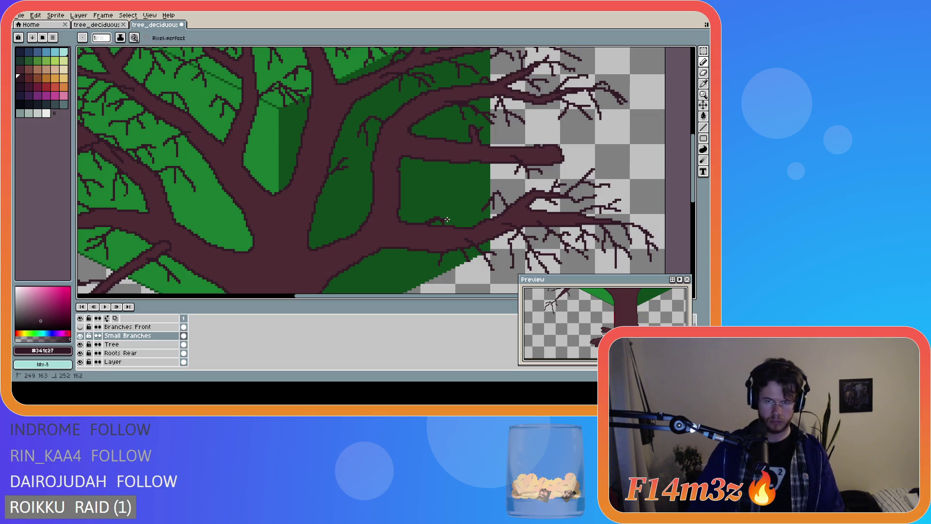
{"action": "scroll", "coordinate": [463, 233], "scroll_direction": "down", "scroll_amount": 3}
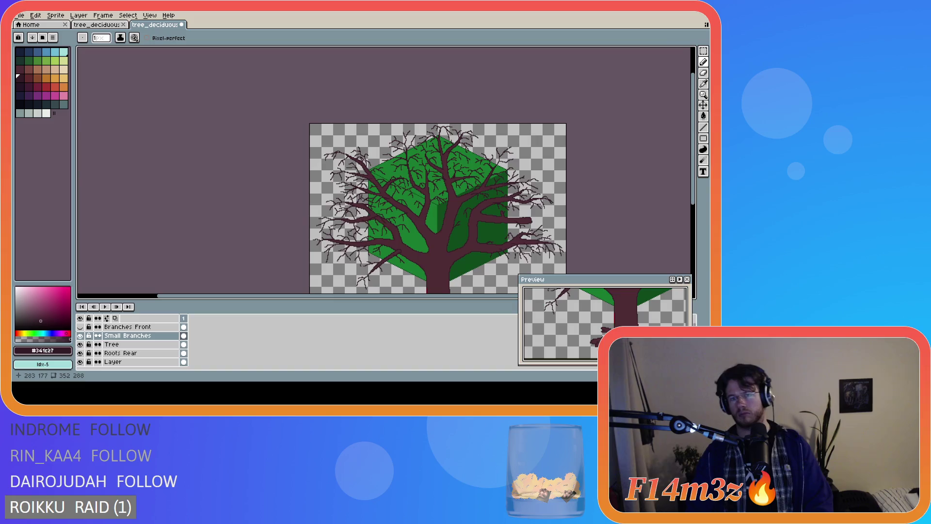
{"action": "scroll", "coordinate": [512, 255], "scroll_direction": "up", "scroll_amount": 2}
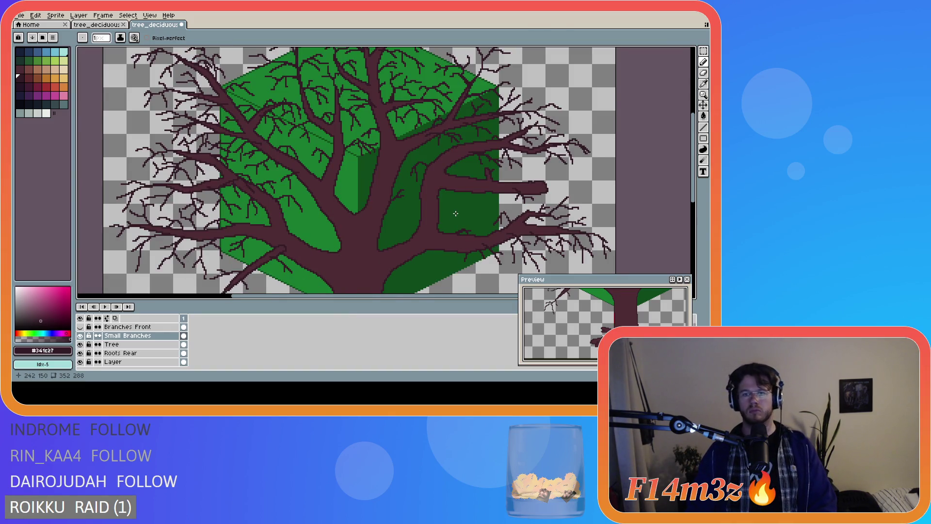
{"action": "scroll", "coordinate": [456, 214], "scroll_direction": "down", "scroll_amount": 2}
{"action": "scroll", "coordinate": [463, 226], "scroll_direction": "up", "scroll_amount": 2}
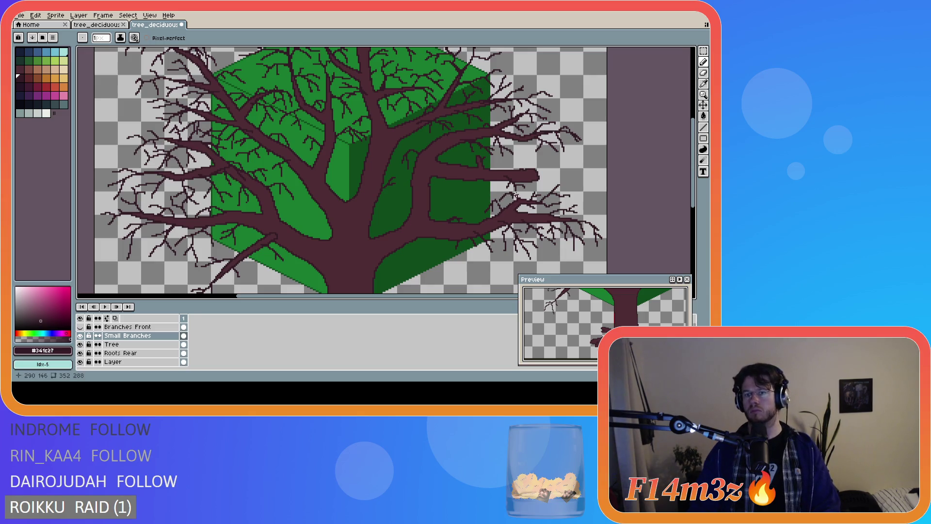
- Dab twig pixels and draw a short twig stroke on the right branch tips
{"action": "left_click", "coordinate": [513, 194]}
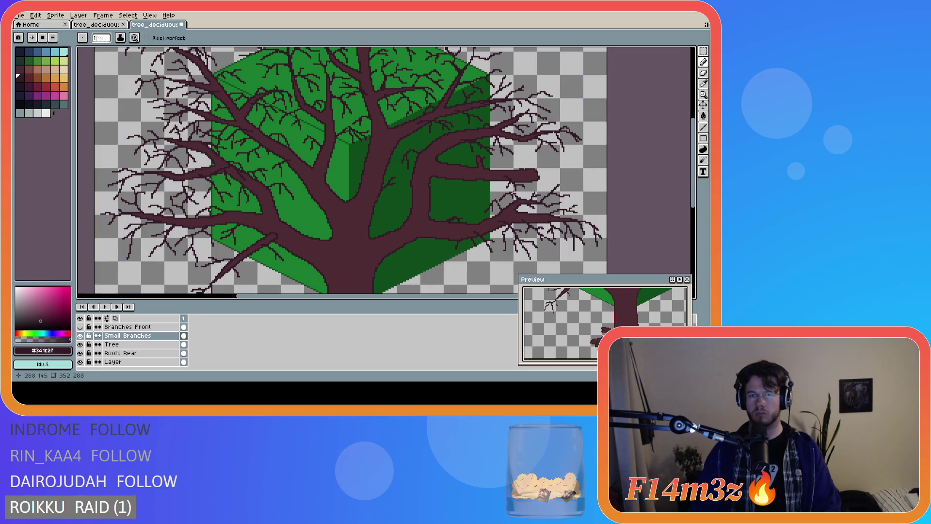
{"action": "left_click", "coordinate": [526, 196]}
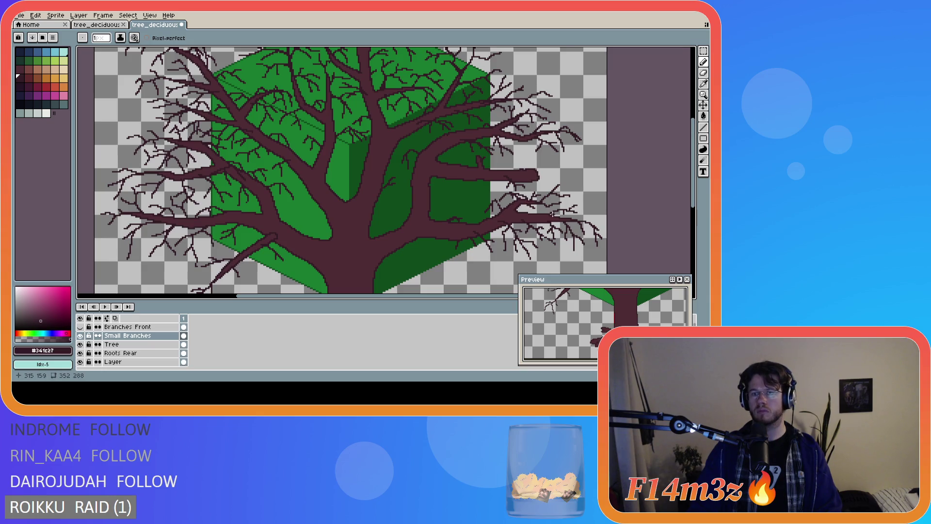
{"action": "key", "text": "v"}
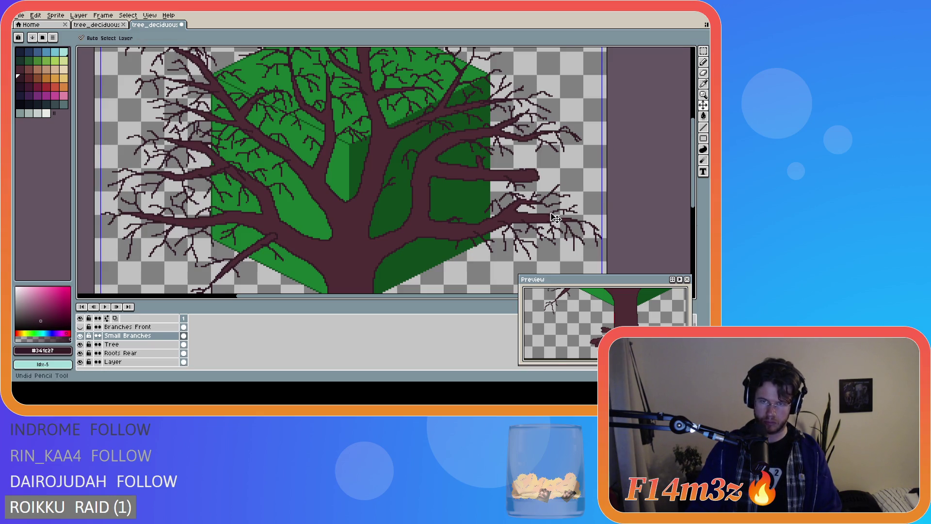
{"action": "key", "text": "b"}
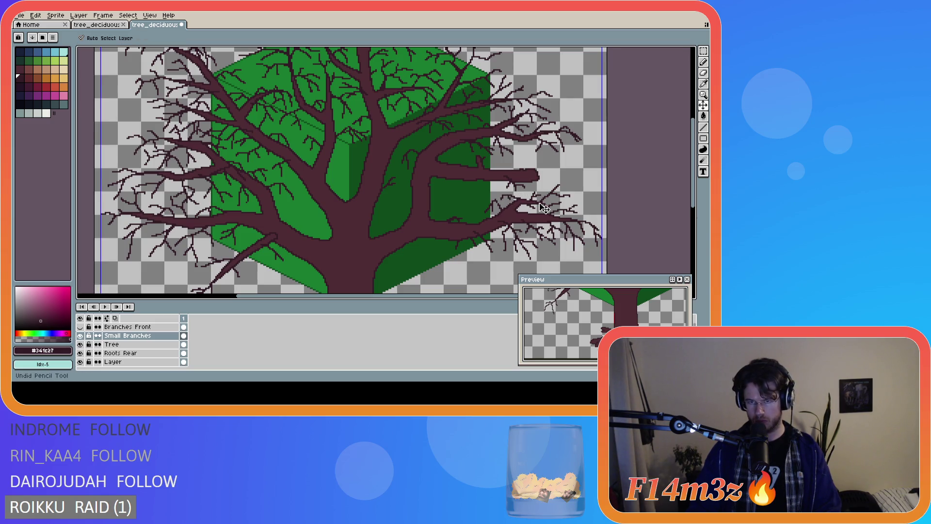
{"action": "left_click_drag", "start_coordinate": [516, 199], "coordinate": [514, 197]}
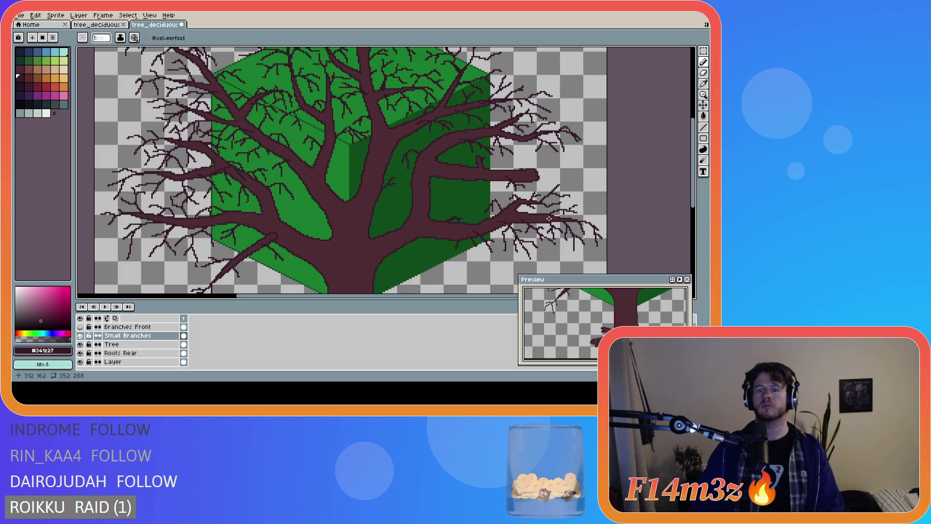
{"action": "scroll", "coordinate": [548, 216], "scroll_direction": "down", "scroll_amount": 2}
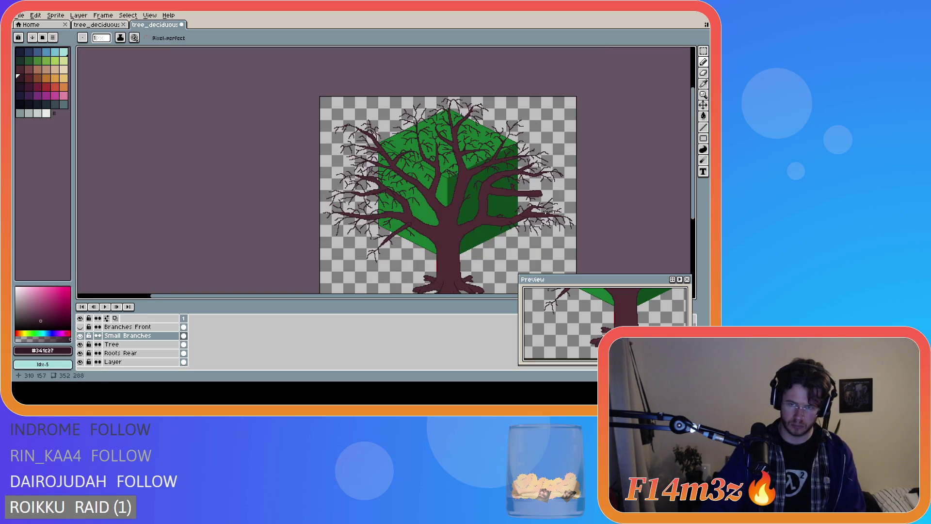
{"action": "scroll", "coordinate": [535, 207], "scroll_direction": "up", "scroll_amount": 3}
- Add dark Pencil pixels near the right branch and at its far tip
{"action": "key", "text": "b"}
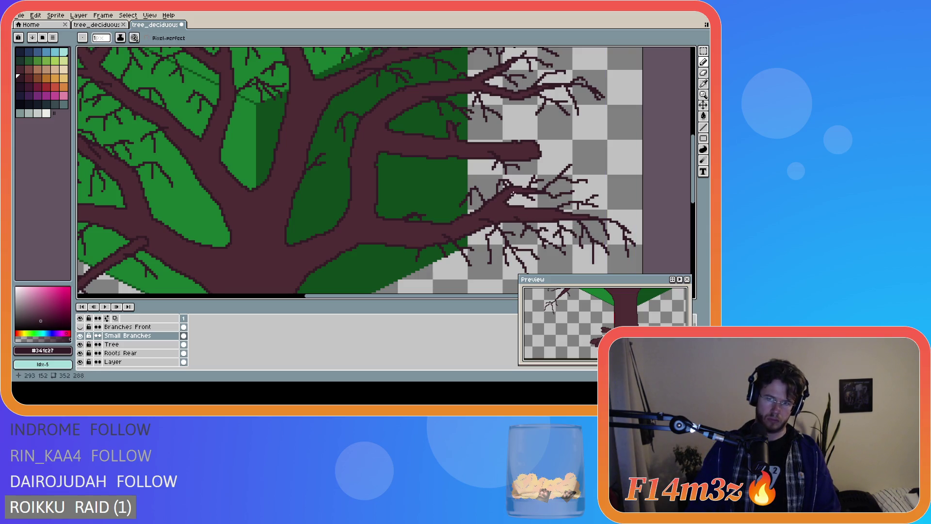
{"action": "left_click", "coordinate": [515, 194]}
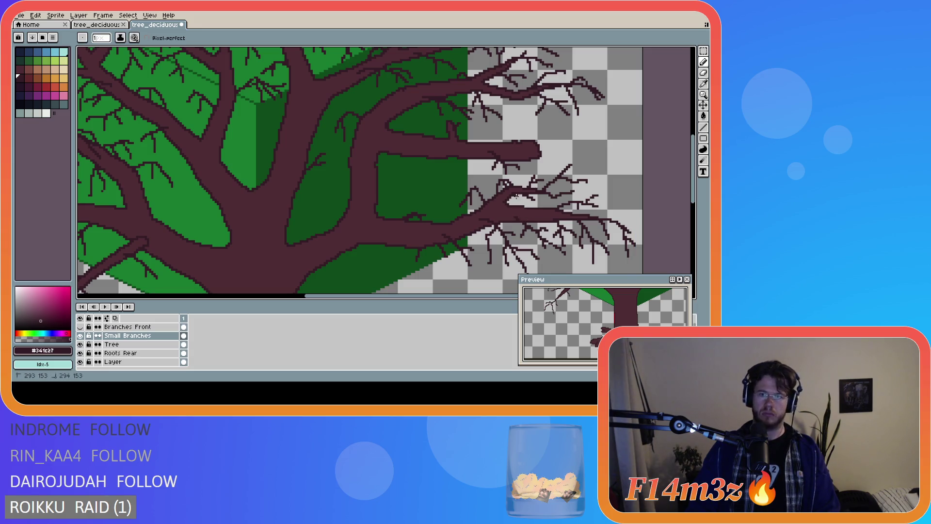
{"action": "scroll", "coordinate": [485, 215], "scroll_direction": "down", "scroll_amount": 5}
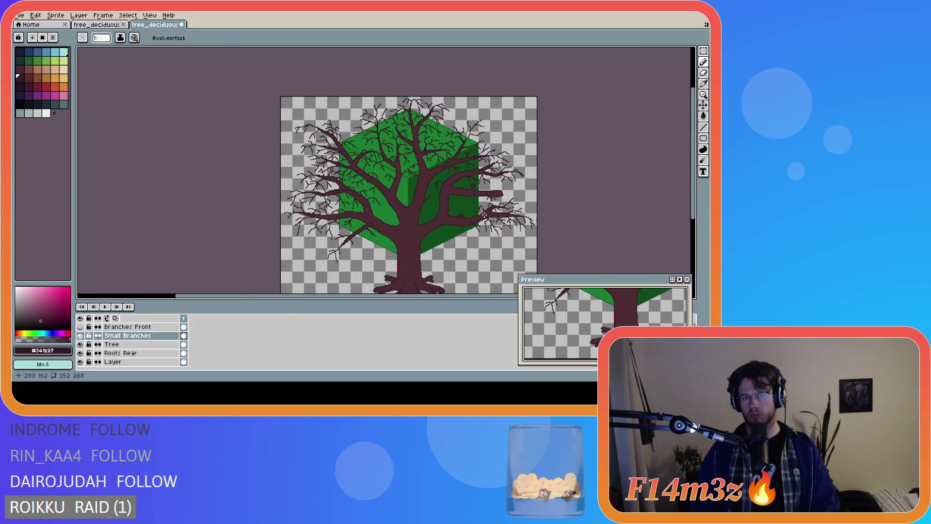
{"action": "scroll", "coordinate": [466, 241], "scroll_direction": "up", "scroll_amount": 2}
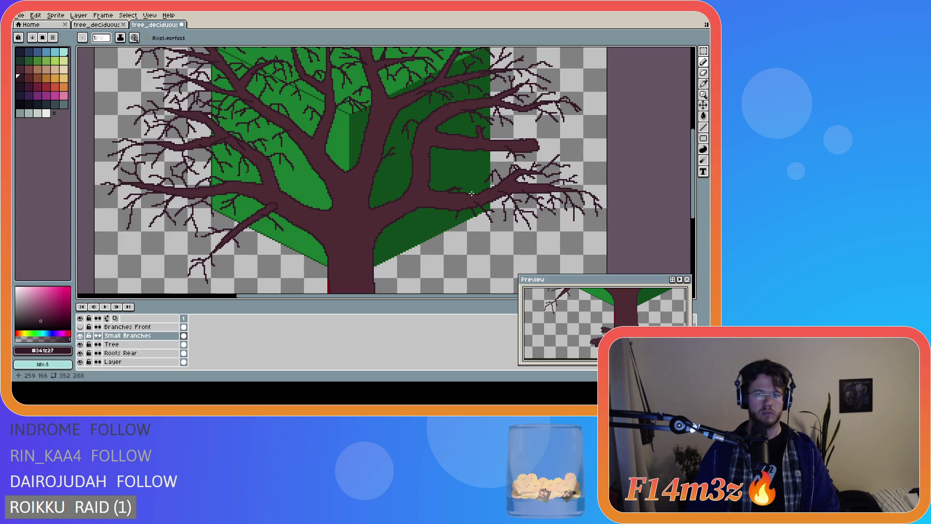
{"action": "scroll", "coordinate": [472, 195], "scroll_direction": "down", "scroll_amount": 2}
{"action": "scroll", "coordinate": [457, 194], "scroll_direction": "up", "scroll_amount": 4}
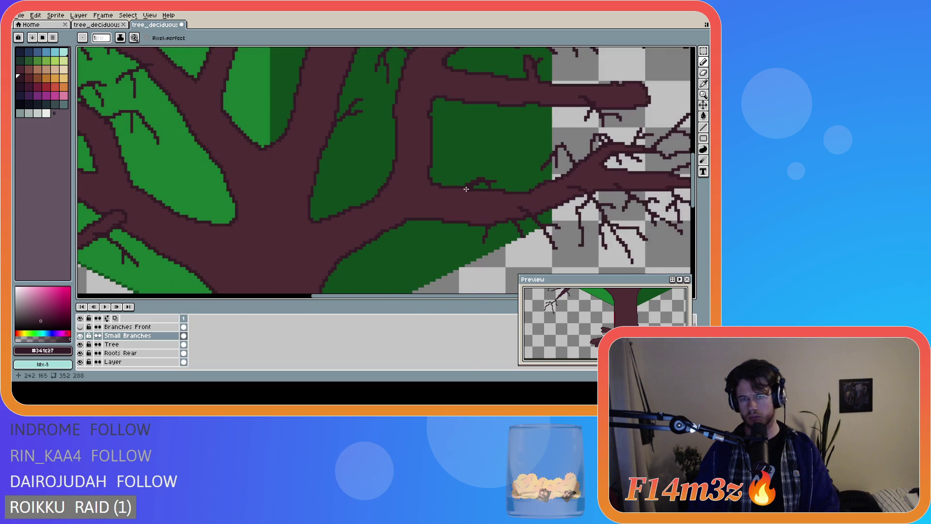
{"action": "scroll", "coordinate": [529, 193], "scroll_direction": "down", "scroll_amount": 2}
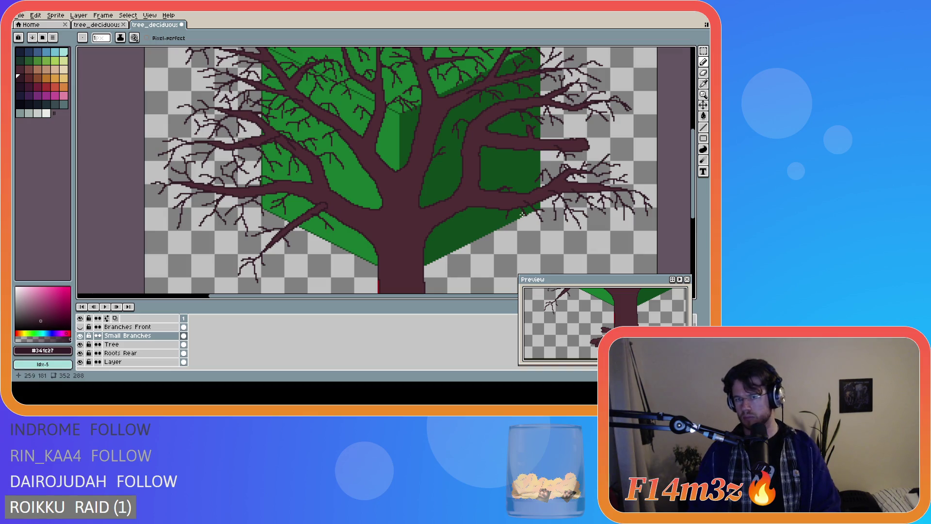
{"action": "scroll", "coordinate": [504, 209], "scroll_direction": "down", "scroll_amount": 2}
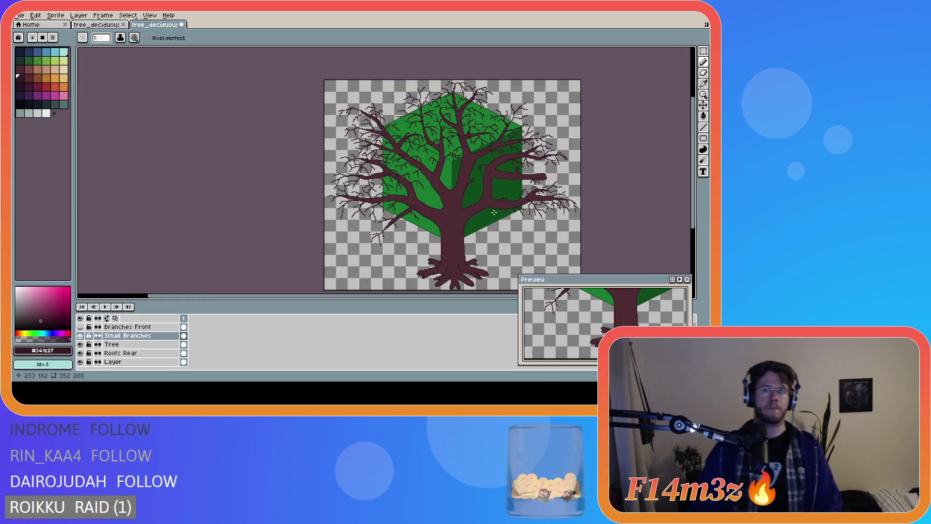
{"action": "scroll", "coordinate": [495, 207], "scroll_direction": "up", "scroll_amount": 2}
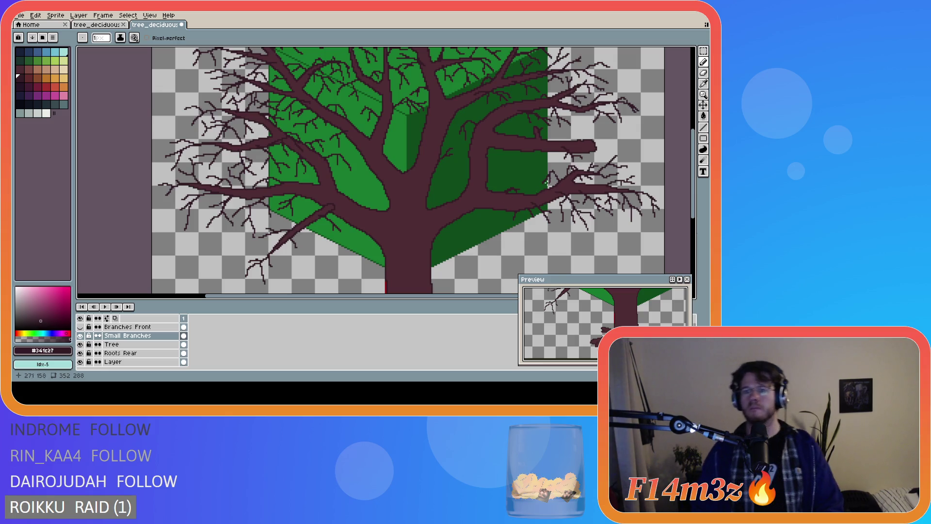
{"action": "left_click", "coordinate": [598, 136]}
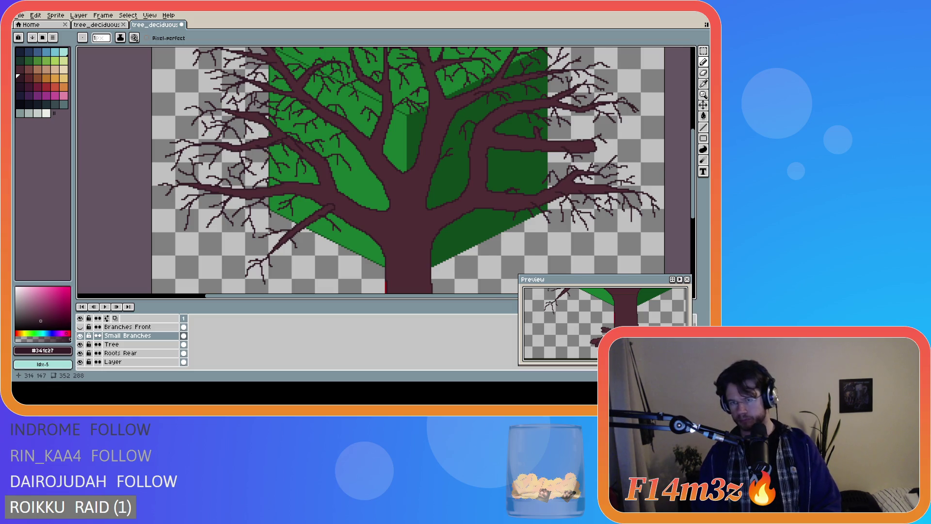
{"action": "scroll", "coordinate": [601, 151], "scroll_direction": "up", "scroll_amount": 2}
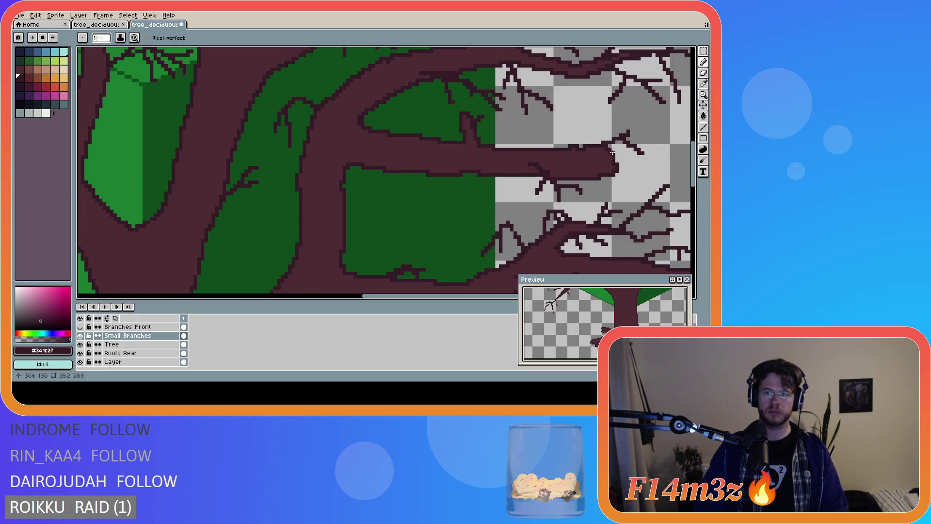
{"action": "scroll", "coordinate": [603, 145], "scroll_direction": "down", "scroll_amount": 4}
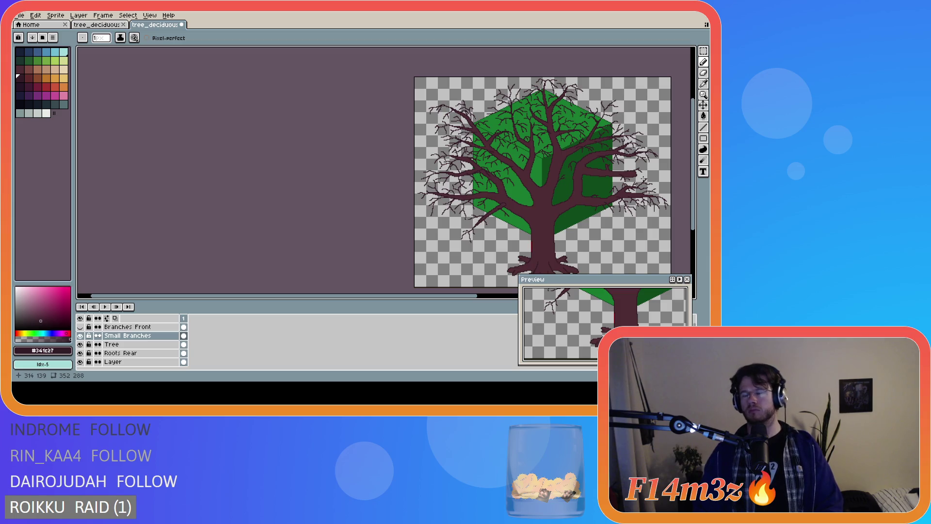
{"action": "scroll", "coordinate": [643, 178], "scroll_direction": "up", "scroll_amount": 4}
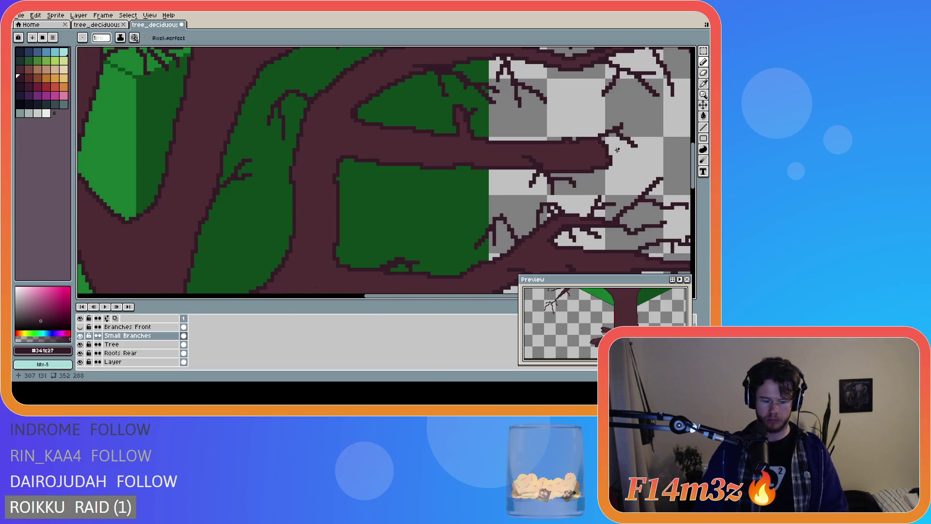
- Select a small branch tip with a rectangular selection, adjust it, then undo the stroke
{"action": "key", "text": "m"}
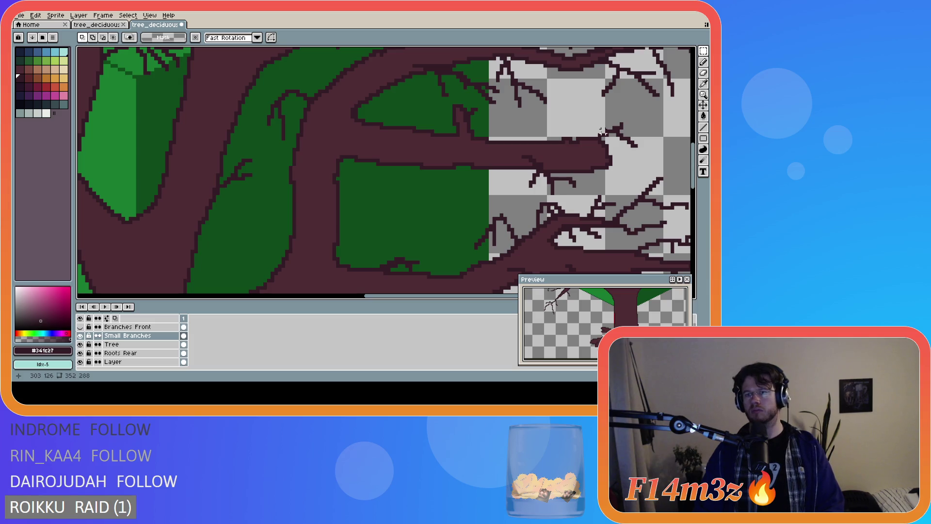
{"action": "mouse_move", "coordinate": [600, 117]}
{"action": "left_mouse_down"}
{"action": "mouse_move", "coordinate": [633, 138]}
{"action": "mouse_move", "coordinate": [631, 155]}
{"action": "left_mouse_up"}
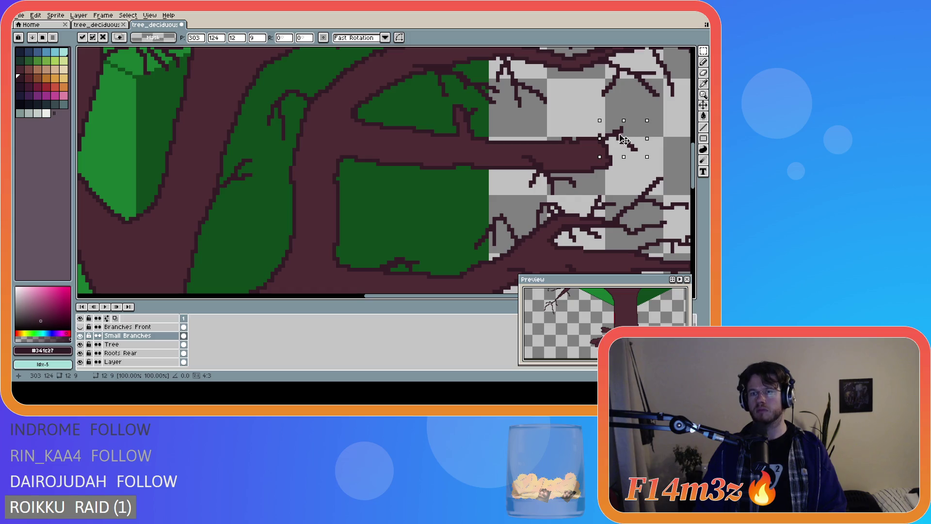
{"action": "left_click", "coordinate": [582, 112]}
{"action": "key", "text": "b"}
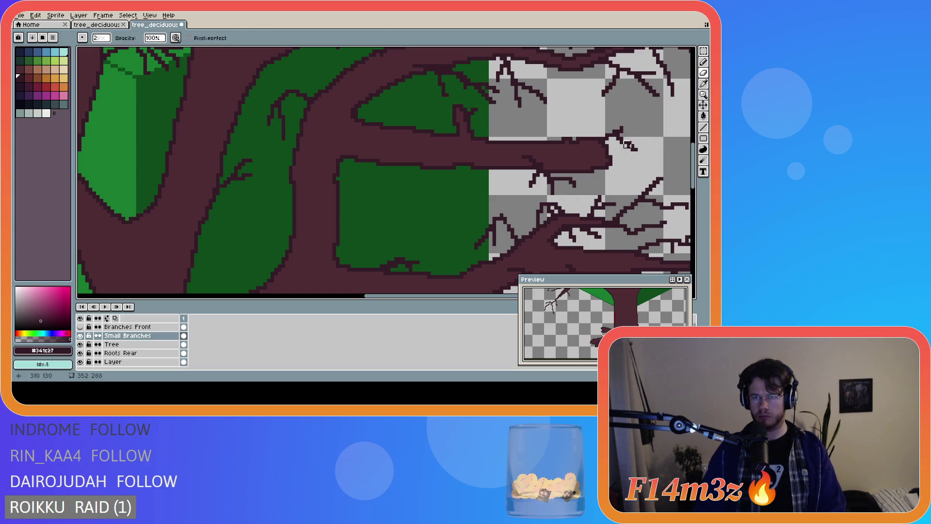
{"action": "scroll", "coordinate": [588, 146], "scroll_direction": "down", "scroll_amount": 3}
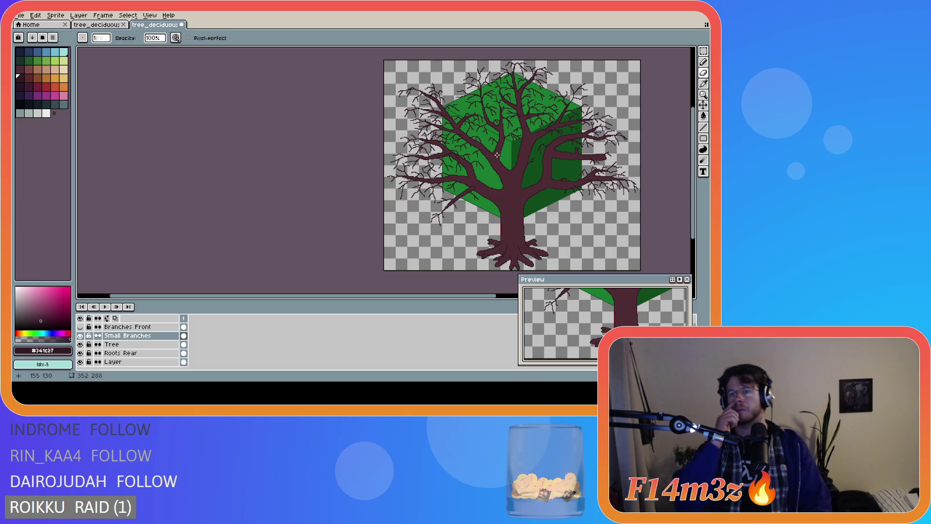
{"action": "key", "text": "ctrl+z"}
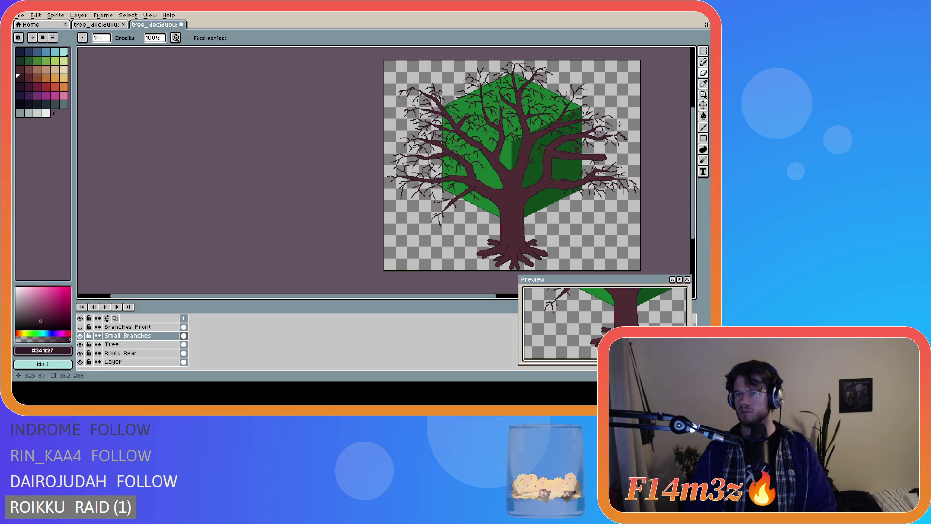
- Draw a short twig extending the branch up-right
{"action": "scroll", "coordinate": [618, 125], "scroll_direction": "up", "scroll_amount": 2}
{"action": "scroll", "coordinate": [604, 111], "scroll_direction": "down", "scroll_amount": 2}
{"action": "scroll", "coordinate": [568, 106], "scroll_direction": "up", "scroll_amount": 2}
{"action": "key", "text": "e"}
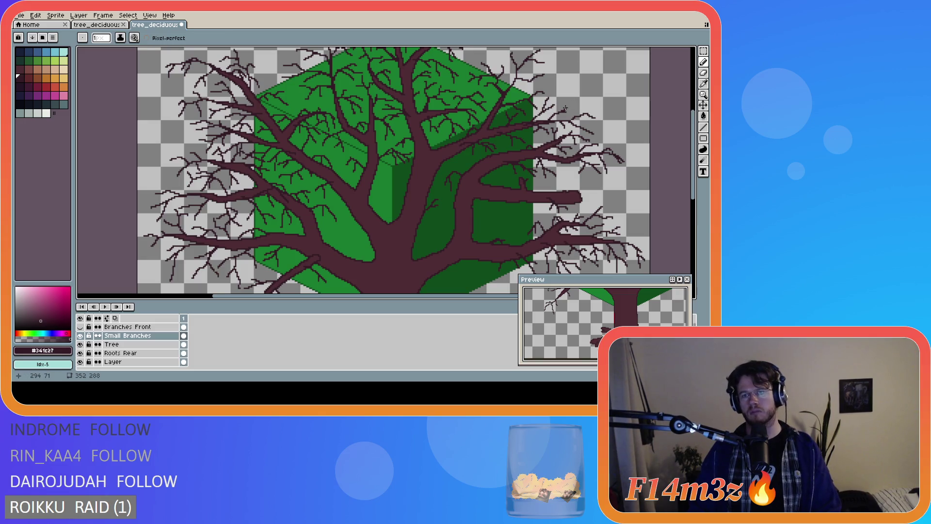
{"action": "key", "text": "v"}
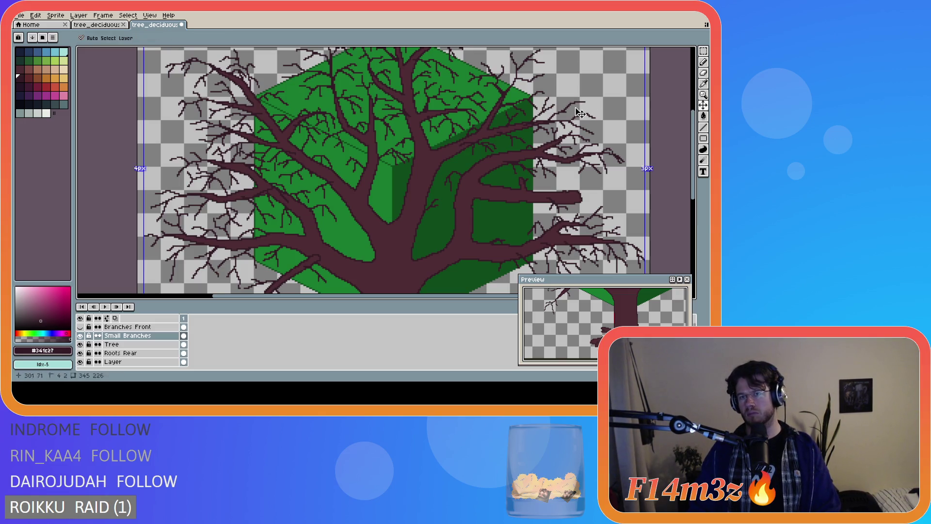
{"action": "key", "text": "b"}
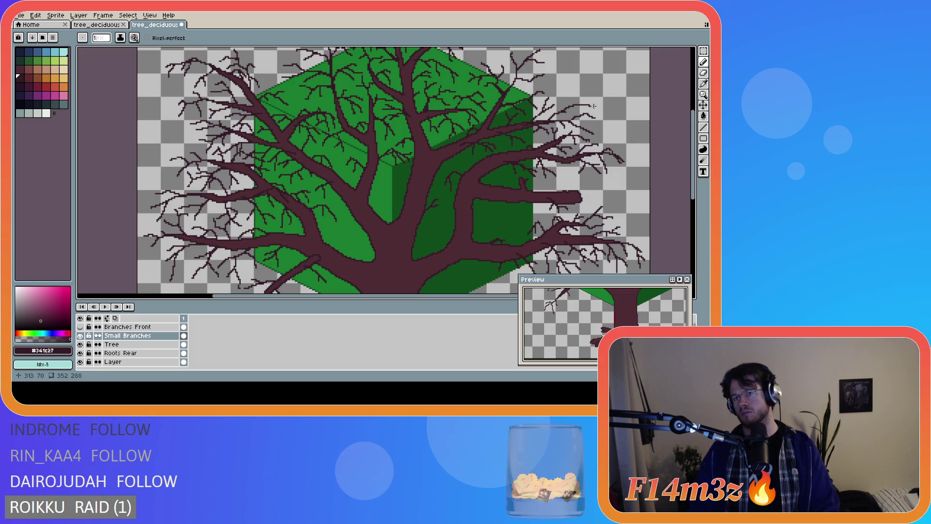
{"action": "left_click_drag", "start_coordinate": [583, 104], "coordinate": [593, 96]}
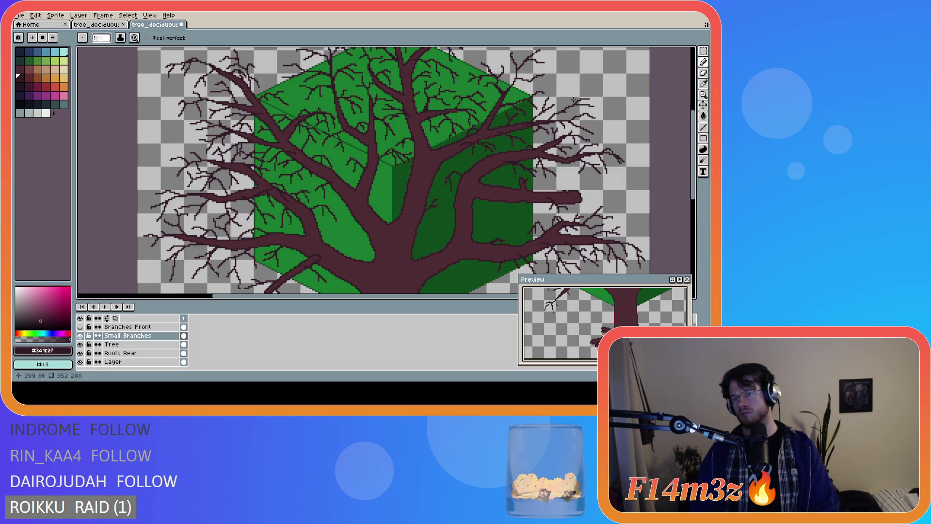
{"action": "scroll", "coordinate": [621, 136], "scroll_direction": "down", "scroll_amount": 2}
{"action": "scroll", "coordinate": [621, 137], "scroll_direction": "up", "scroll_amount": 2}
{"action": "key", "text": "v"}
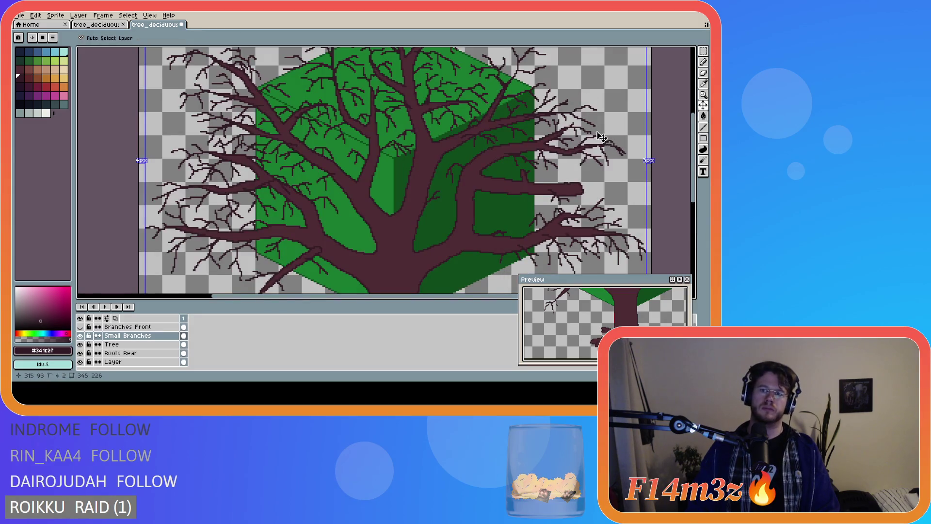
- Redo the twig stroke, check the whole tree zoomed out, then undo it again
{"action": "key", "text": "ctrl+y"}
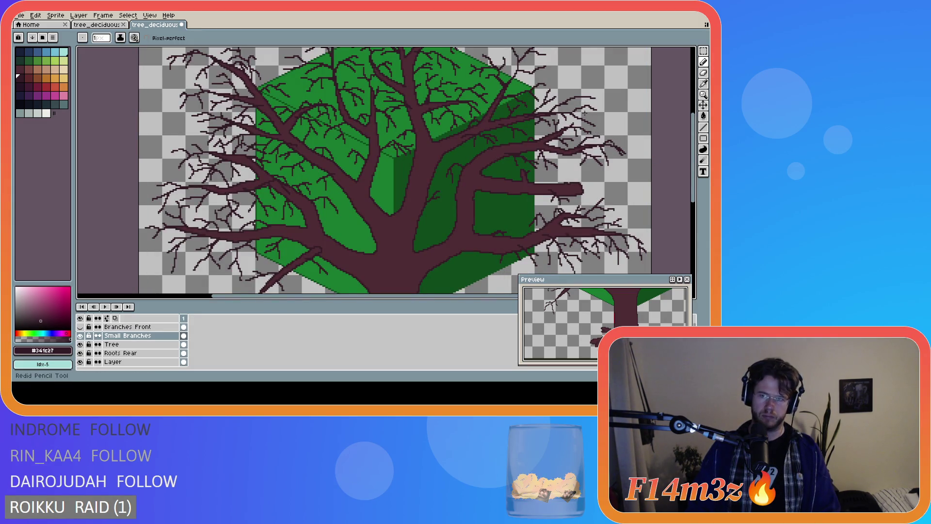
{"action": "scroll", "coordinate": [585, 112], "scroll_direction": "down", "scroll_amount": 2}
{"action": "scroll", "coordinate": [582, 108], "scroll_direction": "up", "scroll_amount": 2}
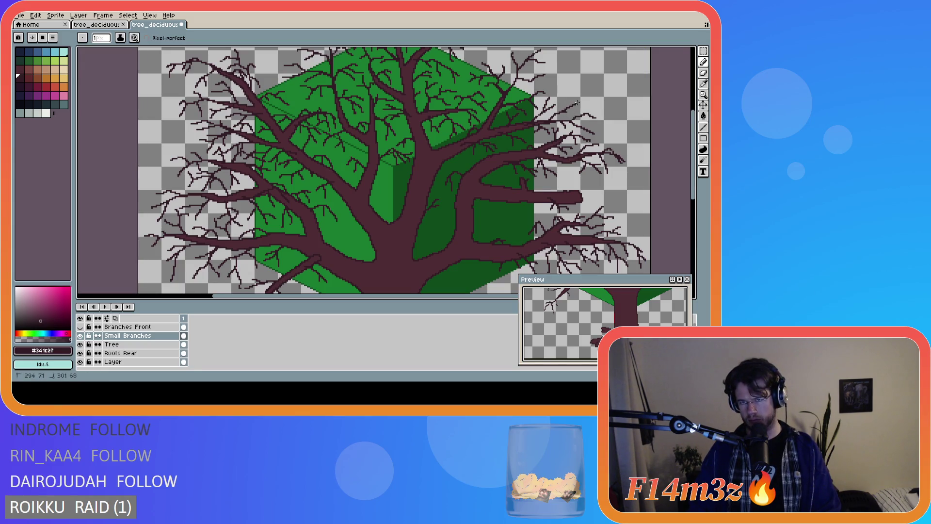
{"action": "key", "text": "ctrl"}
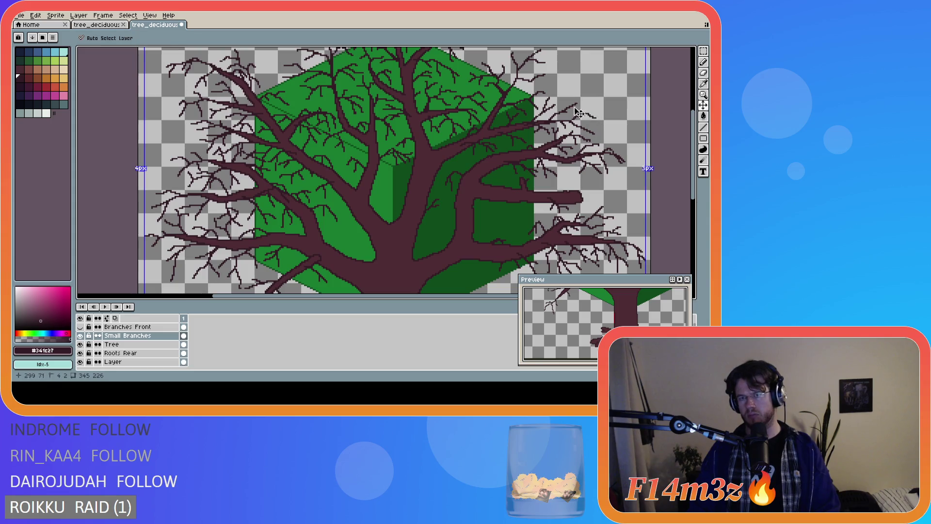
{"action": "key", "text": "ctrl"}
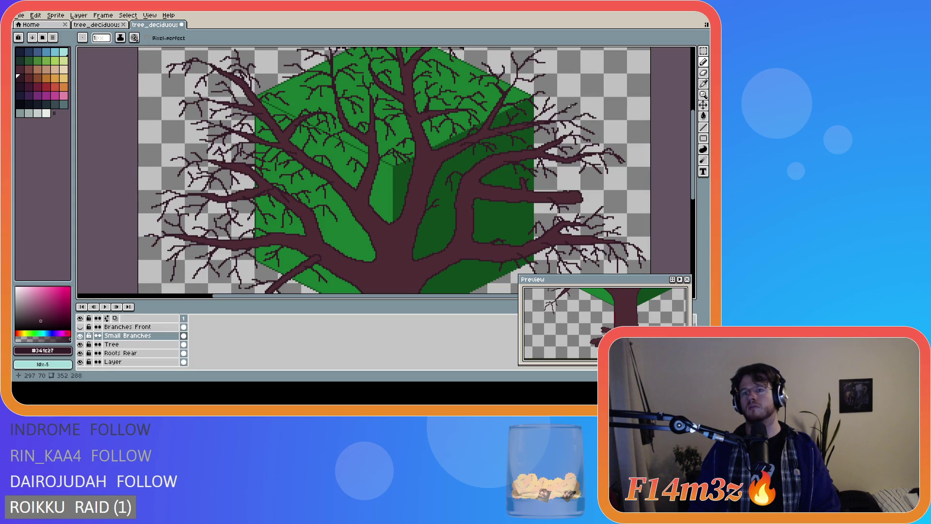
{"action": "key", "text": "ctrl"}
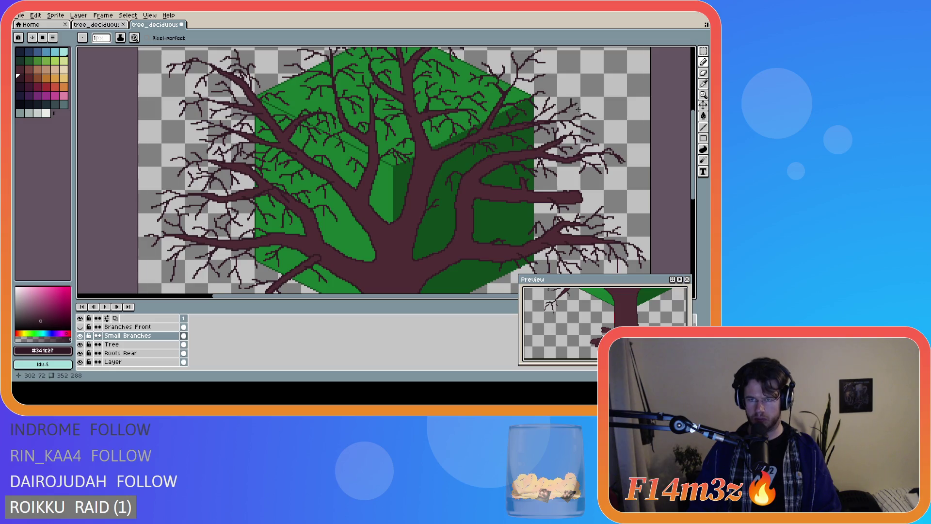
{"action": "scroll", "coordinate": [617, 134], "scroll_direction": "down", "scroll_amount": 3}
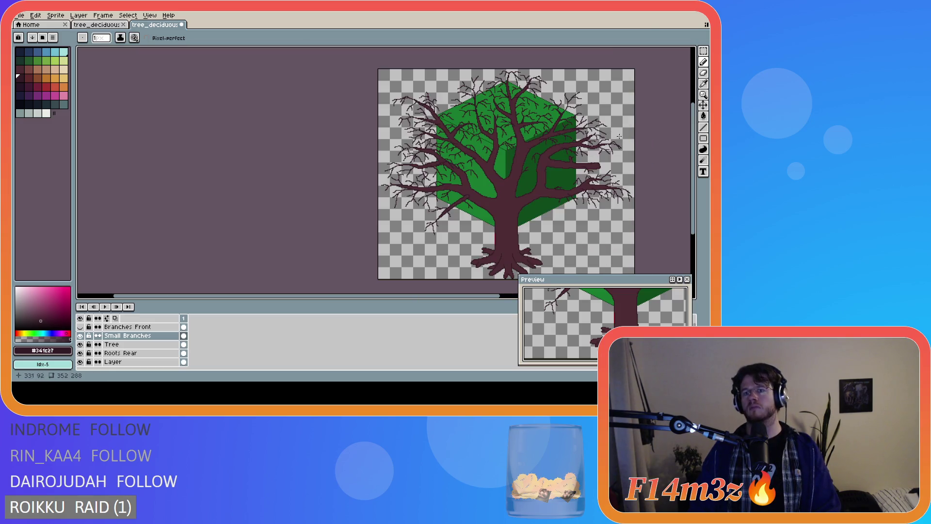
{"action": "key", "text": "ctrl"}
{"action": "scroll", "coordinate": [610, 148], "scroll_direction": "up", "scroll_amount": 1}
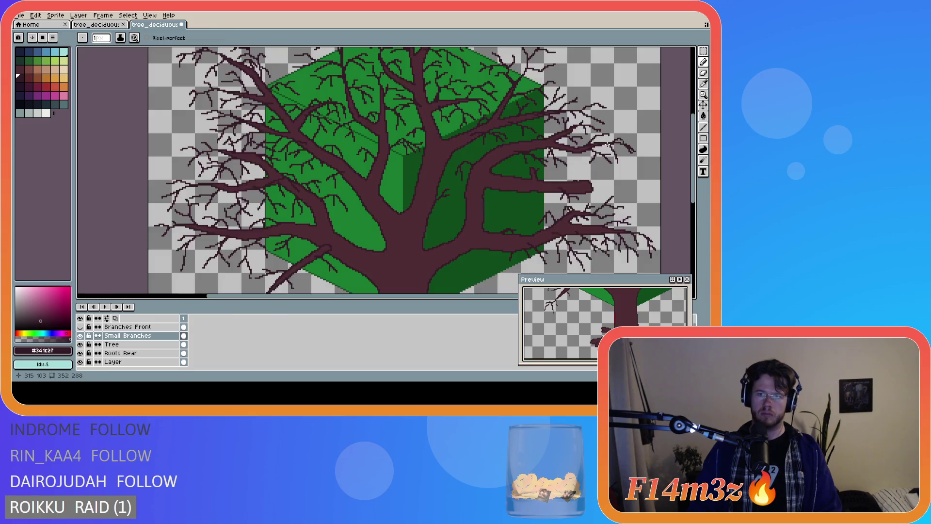
{"action": "scroll", "coordinate": [594, 126], "scroll_direction": "down", "scroll_amount": 1}
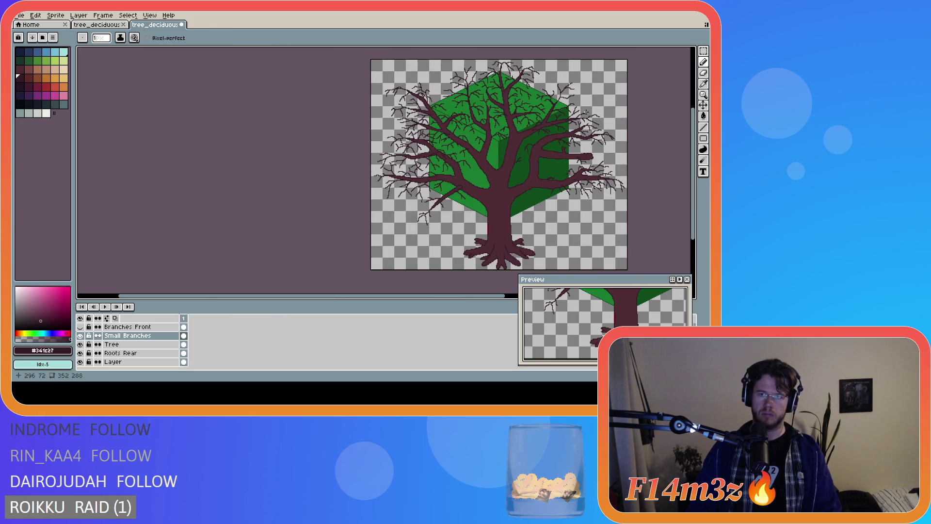
{"action": "scroll", "coordinate": [585, 112], "scroll_direction": "up", "scroll_amount": 2}
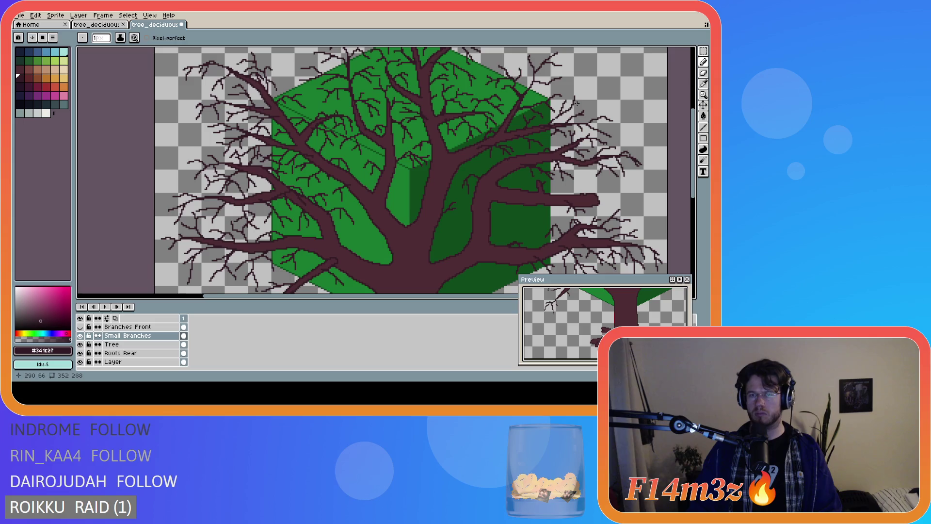
{"action": "key", "text": "ctrl"}
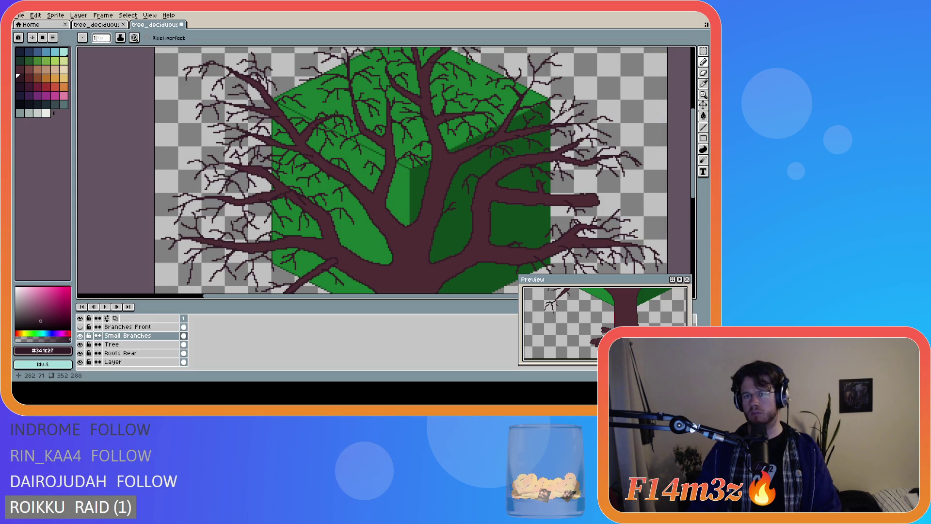
{"action": "scroll", "coordinate": [596, 127], "scroll_direction": "down", "scroll_amount": 2}
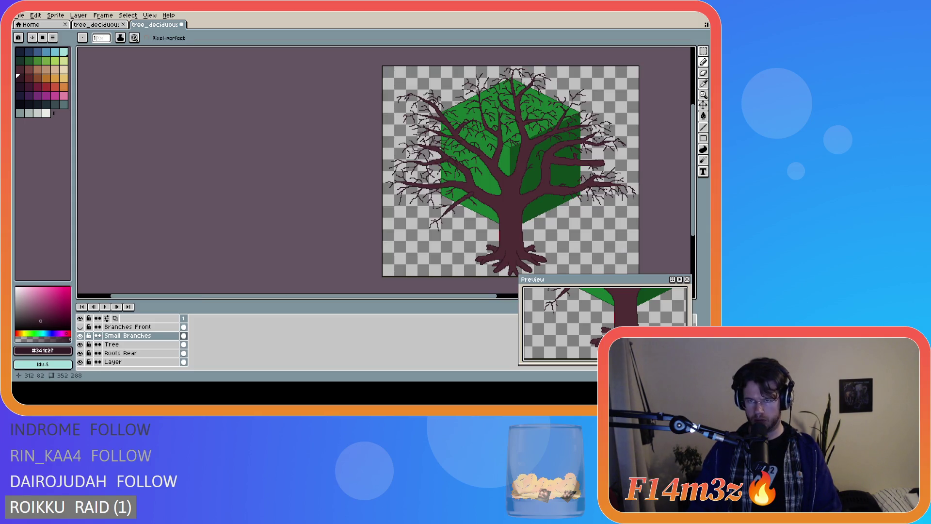
{"action": "key", "text": "ctrl+z"}
{"action": "scroll", "coordinate": [600, 123], "scroll_direction": "up", "scroll_amount": 2}
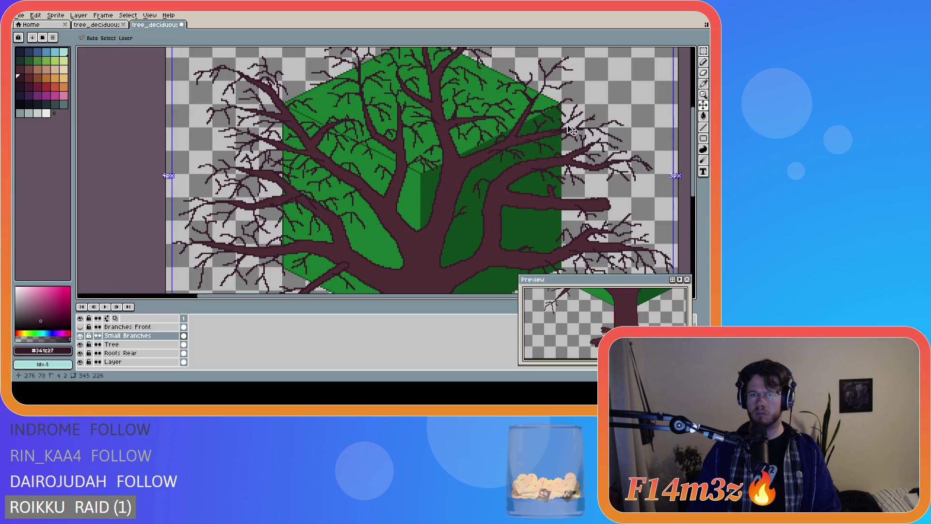
{"action": "key", "text": "ctrl"}
{"action": "scroll", "coordinate": [614, 136], "scroll_direction": "down", "scroll_amount": 2}
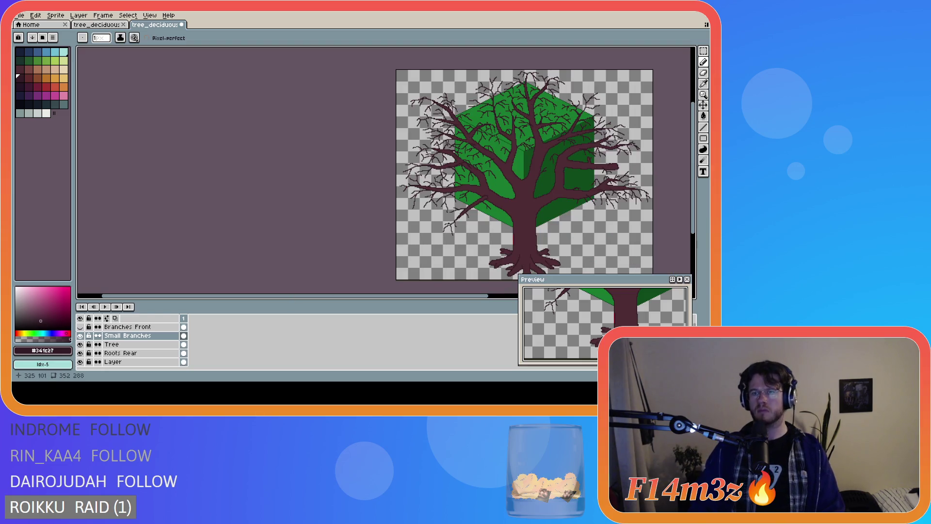
{"action": "scroll", "coordinate": [615, 117], "scroll_direction": "up", "scroll_amount": 2}
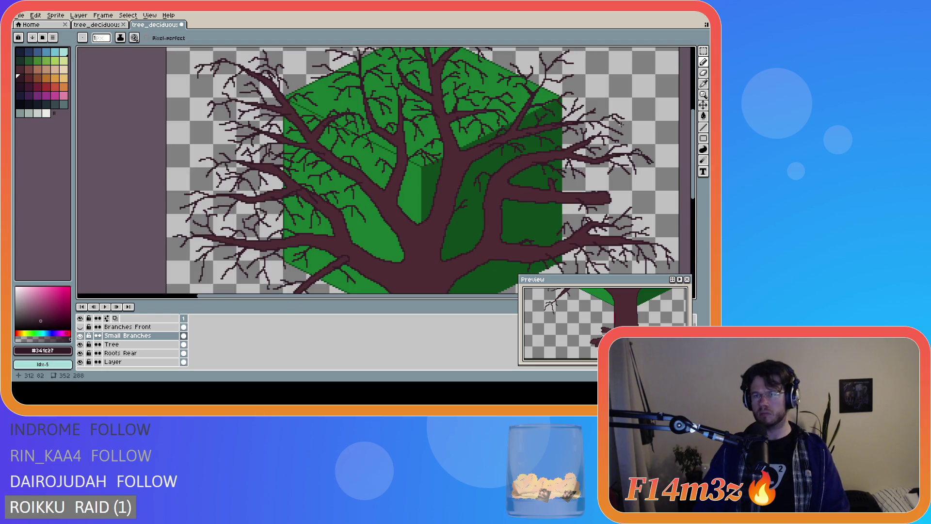
{"action": "key", "text": "ctrl"}
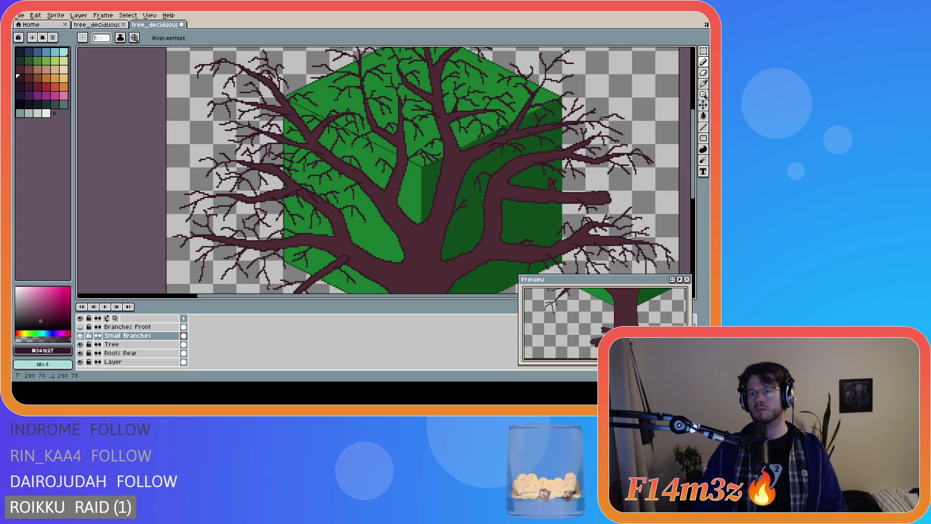
{"action": "key", "text": "ctrl"}
{"action": "scroll", "coordinate": [612, 131], "scroll_direction": "up", "scroll_amount": 2}
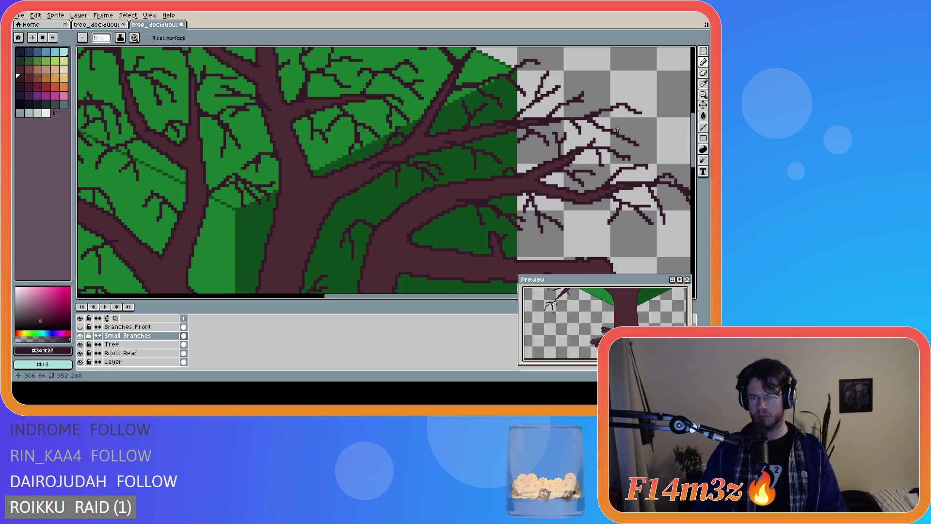
{"action": "scroll", "coordinate": [617, 130], "scroll_direction": "down", "scroll_amount": 2}
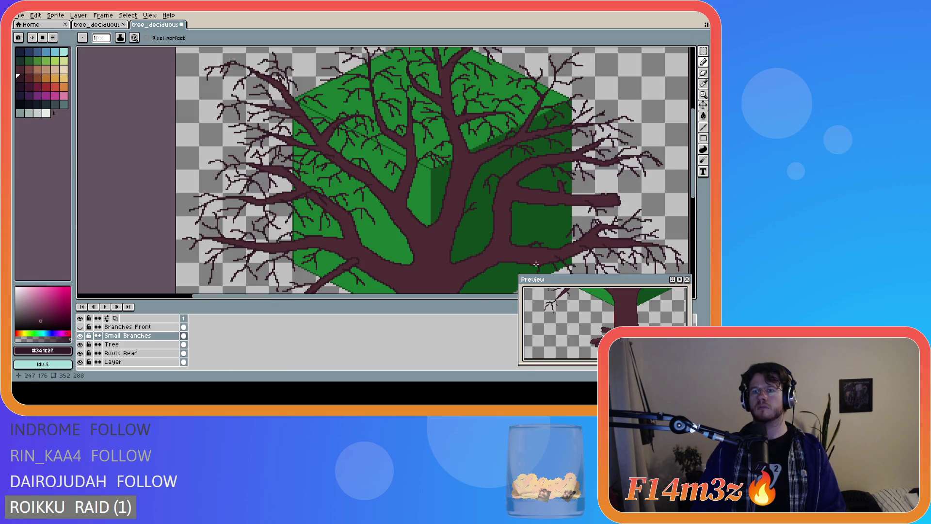
{"action": "scroll", "coordinate": [569, 163], "scroll_direction": "right", "scroll_amount": 2}
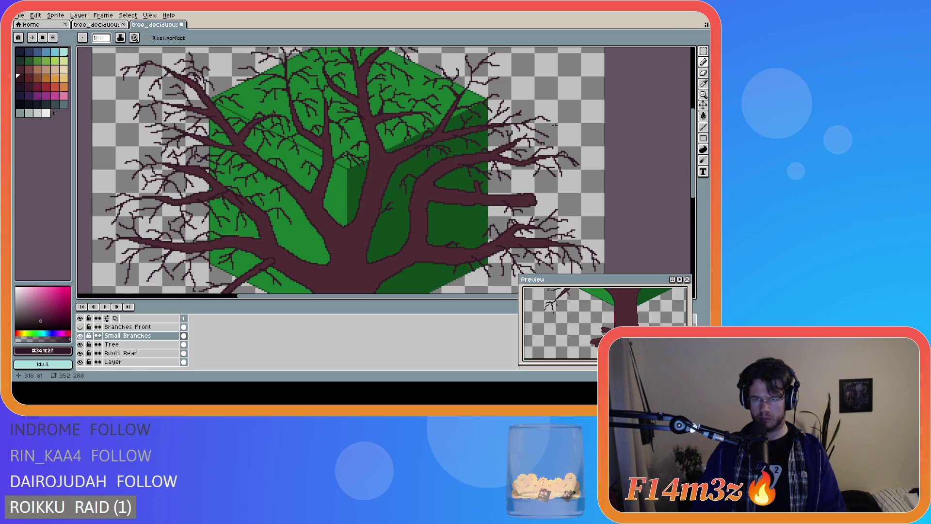
{"action": "scroll", "coordinate": [555, 125], "scroll_direction": "down", "scroll_amount": 2}
{"action": "scroll", "coordinate": [547, 115], "scroll_direction": "up", "scroll_amount": 2}
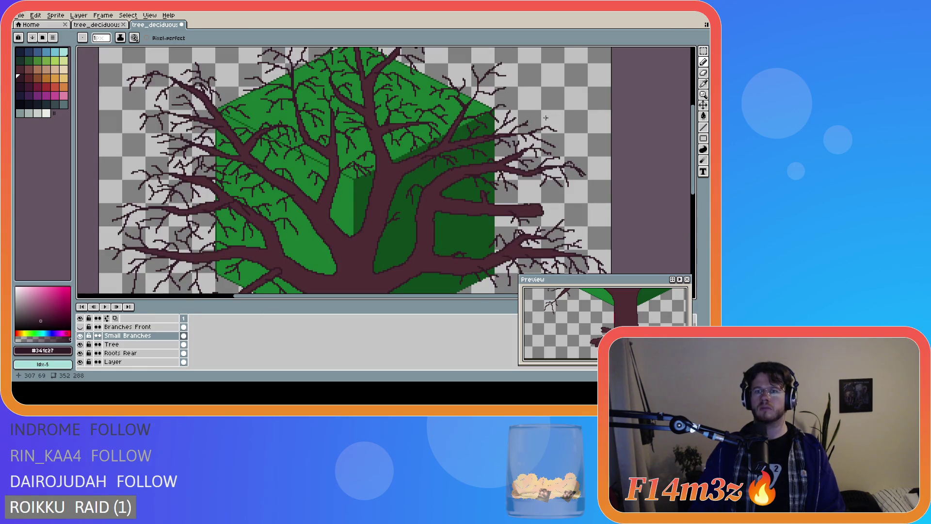
{"action": "scroll", "coordinate": [545, 119], "scroll_direction": "up", "scroll_amount": 1}
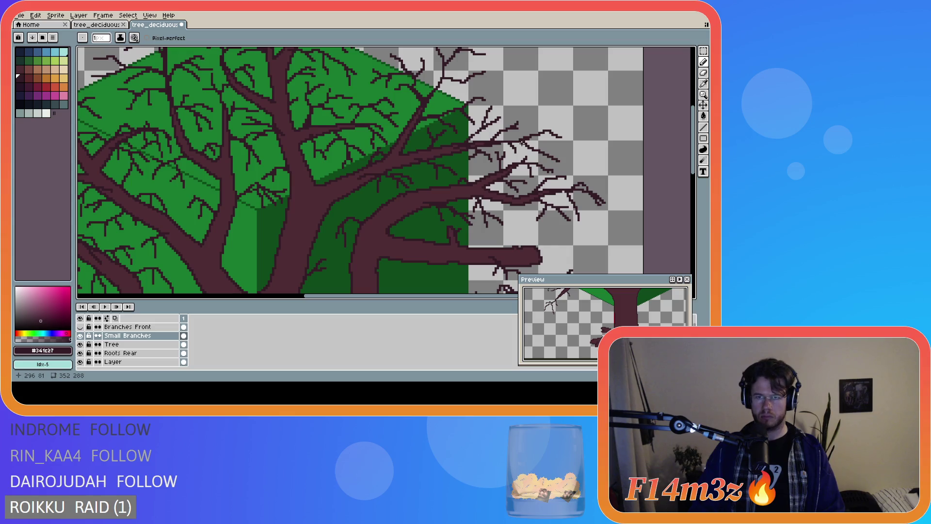
{"action": "scroll", "coordinate": [533, 145], "scroll_direction": "down", "scroll_amount": 3}
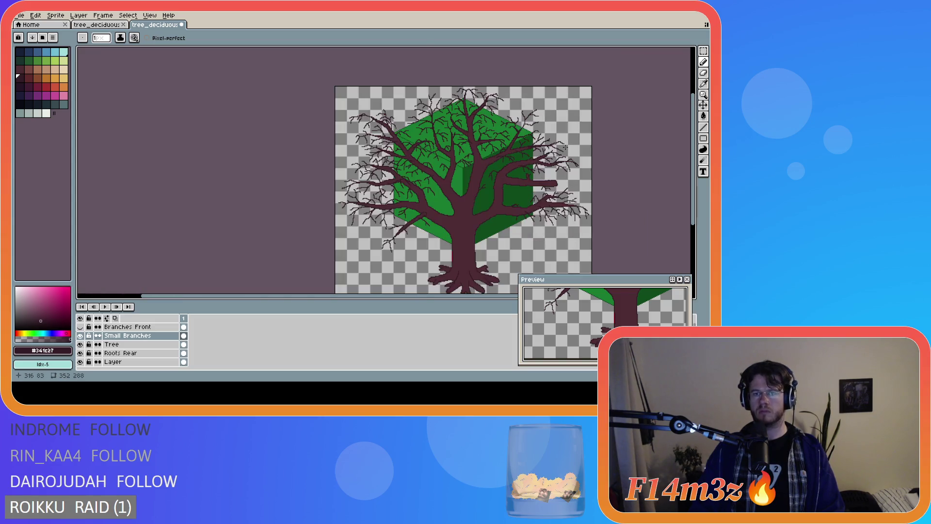
{"action": "scroll", "coordinate": [573, 152], "scroll_direction": "up", "scroll_amount": 1}
{"action": "left_click_drag", "start_coordinate": [547, 130], "coordinate": [558, 124]}
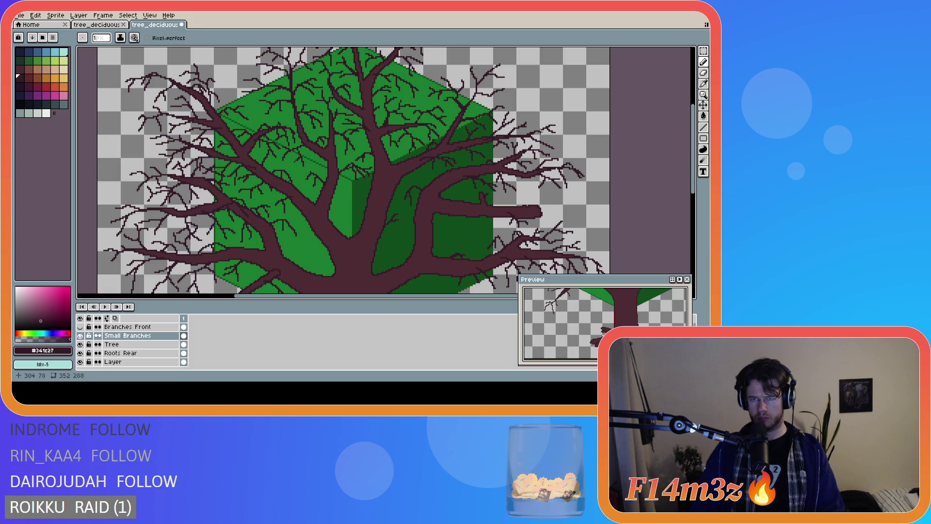
- Place a pencil mark on the central branches, zooming in and out to check the crown
{"action": "scroll", "coordinate": [590, 156], "scroll_direction": "down", "scroll_amount": 1}
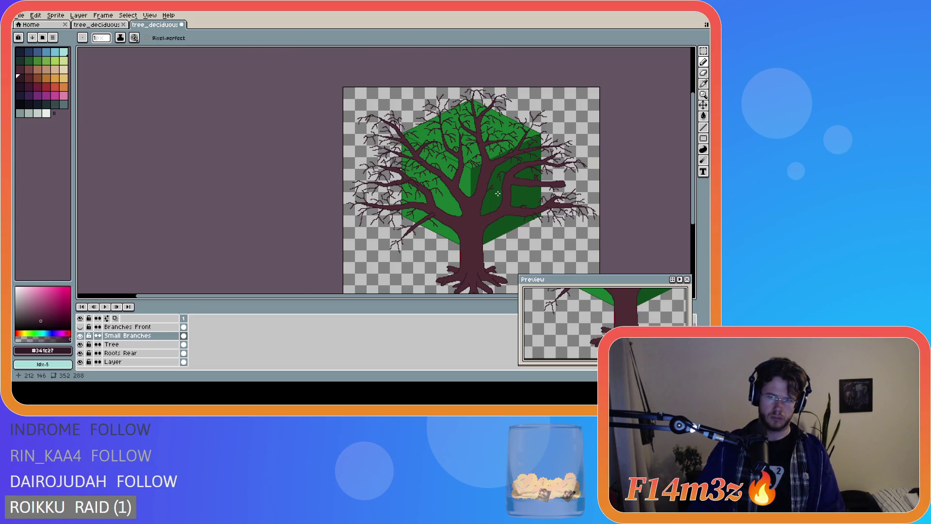
{"action": "scroll", "coordinate": [498, 193], "scroll_direction": "up", "scroll_amount": 1}
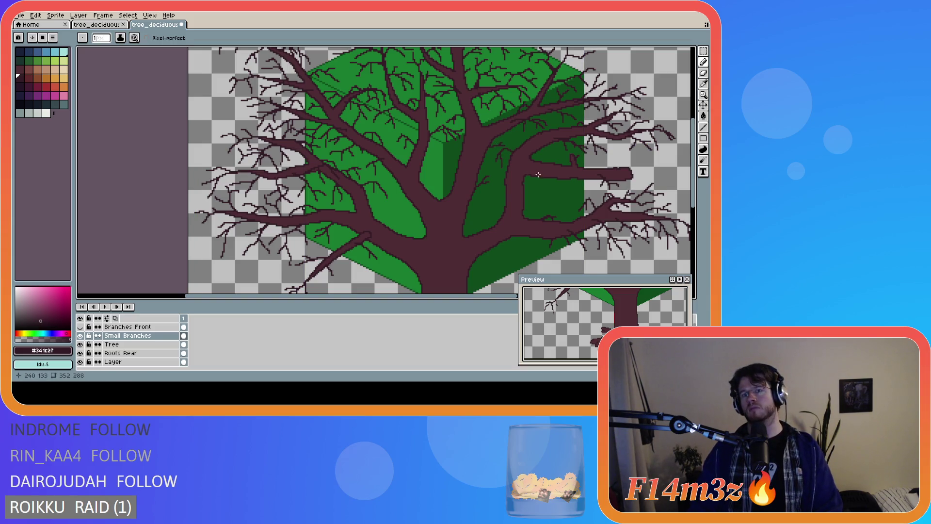
{"action": "scroll", "coordinate": [548, 183], "scroll_direction": "down", "scroll_amount": 1}
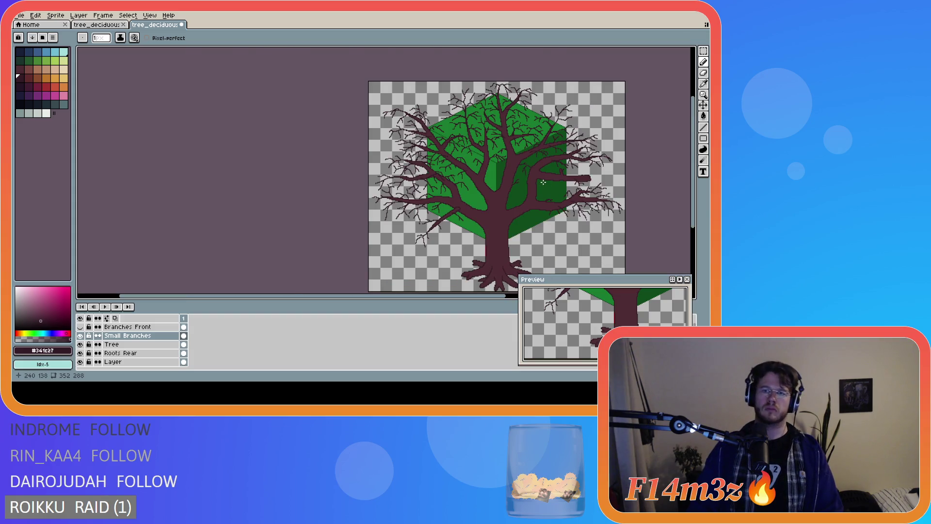
{"action": "scroll", "coordinate": [543, 182], "scroll_direction": "up", "scroll_amount": 1}
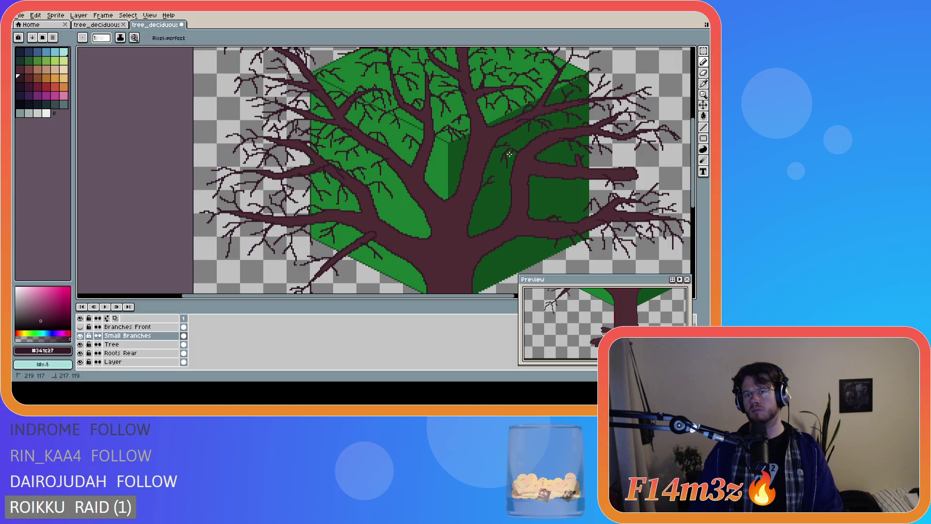
{"action": "scroll", "coordinate": [547, 178], "scroll_direction": "down", "scroll_amount": 1}
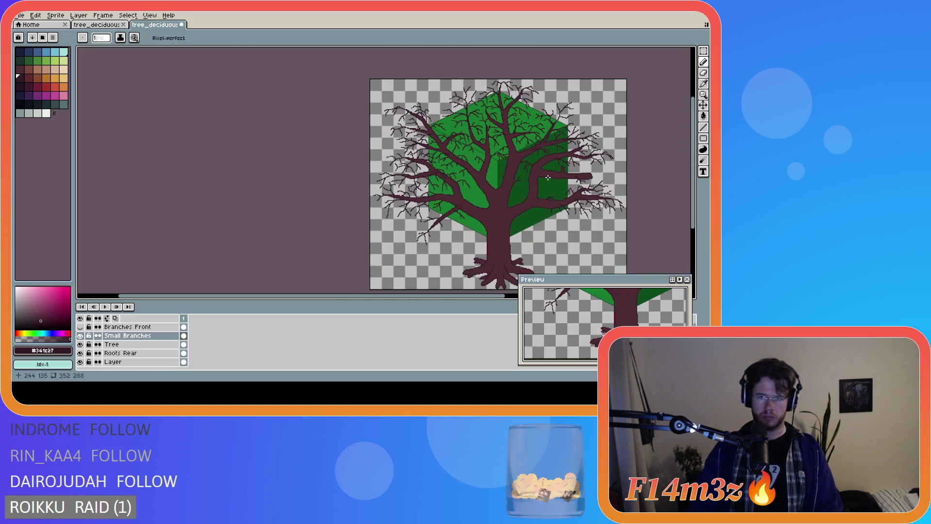
{"action": "scroll", "coordinate": [547, 178], "scroll_direction": "up", "scroll_amount": 1}
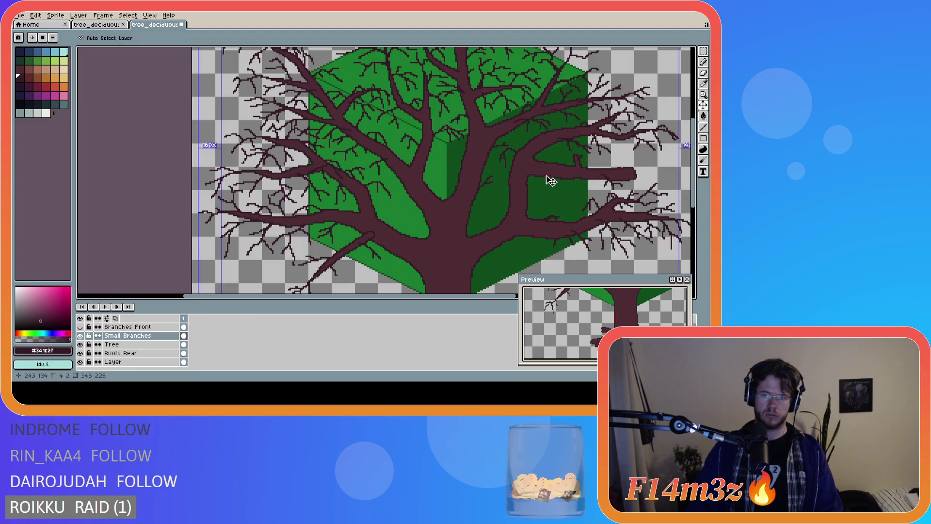
{"action": "left_click", "coordinate": [505, 159]}
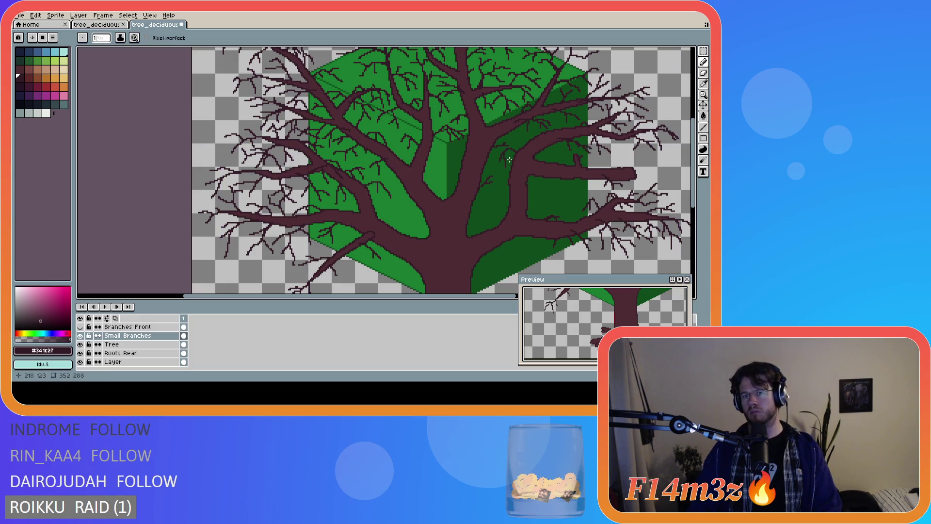
{"action": "scroll", "coordinate": [544, 195], "scroll_direction": "down", "scroll_amount": 2}
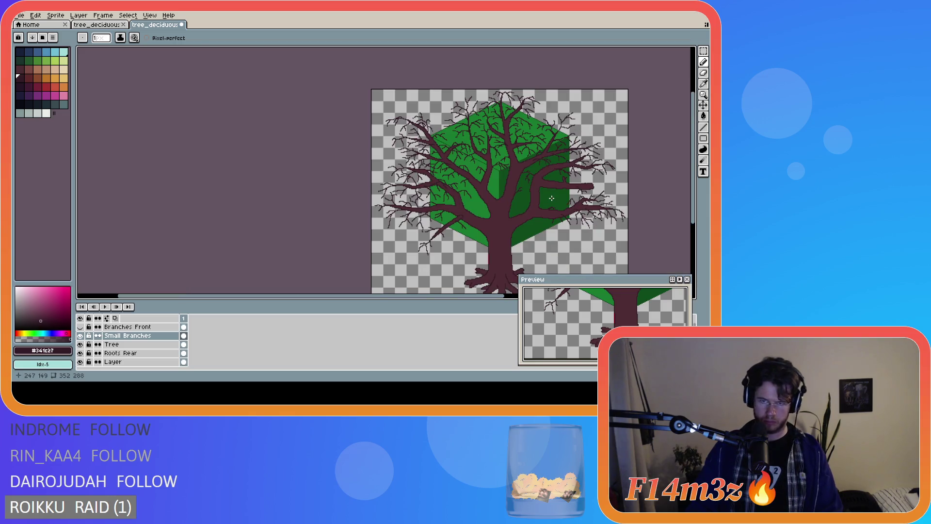
{"action": "scroll", "coordinate": [551, 200], "scroll_direction": "up", "scroll_amount": 2}
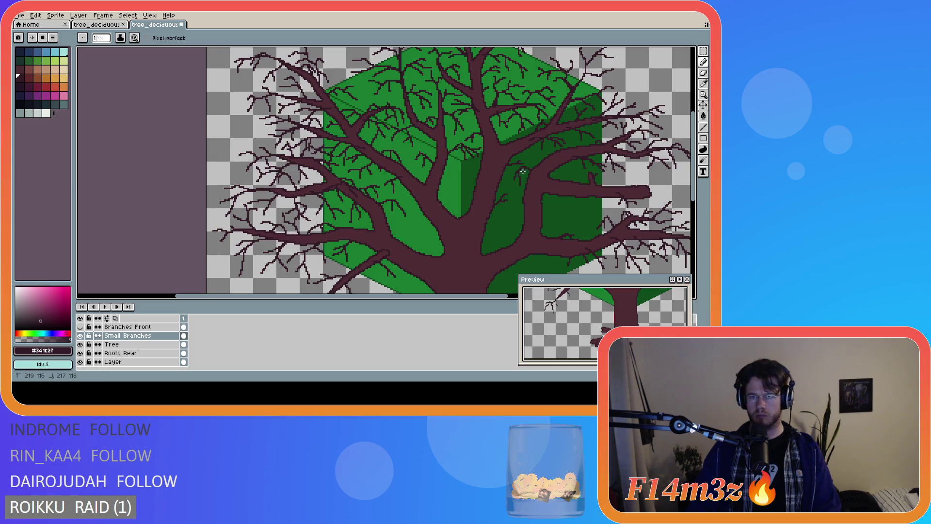
{"action": "scroll", "coordinate": [531, 183], "scroll_direction": "down", "scroll_amount": 2}
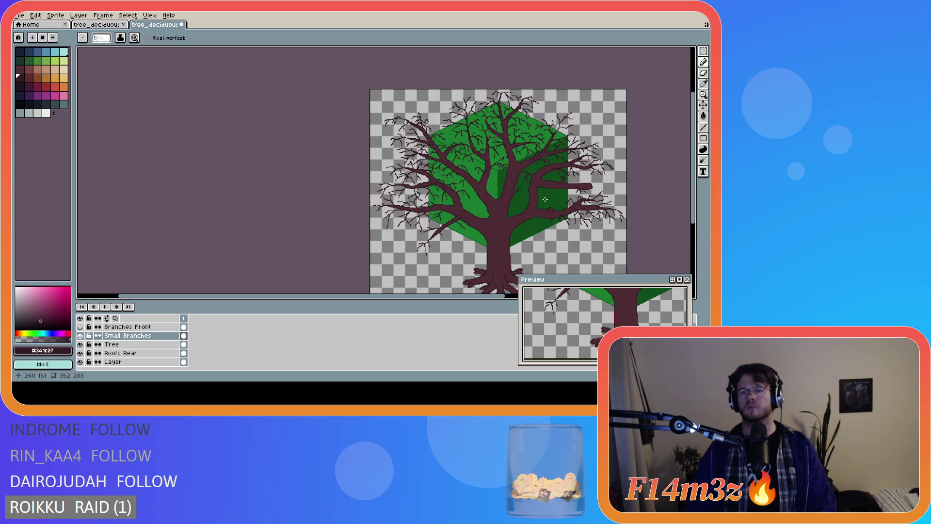
- Add 1px twigs along the left-hand branches on the Small Branches layer, reviewing at different zooms
{"action": "scroll", "coordinate": [541, 196], "scroll_direction": "up", "scroll_amount": 2}
{"action": "key", "text": "v"}
{"action": "key", "text": "b"}
{"action": "scroll", "coordinate": [540, 176], "scroll_direction": "down", "scroll_amount": 2}
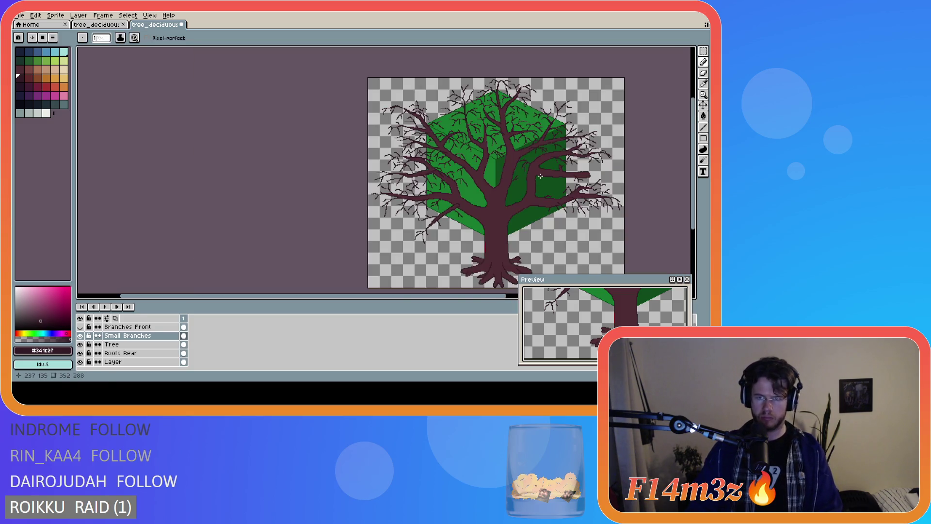
{"action": "scroll", "coordinate": [515, 180], "scroll_direction": "up", "scroll_amount": 3}
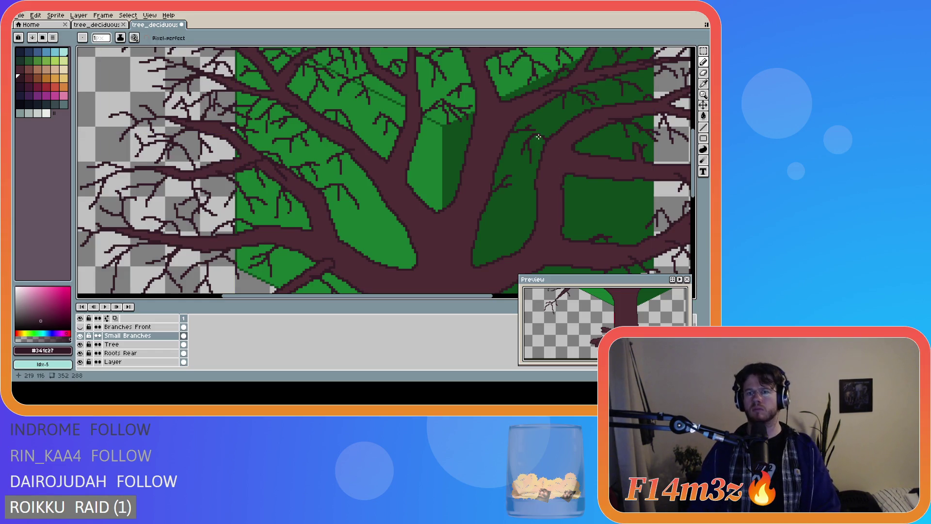
{"action": "scroll", "coordinate": [546, 172], "scroll_direction": "down", "scroll_amount": 1}
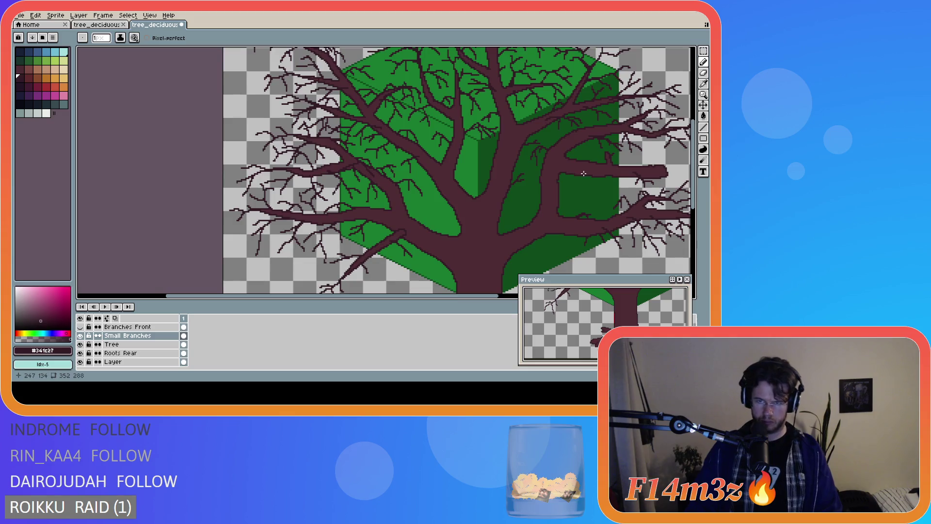
{"action": "scroll", "coordinate": [583, 174], "scroll_direction": "down", "scroll_amount": 1}
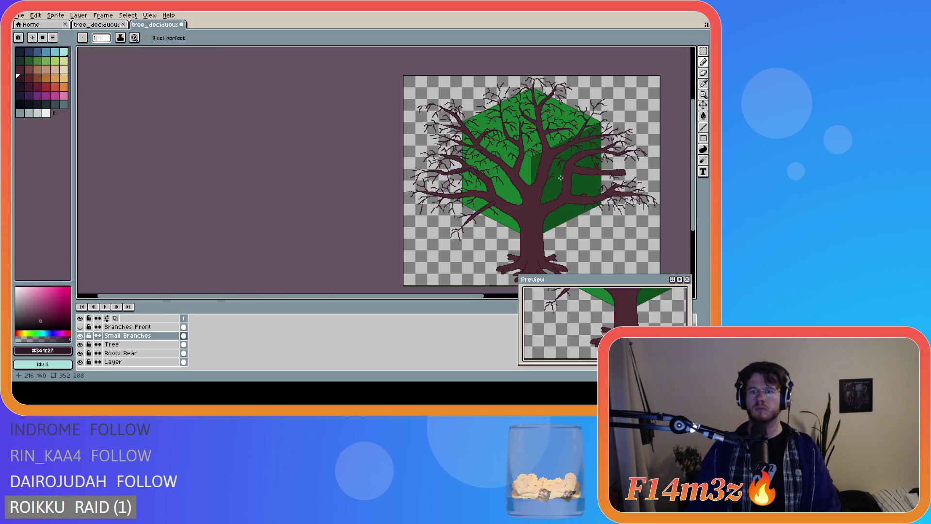
{"action": "scroll", "coordinate": [561, 178], "scroll_direction": "up", "scroll_amount": 1}
{"action": "scroll", "coordinate": [562, 177], "scroll_direction": "down", "scroll_amount": 1}
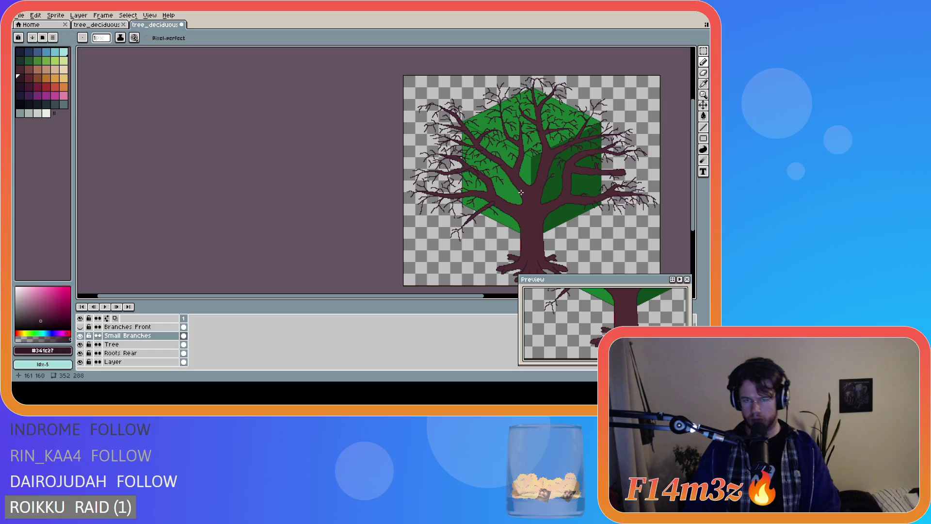
{"action": "scroll", "coordinate": [500, 180], "scroll_direction": "up", "scroll_amount": 2}
{"action": "key", "text": "v"}
{"action": "key", "text": "b"}
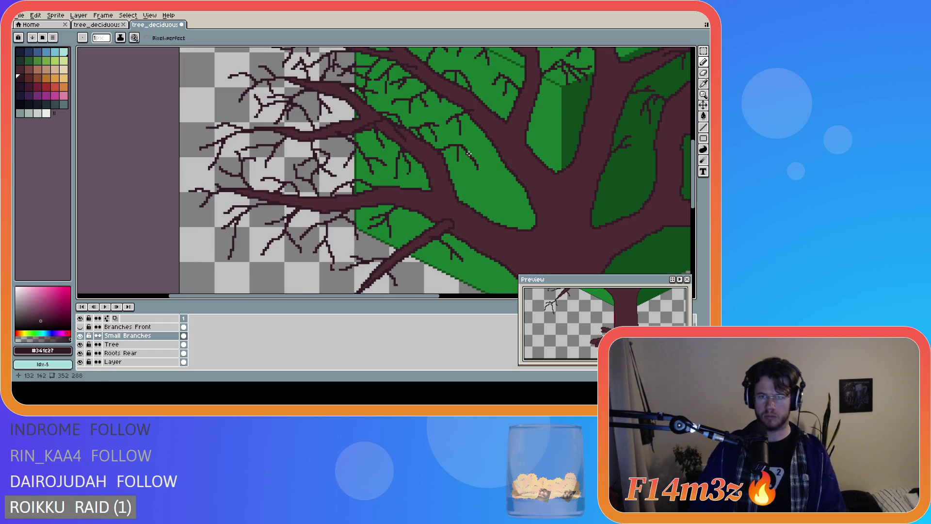
- Draw more fine twigs over the green cube canopy so the crown reads denser
{"action": "scroll", "coordinate": [475, 158], "scroll_direction": "down", "scroll_amount": 1}
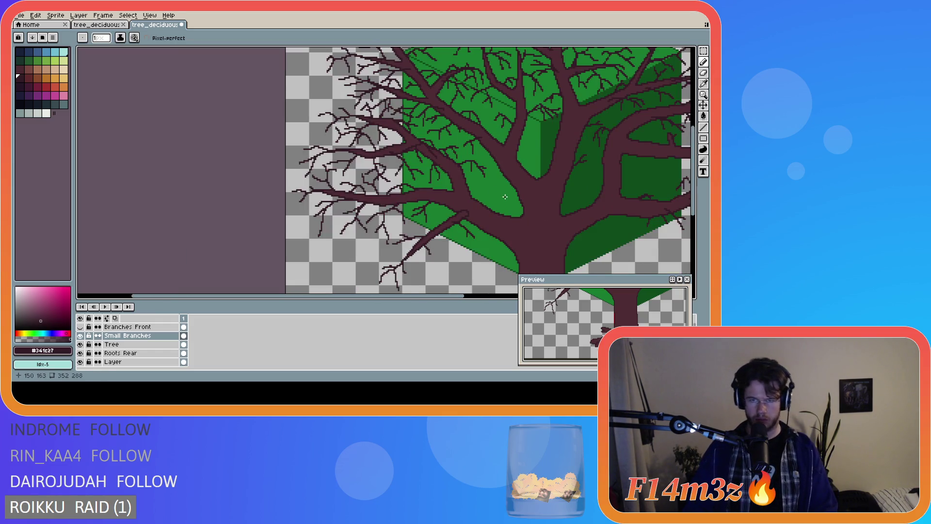
{"action": "scroll", "coordinate": [505, 196], "scroll_direction": "down", "scroll_amount": 2}
{"action": "scroll", "coordinate": [475, 154], "scroll_direction": "up", "scroll_amount": 3}
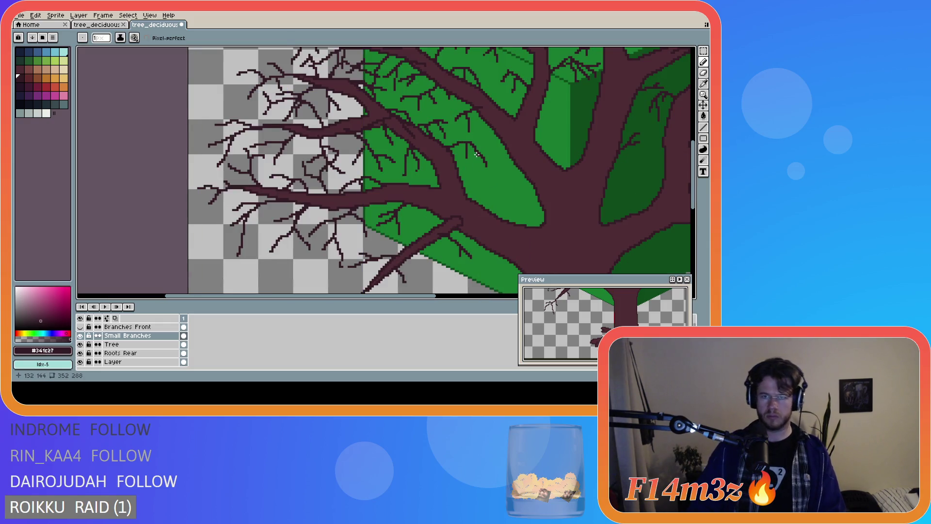
{"action": "scroll", "coordinate": [476, 184], "scroll_direction": "down", "scroll_amount": 1}
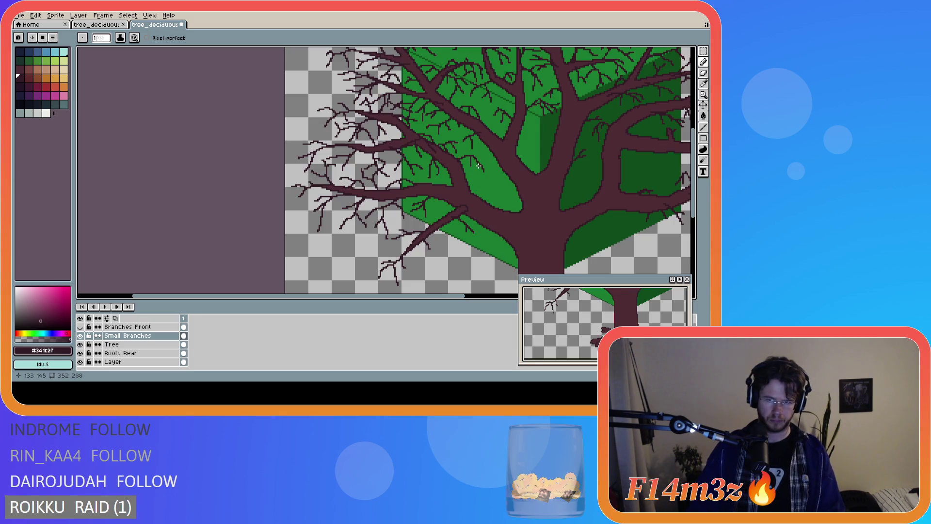
{"action": "scroll", "coordinate": [496, 174], "scroll_direction": "down", "scroll_amount": 2}
{"action": "scroll", "coordinate": [500, 179], "scroll_direction": "up", "scroll_amount": 2}
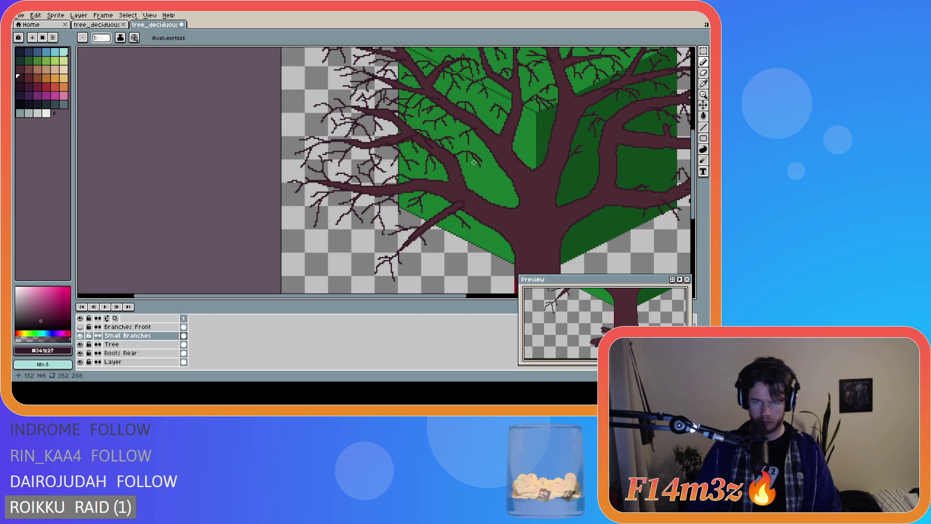
{"action": "scroll", "coordinate": [486, 187], "scroll_direction": "down", "scroll_amount": 3}
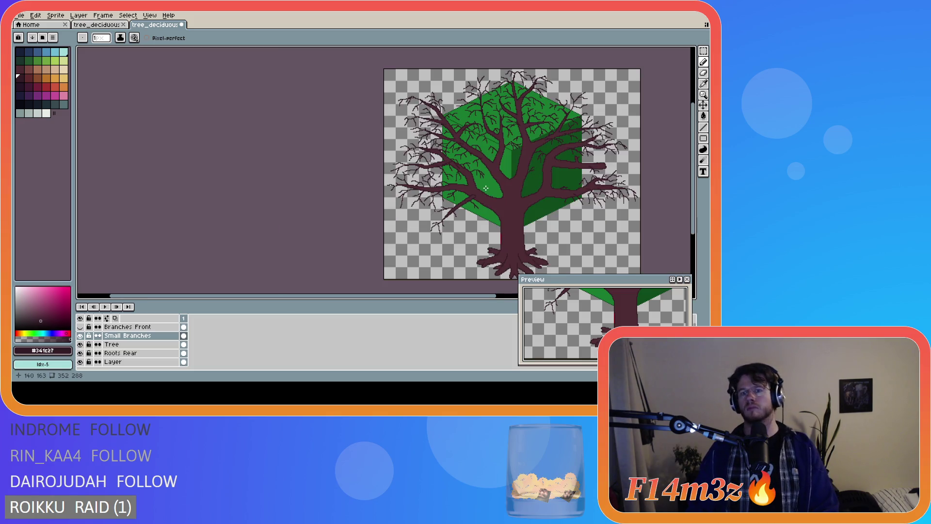
{"action": "scroll", "coordinate": [484, 186], "scroll_direction": "up", "scroll_amount": 2}
{"action": "scroll", "coordinate": [483, 186], "scroll_direction": "down", "scroll_amount": 2}
{"action": "scroll", "coordinate": [484, 184], "scroll_direction": "up", "scroll_amount": 2}
{"action": "scroll", "coordinate": [482, 169], "scroll_direction": "up", "scroll_amount": 1}
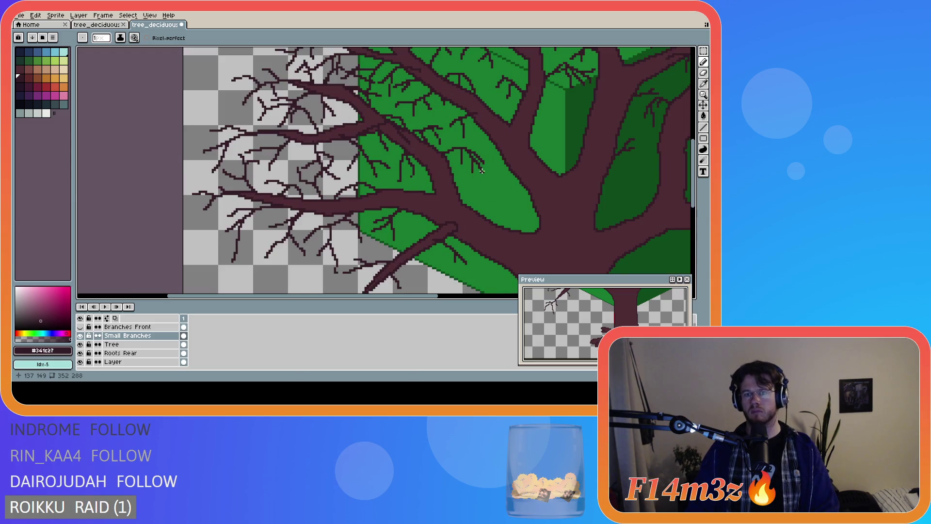
{"action": "scroll", "coordinate": [517, 192], "scroll_direction": "down", "scroll_amount": 1}
{"action": "scroll", "coordinate": [517, 192], "scroll_direction": "down", "scroll_amount": 2}
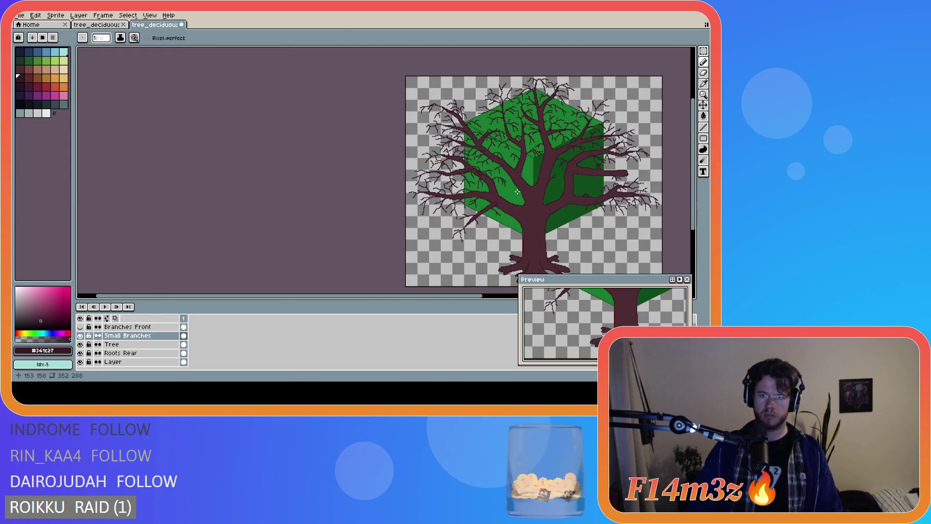
{"action": "scroll", "coordinate": [515, 194], "scroll_direction": "up", "scroll_amount": 2}
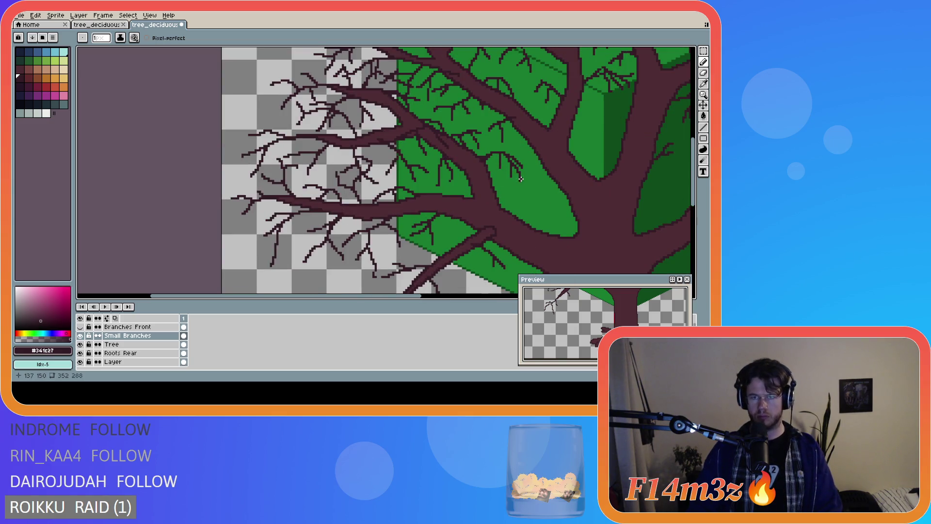
{"action": "scroll", "coordinate": [520, 178], "scroll_direction": "down", "scroll_amount": 2}
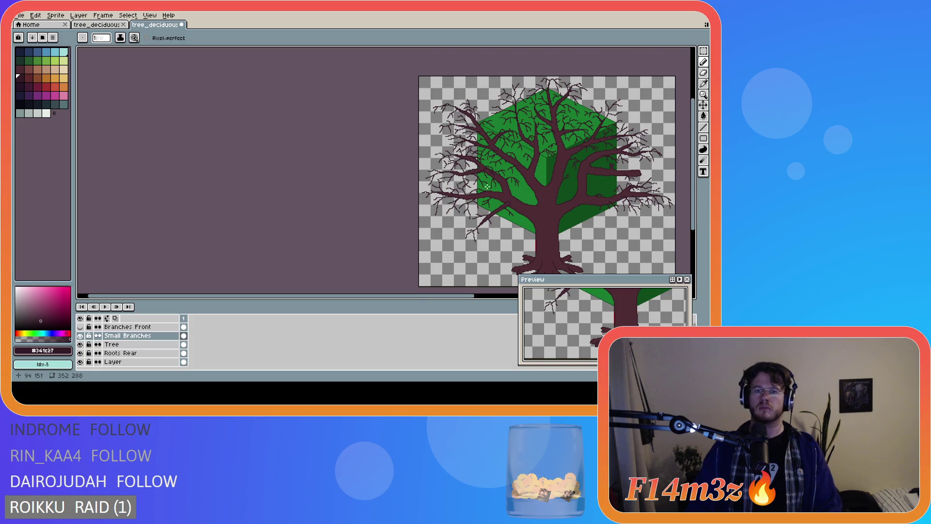
{"action": "scroll", "coordinate": [489, 187], "scroll_direction": "up", "scroll_amount": 2}
{"action": "scroll", "coordinate": [462, 160], "scroll_direction": "down", "scroll_amount": 1}
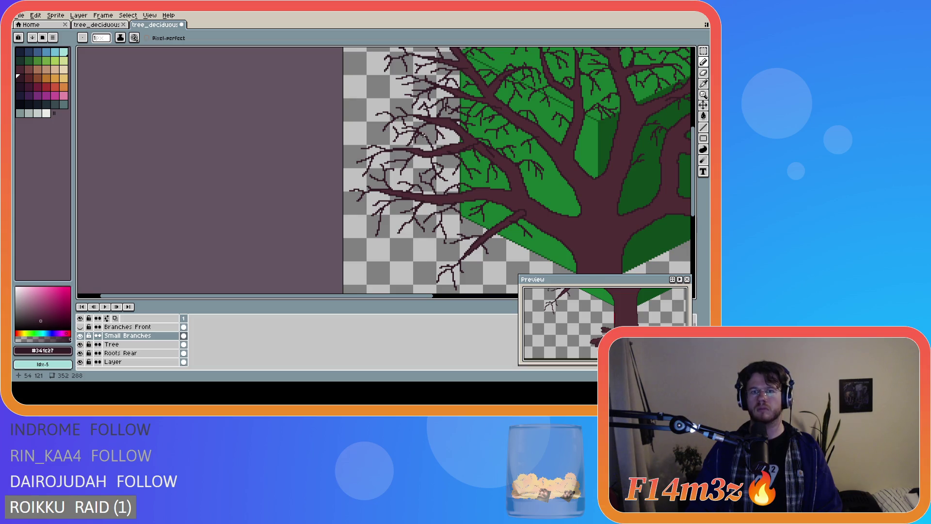
{"action": "scroll", "coordinate": [422, 135], "scroll_direction": "up", "scroll_amount": 1}
{"action": "scroll", "coordinate": [454, 158], "scroll_direction": "down", "scroll_amount": 1}
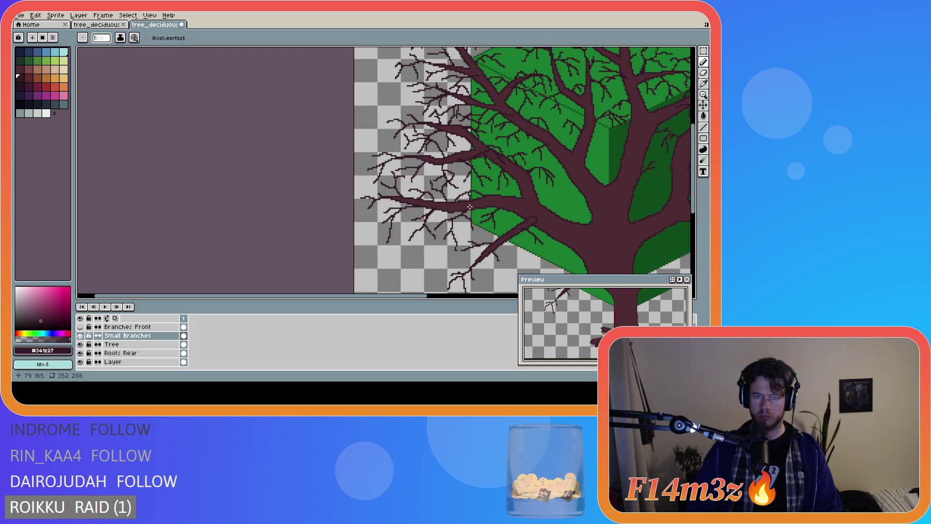
{"action": "scroll", "coordinate": [432, 212], "scroll_direction": "down", "scroll_amount": 3}
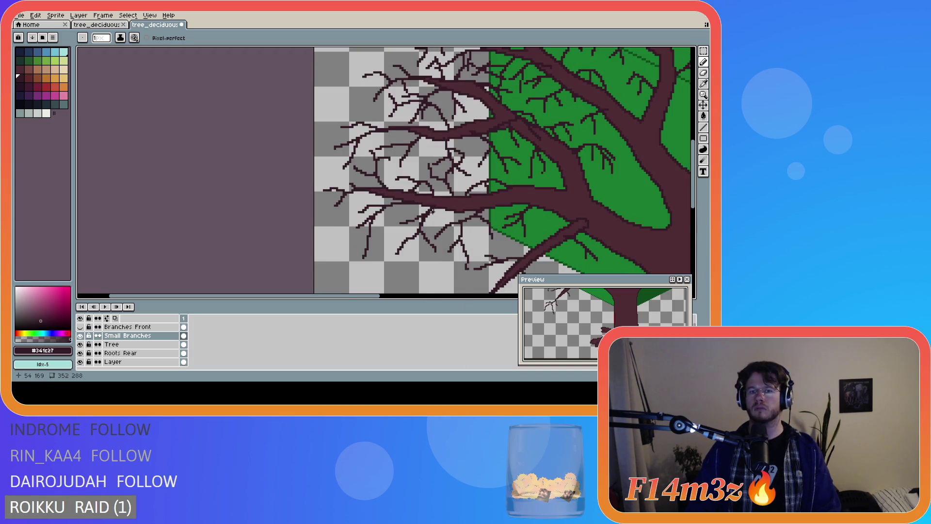
{"action": "scroll", "coordinate": [501, 222], "scroll_direction": "up", "scroll_amount": 2}
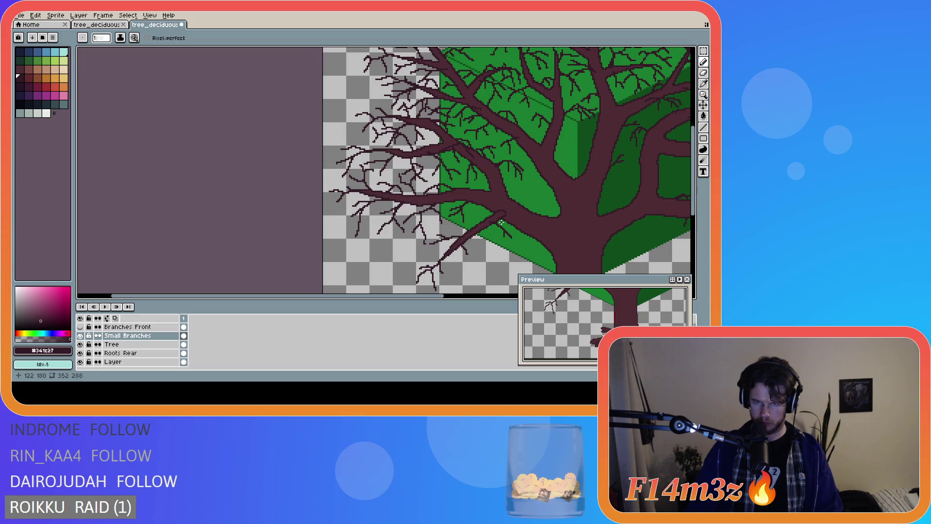
{"action": "left_click_drag", "start_coordinate": [448, 295], "coordinate": [577, 296]}
{"action": "scroll", "coordinate": [658, 170], "scroll_direction": "down", "scroll_amount": 2}
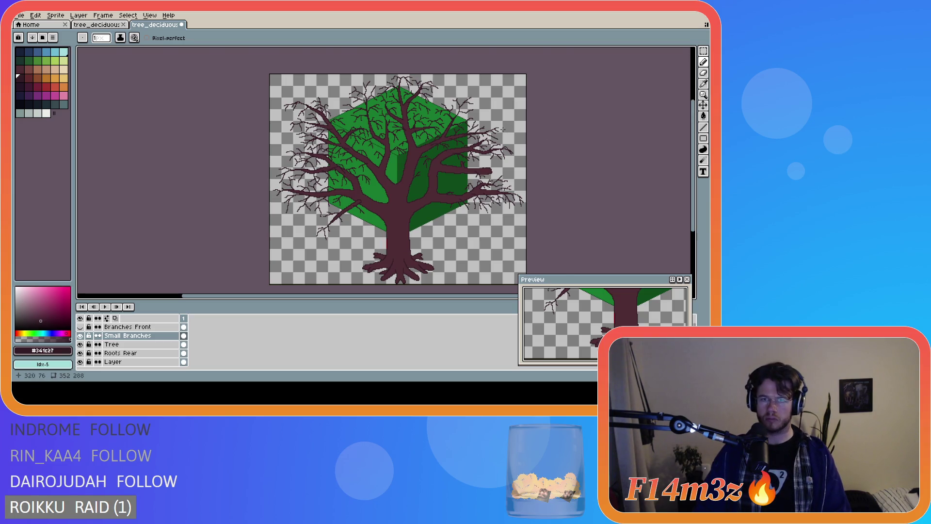
- Undo a stray stroke and pencil short, forked dark twigs onto the outer branch ends
{"action": "scroll", "coordinate": [504, 130], "scroll_direction": "up", "scroll_amount": 2}
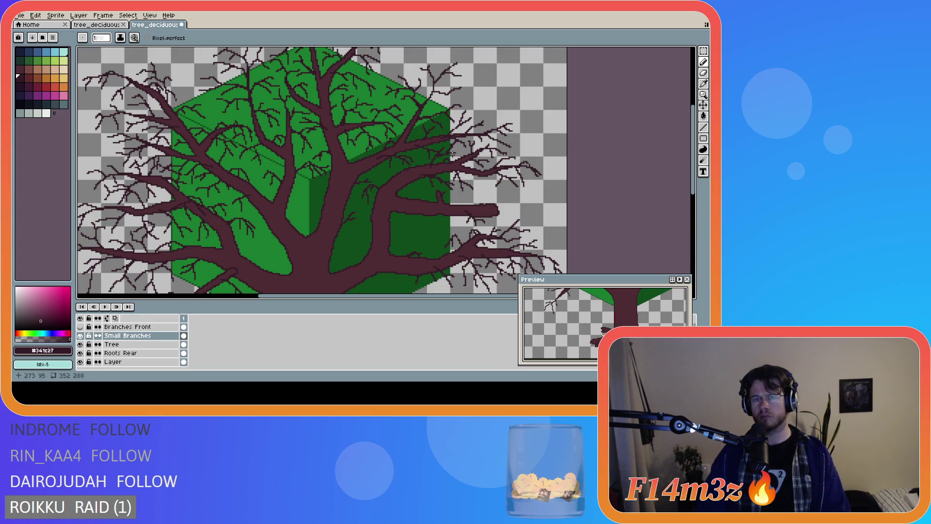
{"action": "key", "text": "ctrl+z"}
{"action": "key", "text": "v"}
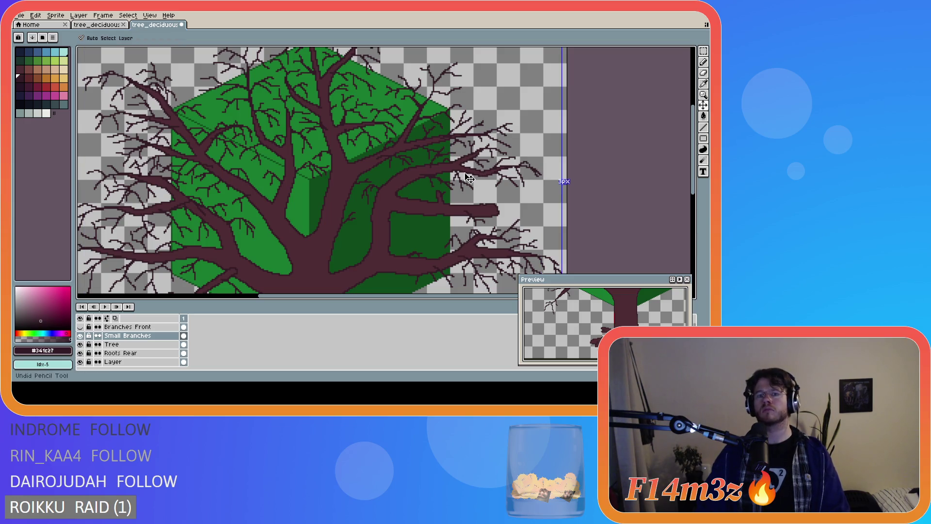
{"action": "key", "text": "b"}
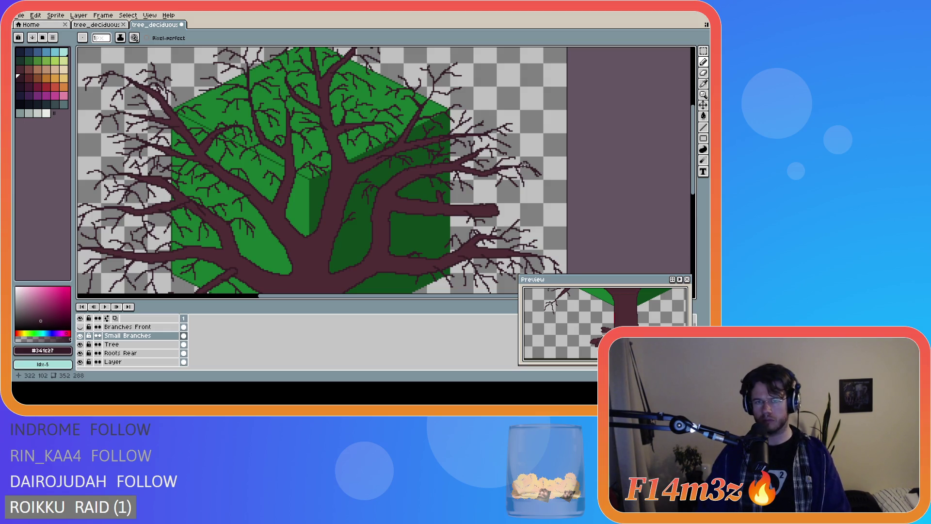
{"action": "scroll", "coordinate": [521, 165], "scroll_direction": "down", "scroll_amount": 3}
{"action": "key", "text": "ctrl"}
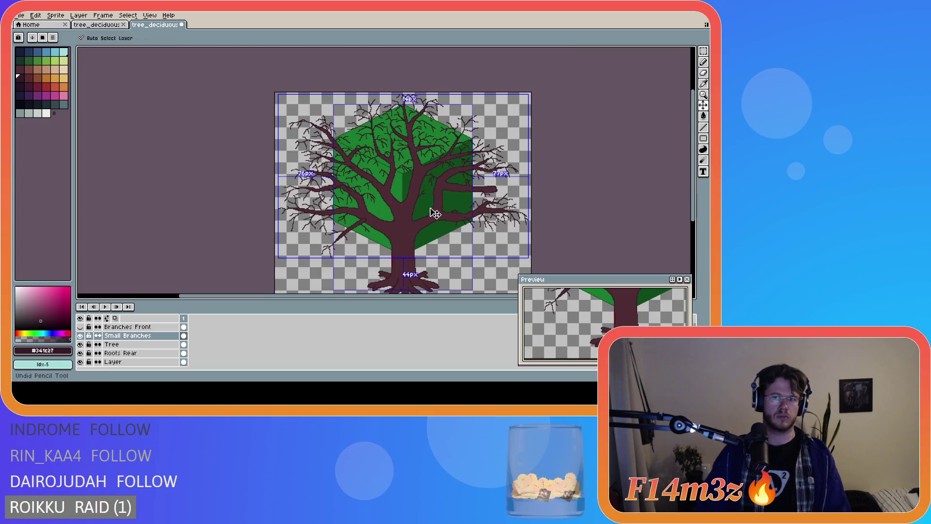
{"action": "scroll", "coordinate": [451, 205], "scroll_direction": "up", "scroll_amount": 2}
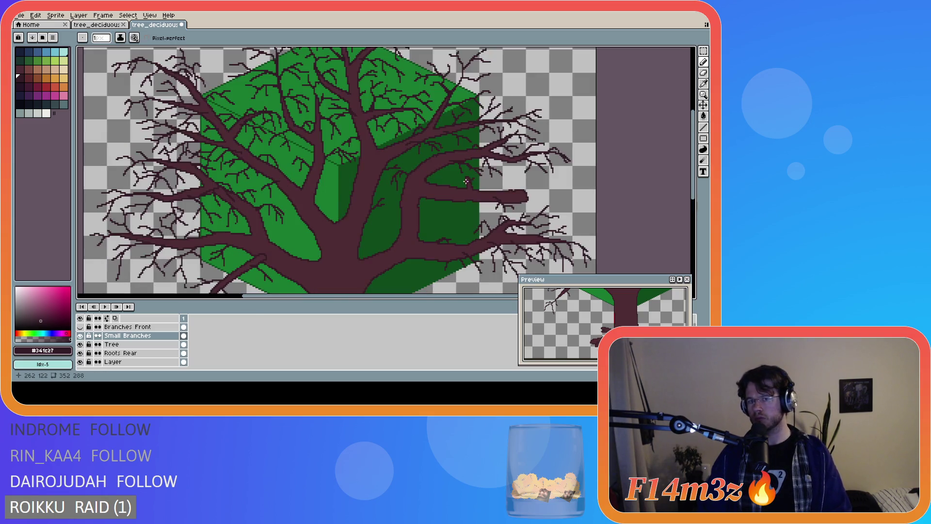
{"action": "key", "text": "b"}
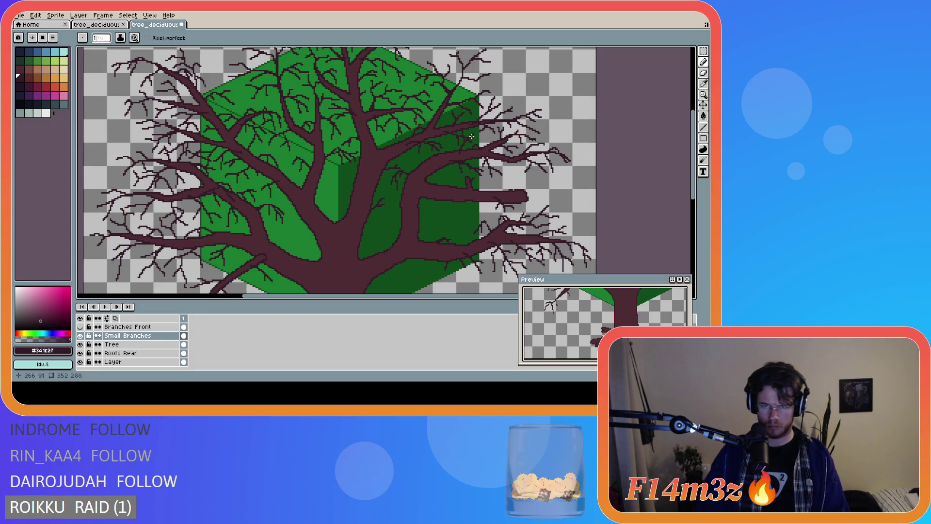
{"action": "key", "text": "ctrl"}
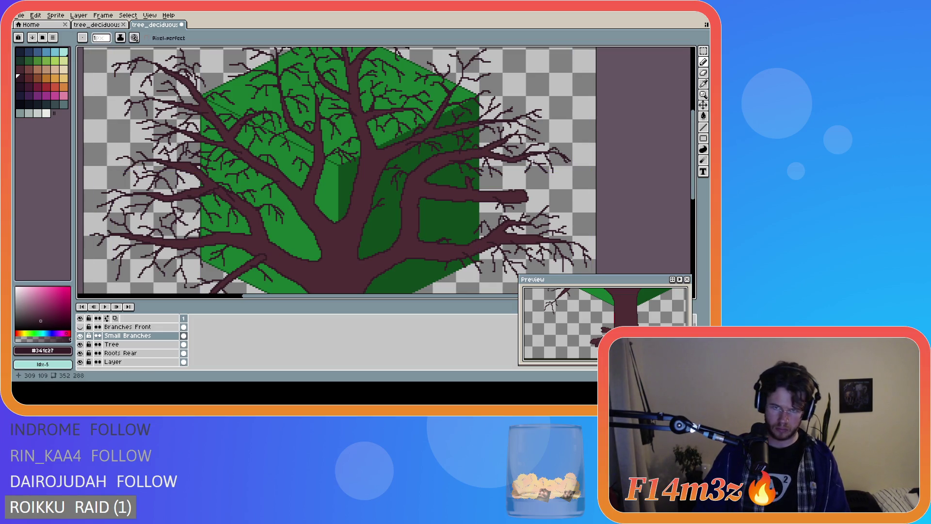
{"action": "scroll", "coordinate": [509, 160], "scroll_direction": "down", "scroll_amount": 2}
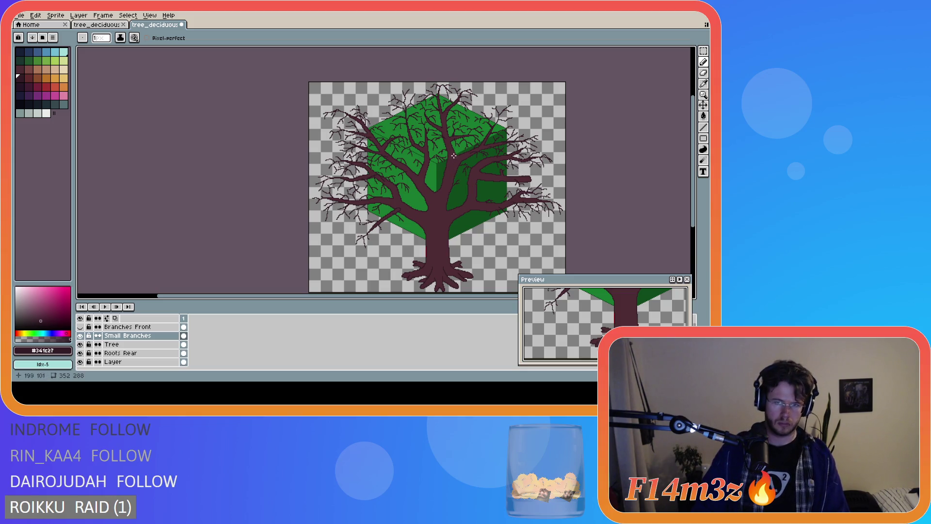
- Zoom in on the left branches and draw a small twig on one of them
{"action": "scroll", "coordinate": [455, 154], "scroll_direction": "up", "scroll_amount": 1}
{"action": "scroll", "coordinate": [457, 158], "scroll_direction": "down", "scroll_amount": 1}
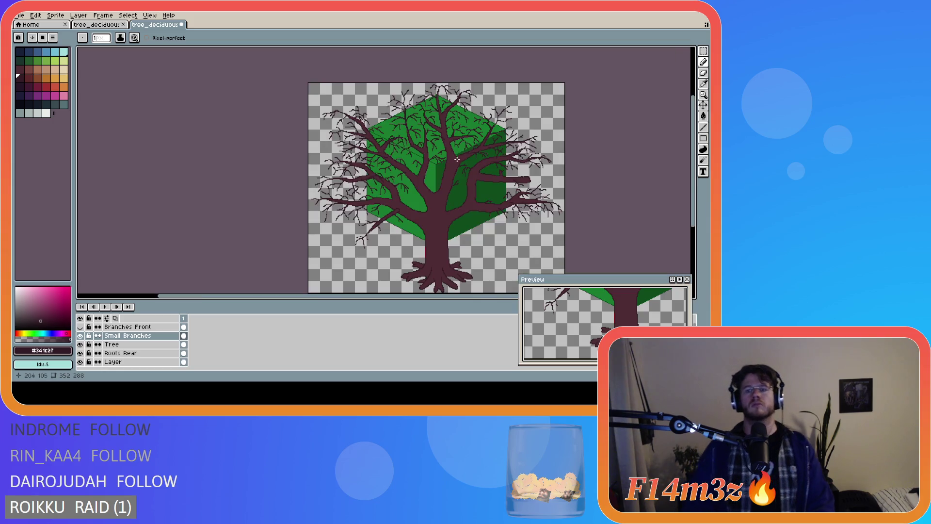
{"action": "scroll", "coordinate": [464, 174], "scroll_direction": "up", "scroll_amount": 1}
{"action": "scroll", "coordinate": [447, 179], "scroll_direction": "down", "scroll_amount": 1}
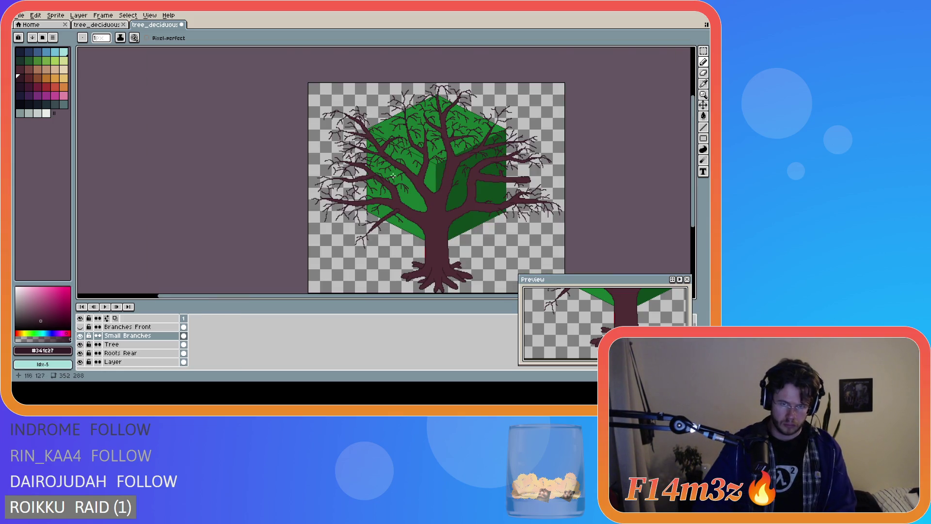
{"action": "scroll", "coordinate": [369, 171], "scroll_direction": "up", "scroll_amount": 1}
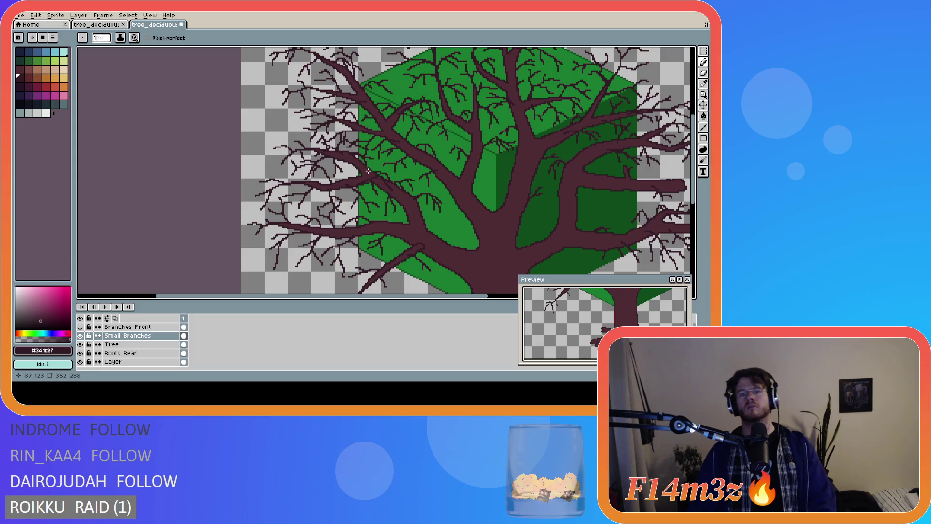
{"action": "scroll", "coordinate": [383, 175], "scroll_direction": "down", "scroll_amount": 1}
{"action": "scroll", "coordinate": [387, 176], "scroll_direction": "up", "scroll_amount": 1}
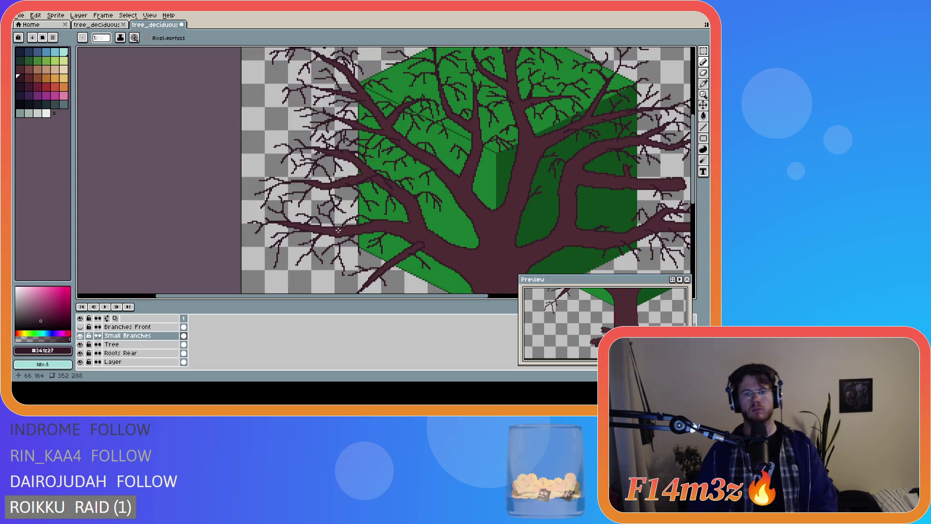
{"action": "mouse_move", "coordinate": [314, 209]}
{"action": "left_mouse_down"}
{"action": "mouse_move", "coordinate": [293, 208]}
{"action": "mouse_move", "coordinate": [315, 205]}
{"action": "left_mouse_up"}
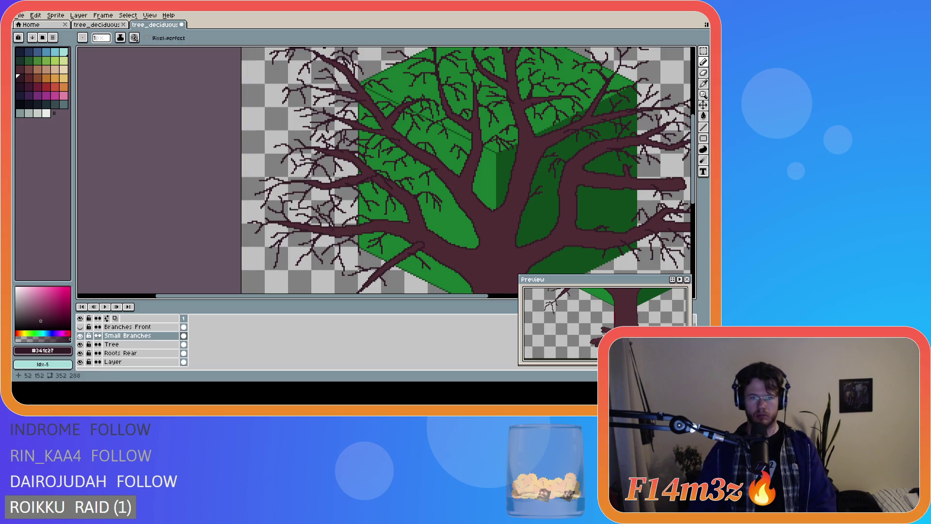
{"action": "key", "text": "ctrl"}
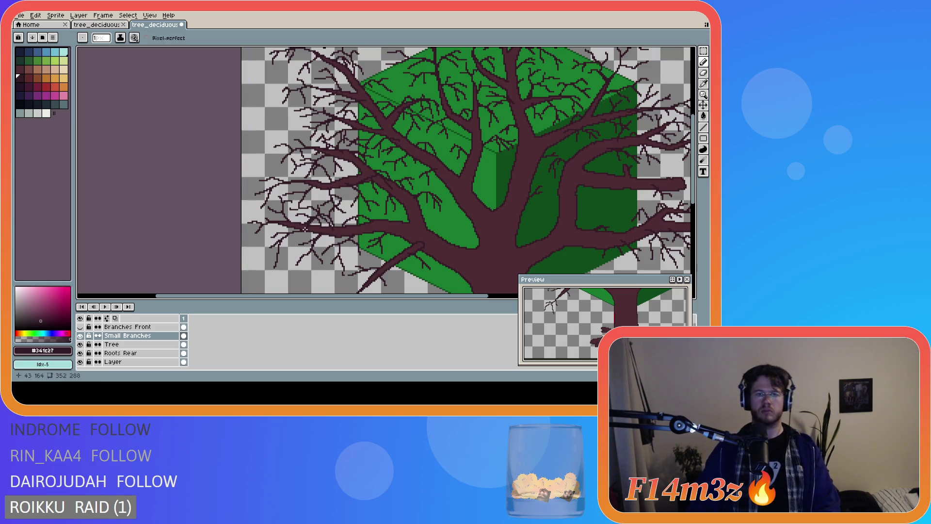
- Add further twig strokes along the left limbs, zooming out to check the whole tree
{"action": "scroll", "coordinate": [362, 226], "scroll_direction": "down", "scroll_amount": 3}
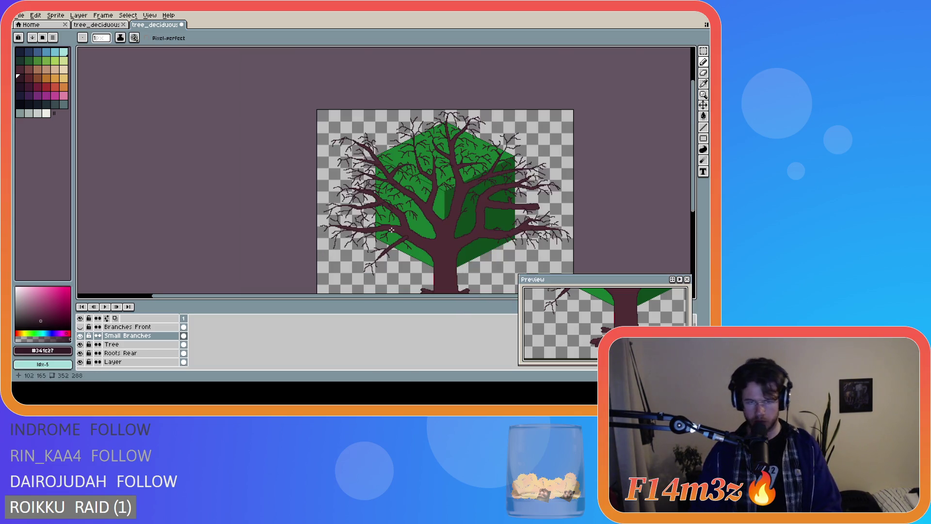
{"action": "scroll", "coordinate": [363, 232], "scroll_direction": "up", "scroll_amount": 4}
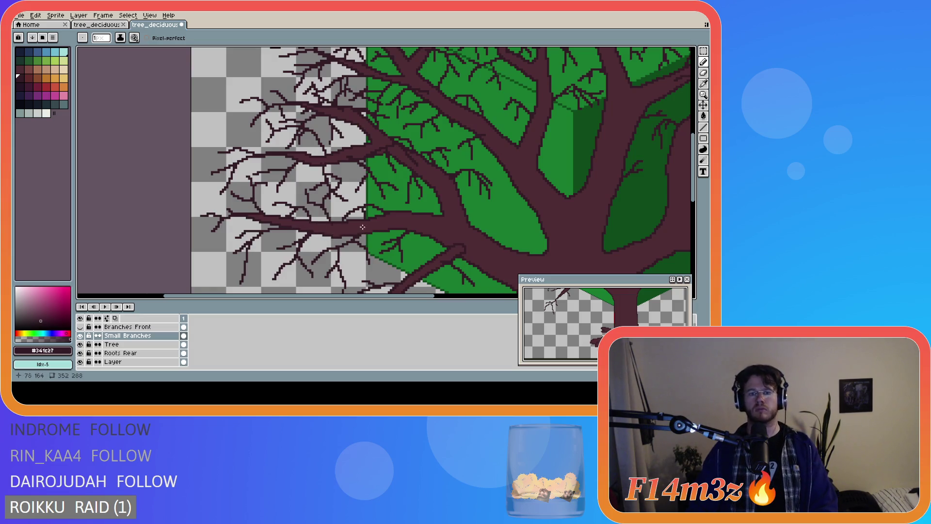
{"action": "scroll", "coordinate": [383, 216], "scroll_direction": "down", "scroll_amount": 1}
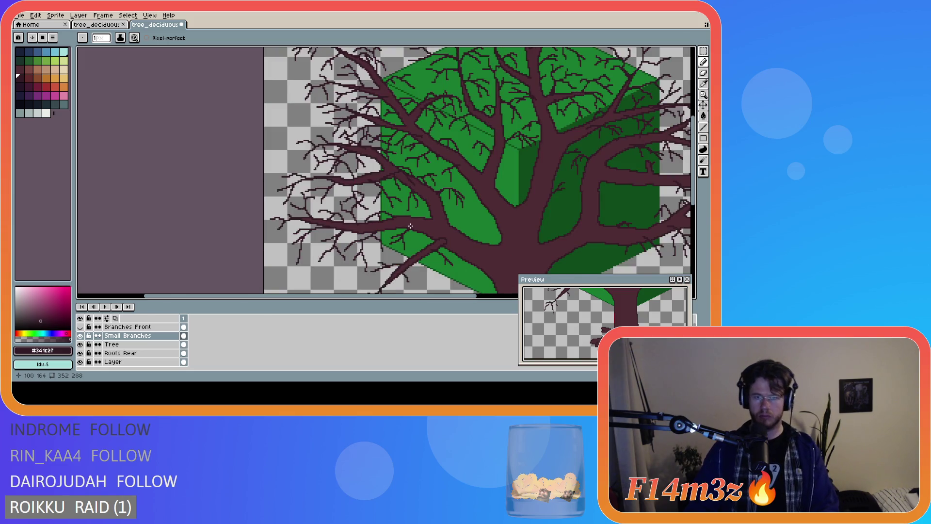
{"action": "scroll", "coordinate": [405, 205], "scroll_direction": "down", "scroll_amount": 1}
{"action": "scroll", "coordinate": [405, 204], "scroll_direction": "up", "scroll_amount": 2}
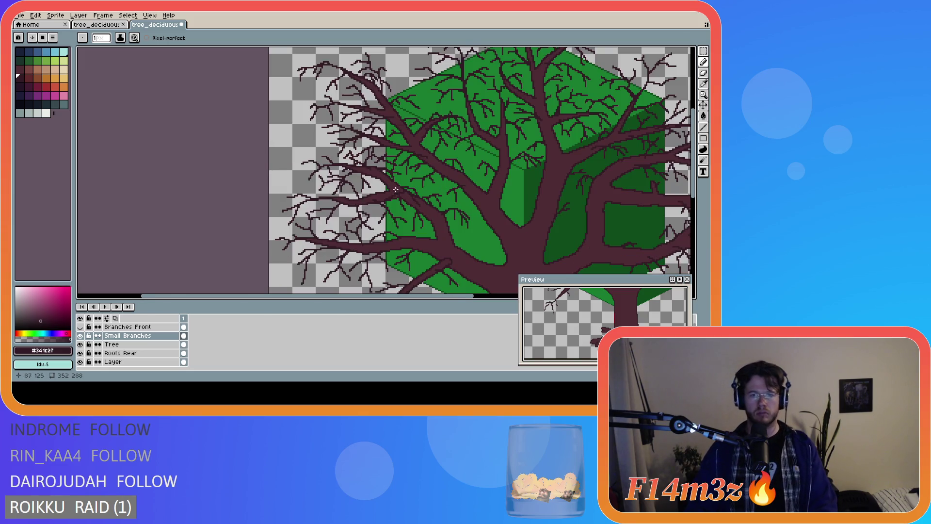
{"action": "scroll", "coordinate": [385, 181], "scroll_direction": "down", "scroll_amount": 2}
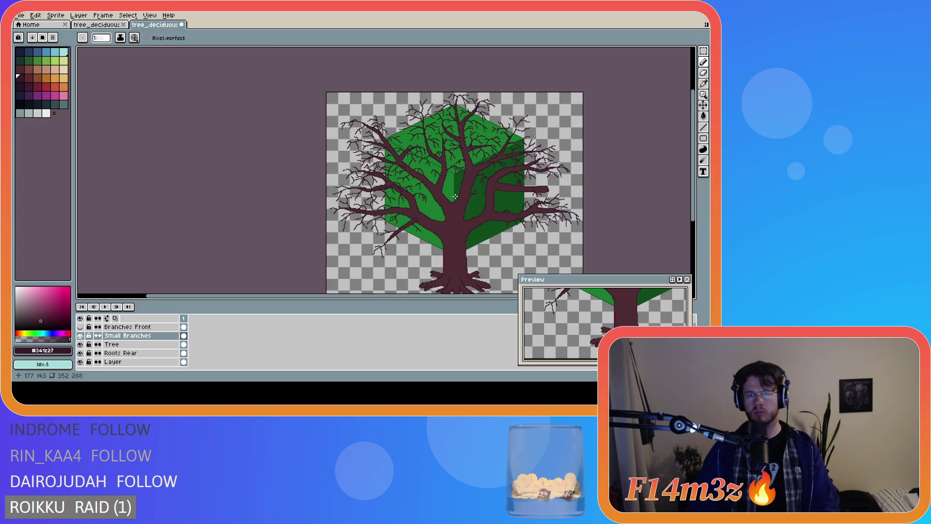
{"action": "scroll", "coordinate": [454, 196], "scroll_direction": "up", "scroll_amount": 1}
{"action": "scroll", "coordinate": [426, 139], "scroll_direction": "down", "scroll_amount": 1}
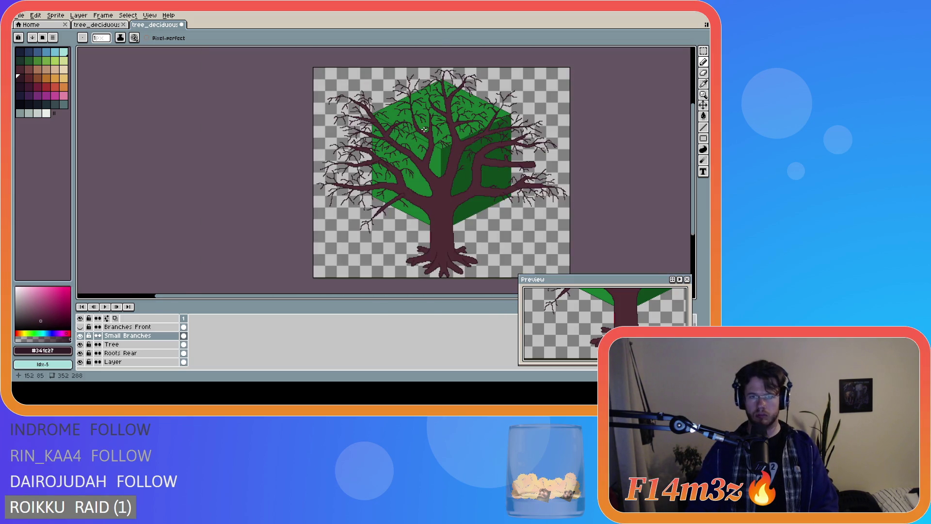
{"action": "scroll", "coordinate": [409, 115], "scroll_direction": "up", "scroll_amount": 1}
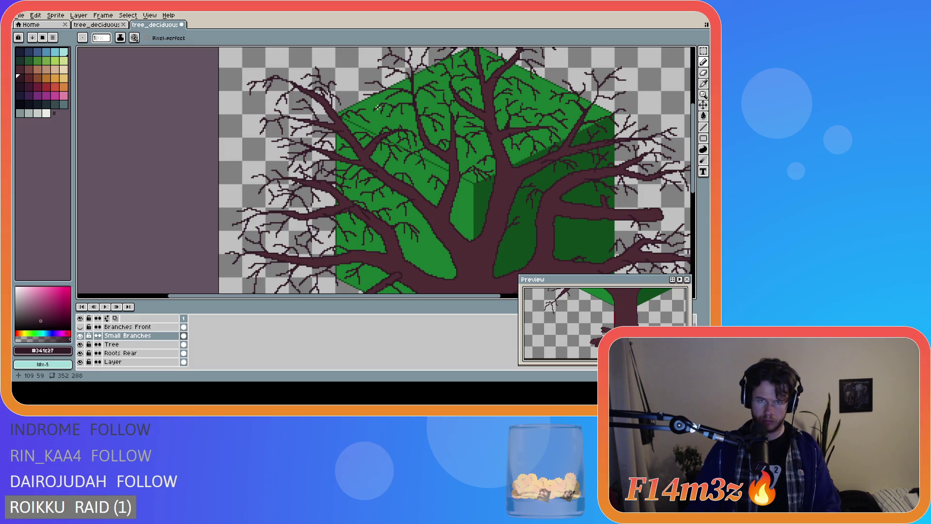
{"action": "scroll", "coordinate": [411, 91], "scroll_direction": "down", "scroll_amount": 1}
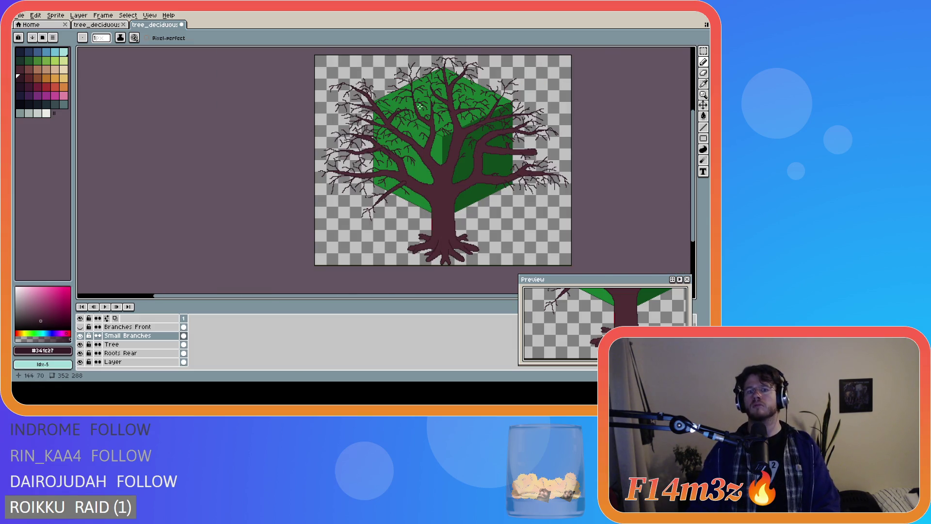
{"action": "scroll", "coordinate": [421, 107], "scroll_direction": "up", "scroll_amount": 1}
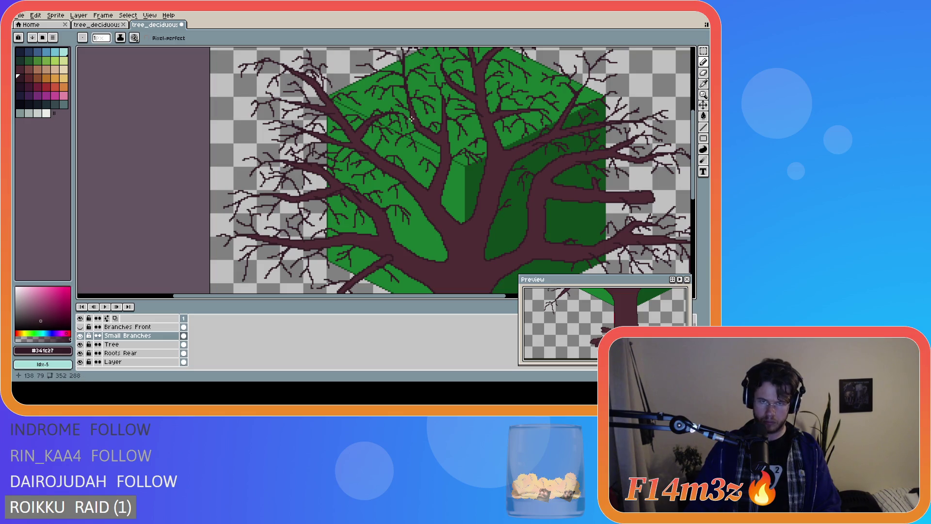
{"action": "scroll", "coordinate": [458, 145], "scroll_direction": "down", "scroll_amount": 2}
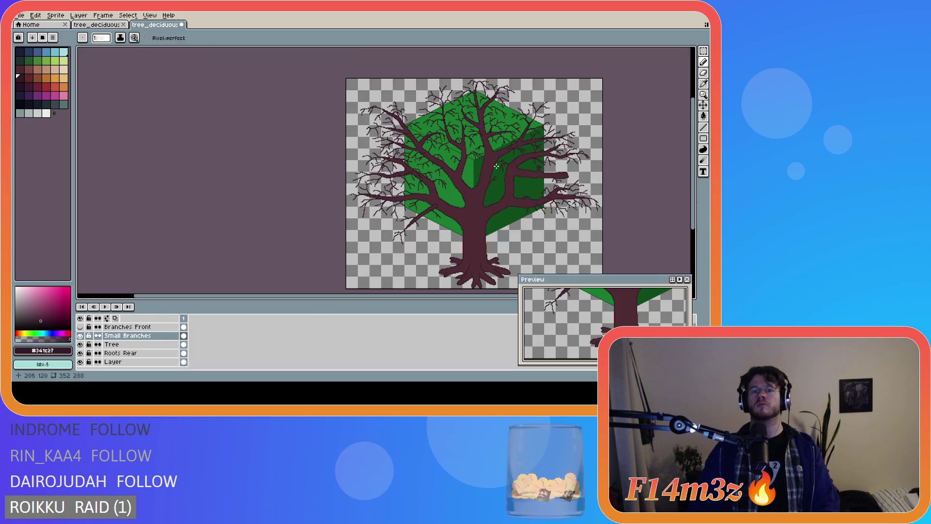
{"action": "scroll", "coordinate": [450, 153], "scroll_direction": "up", "scroll_amount": 3}
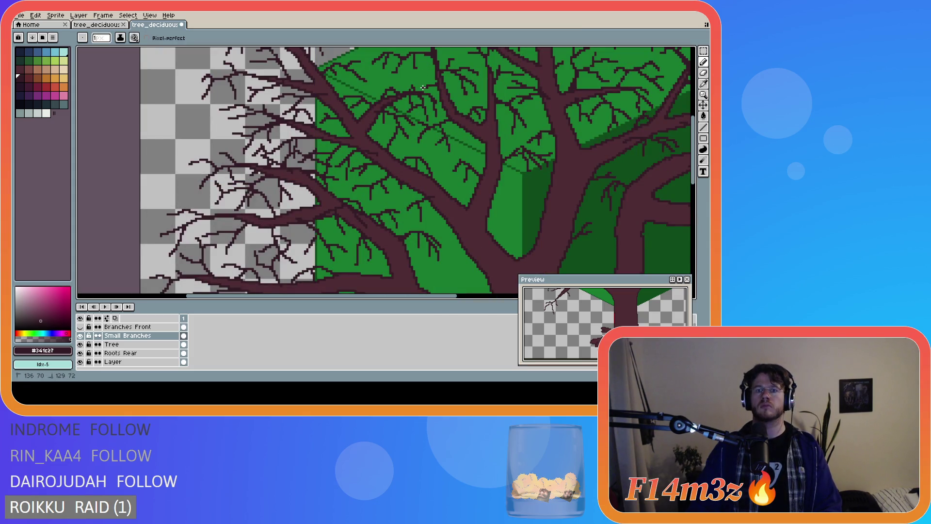
{"action": "scroll", "coordinate": [417, 82], "scroll_direction": "down", "scroll_amount": 3}
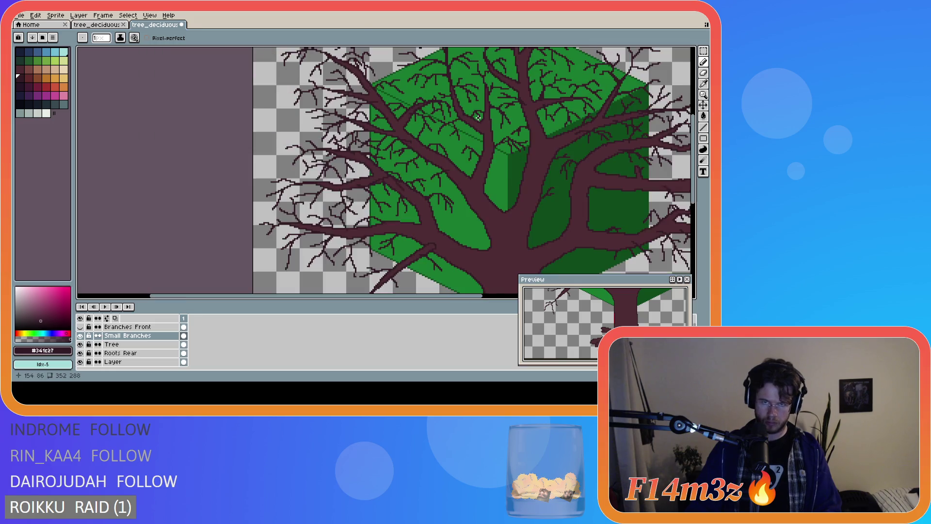
{"action": "scroll", "coordinate": [461, 106], "scroll_direction": "up", "scroll_amount": 3}
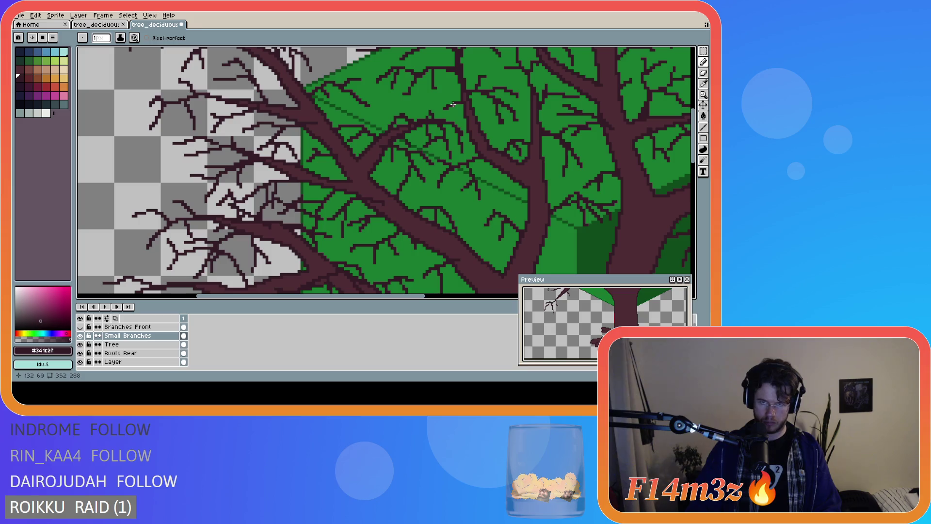
{"action": "key", "text": "v"}
{"action": "key", "text": "b"}
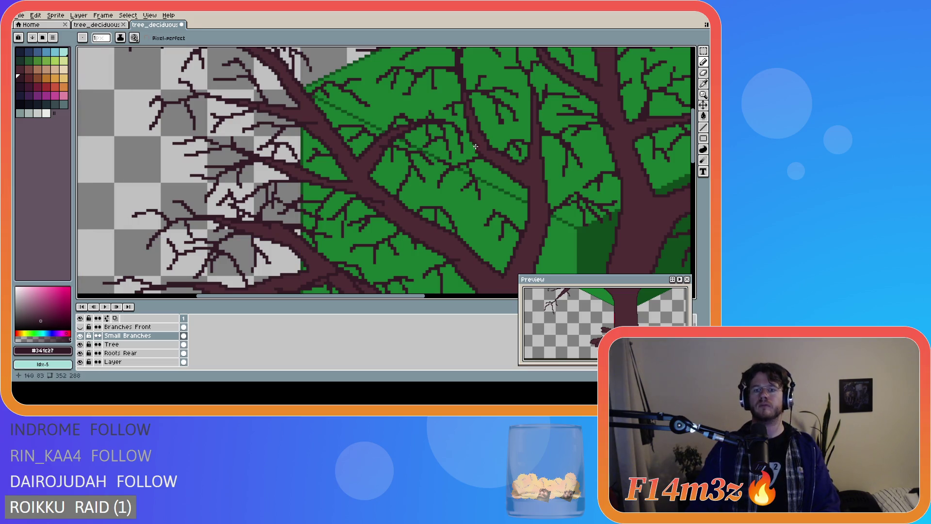
{"action": "scroll", "coordinate": [503, 141], "scroll_direction": "down", "scroll_amount": 2}
{"action": "scroll", "coordinate": [503, 141], "scroll_direction": "down", "scroll_amount": 2}
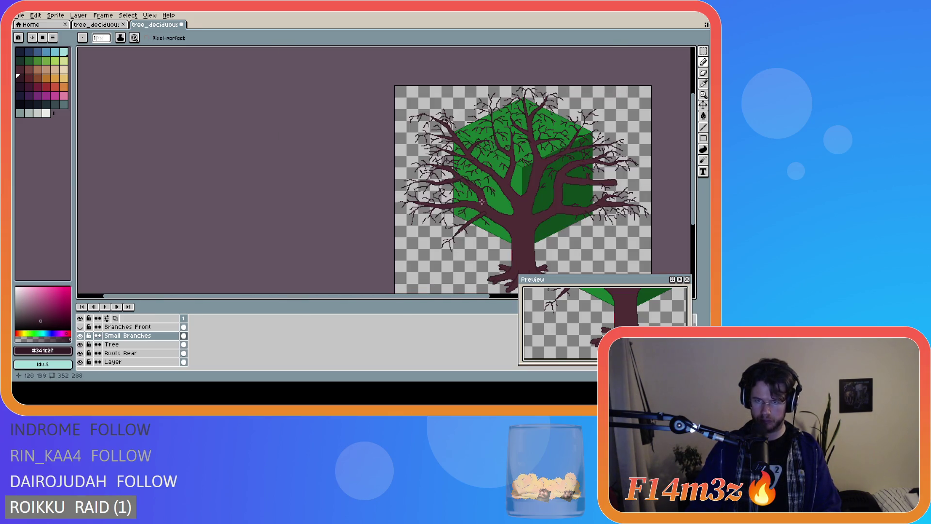
{"action": "left_click_drag", "start_coordinate": [436, 295], "coordinate": [530, 296]}
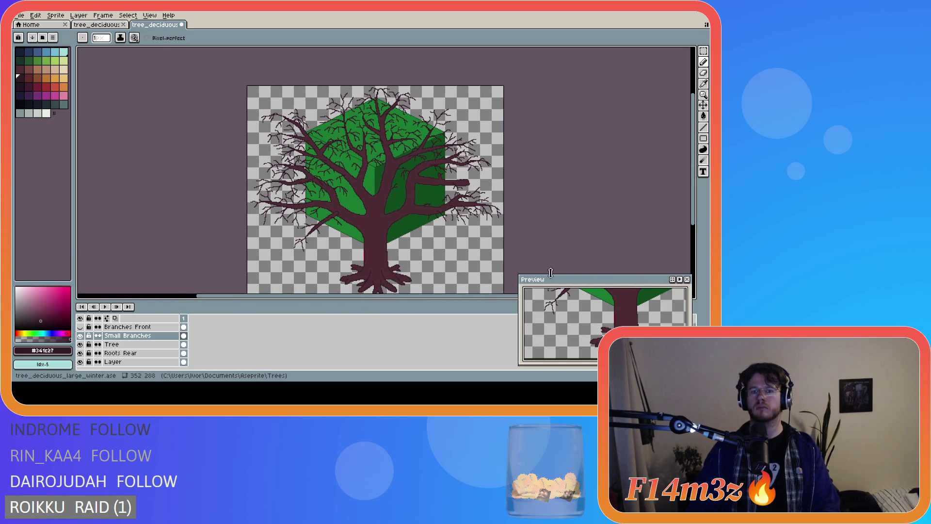
- Save the sprite to tree_deciduous_large_winter.ase and look over the finished tree
{"action": "key", "text": "ctrl+s"}
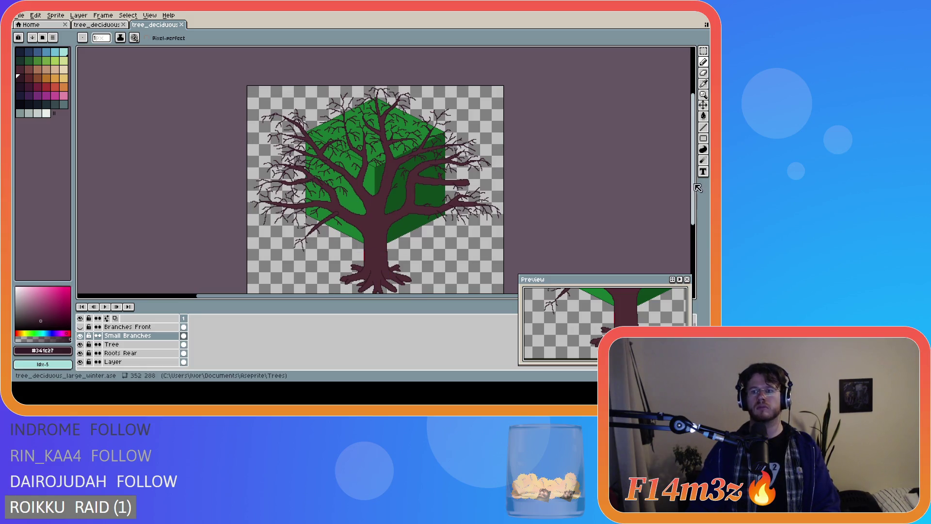
{"action": "scroll", "coordinate": [536, 189], "scroll_direction": "down", "scroll_amount": 1}
{"action": "scroll", "coordinate": [482, 191], "scroll_direction": "up", "scroll_amount": 1}
{"action": "scroll", "coordinate": [481, 192], "scroll_direction": "down", "scroll_amount": 1}
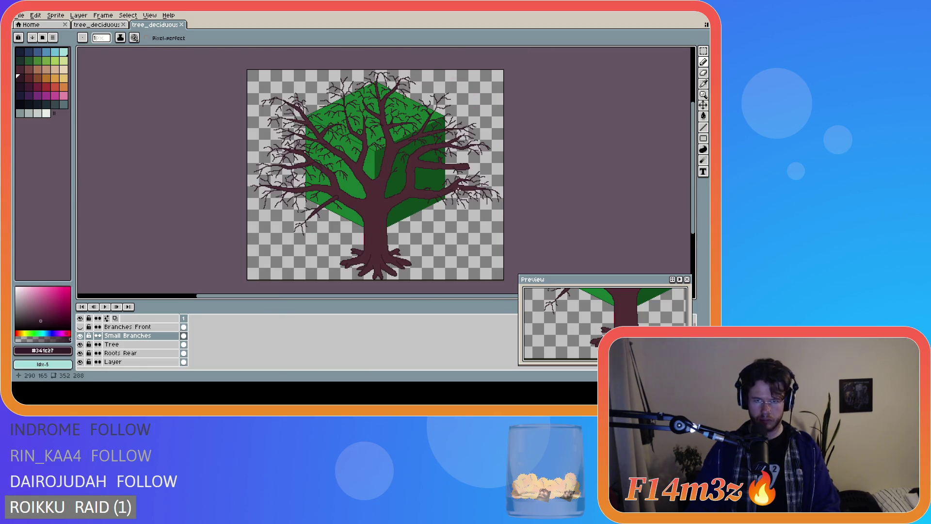
{"action": "scroll", "coordinate": [459, 189], "scroll_direction": "up", "scroll_amount": 1}
{"action": "scroll", "coordinate": [451, 185], "scroll_direction": "down", "scroll_amount": 1}
{"action": "scroll", "coordinate": [429, 174], "scroll_direction": "up", "scroll_amount": 1}
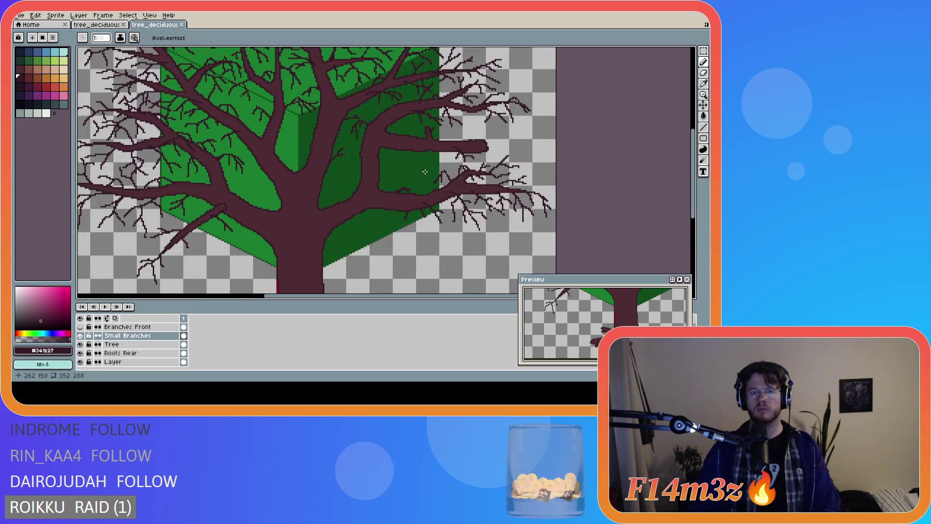
{"action": "scroll", "coordinate": [417, 167], "scroll_direction": "down", "scroll_amount": 1}
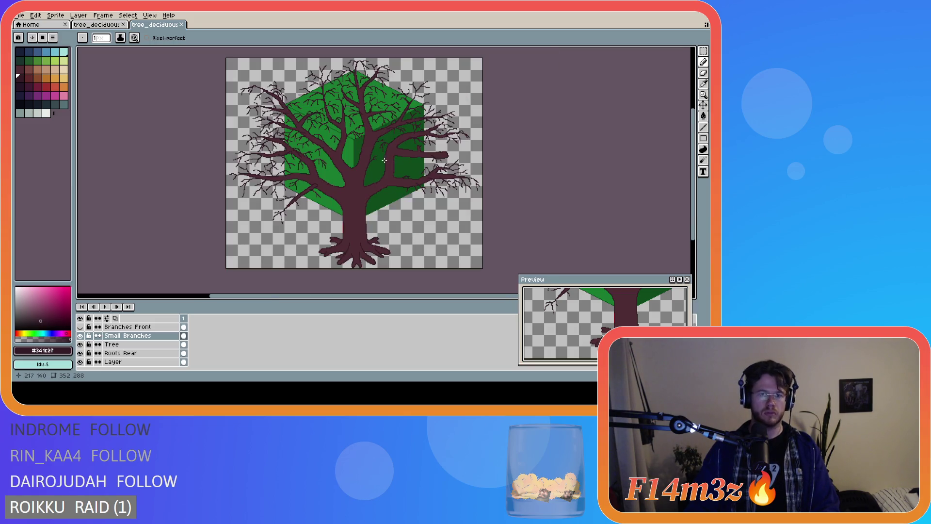
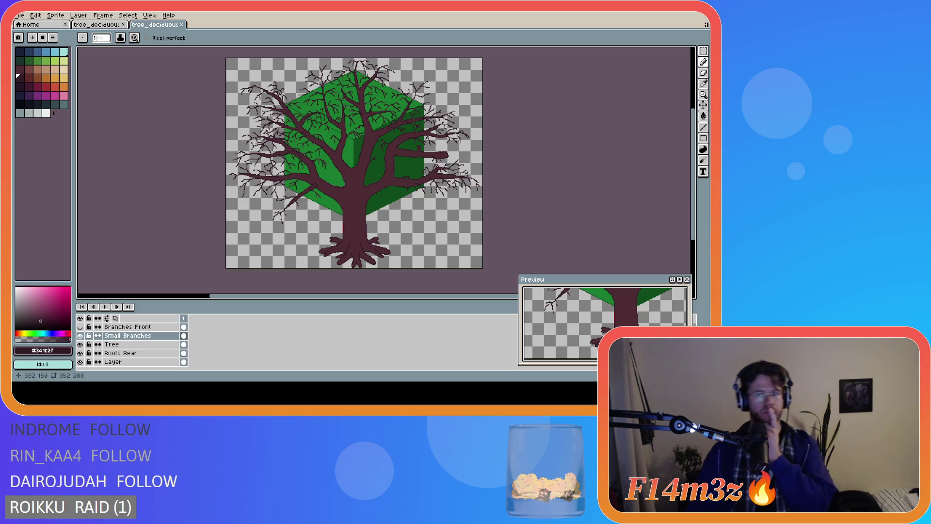
- Draw three thin 1px twig strokes off the right-side branches on the Small Branches layer
{"action": "scroll", "coordinate": [467, 174], "scroll_direction": "up", "scroll_amount": 2}
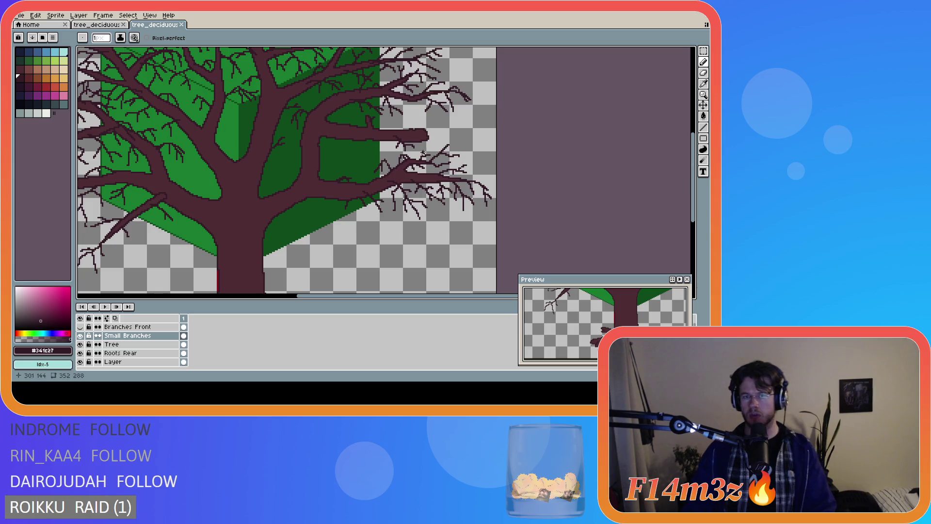
{"action": "left_click", "coordinate": [424, 153]}
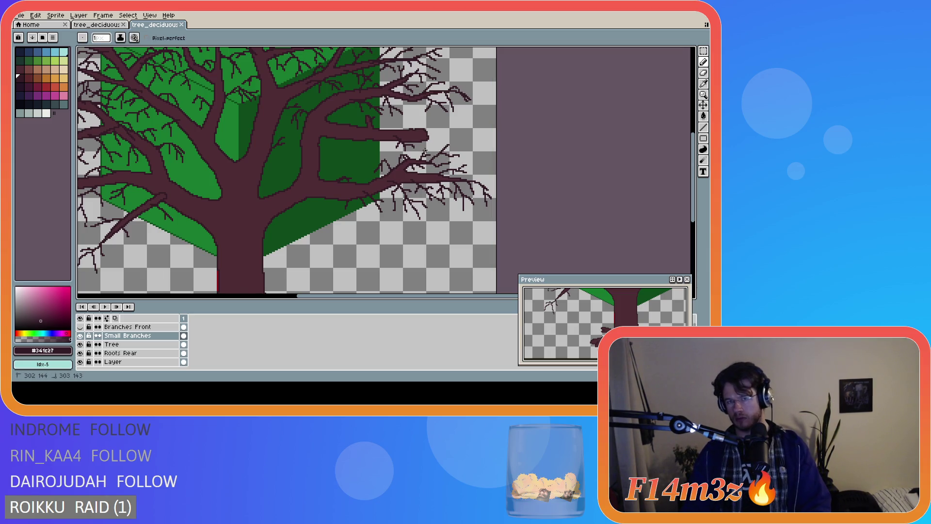
{"action": "left_click_drag", "start_coordinate": [449, 147], "coordinate": [472, 142]}
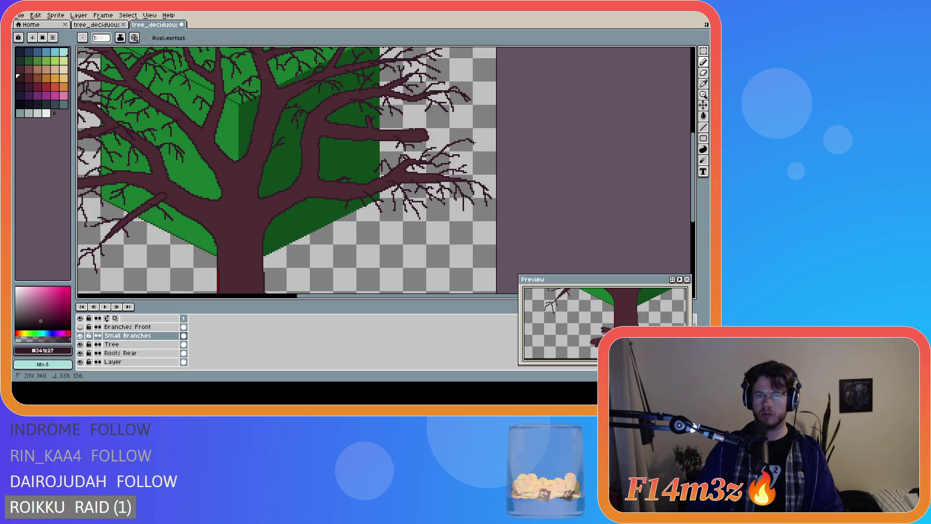
{"action": "scroll", "coordinate": [485, 173], "scroll_direction": "down", "scroll_amount": 3}
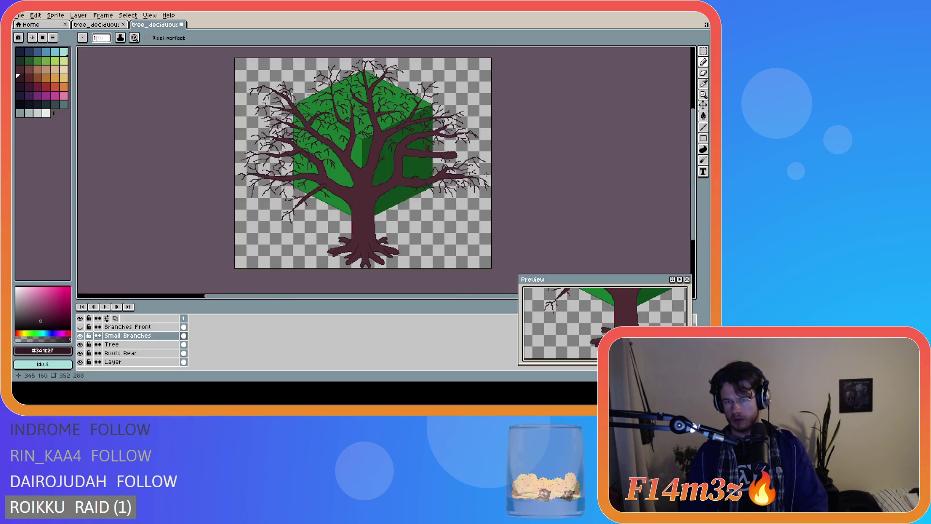
{"action": "scroll", "coordinate": [480, 160], "scroll_direction": "up", "scroll_amount": 2}
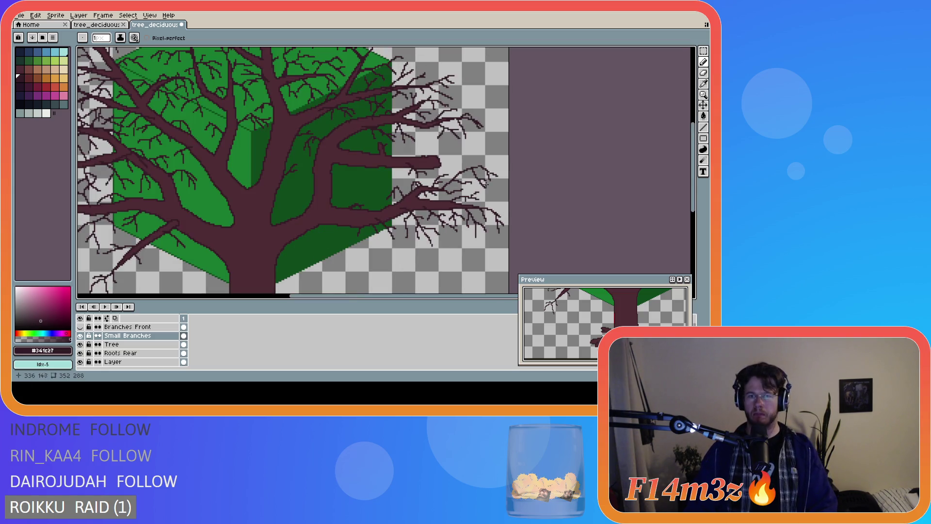
{"action": "left_click_drag", "start_coordinate": [472, 174], "coordinate": [471, 177]}
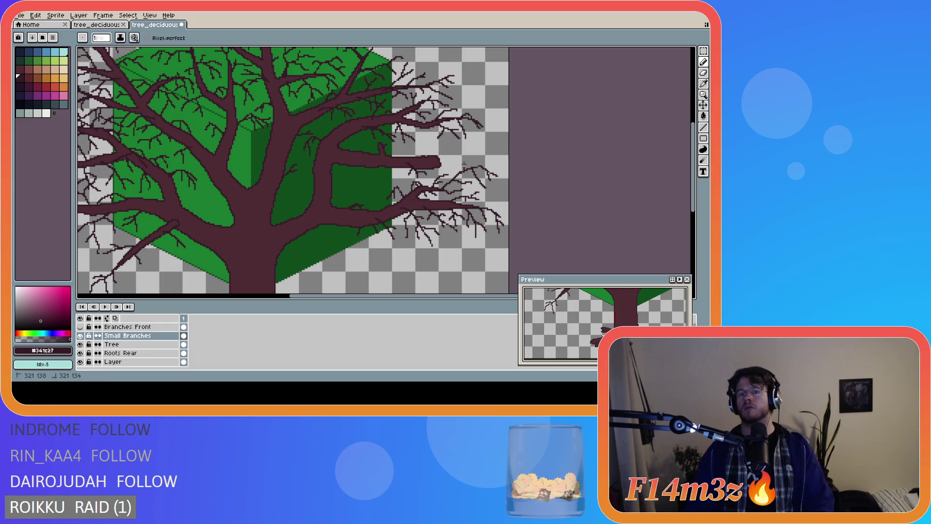
{"action": "left_click_drag", "start_coordinate": [464, 168], "coordinate": [466, 168]}
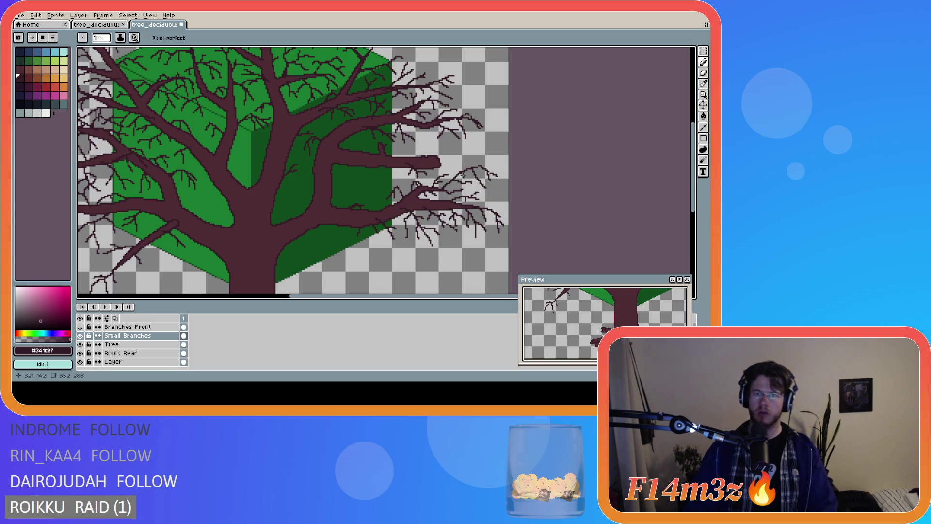
- Enlarge the brush to 3px, then return it to 1px while inspecting the right branches
{"action": "scroll", "coordinate": [493, 197], "scroll_direction": "down", "scroll_amount": 2}
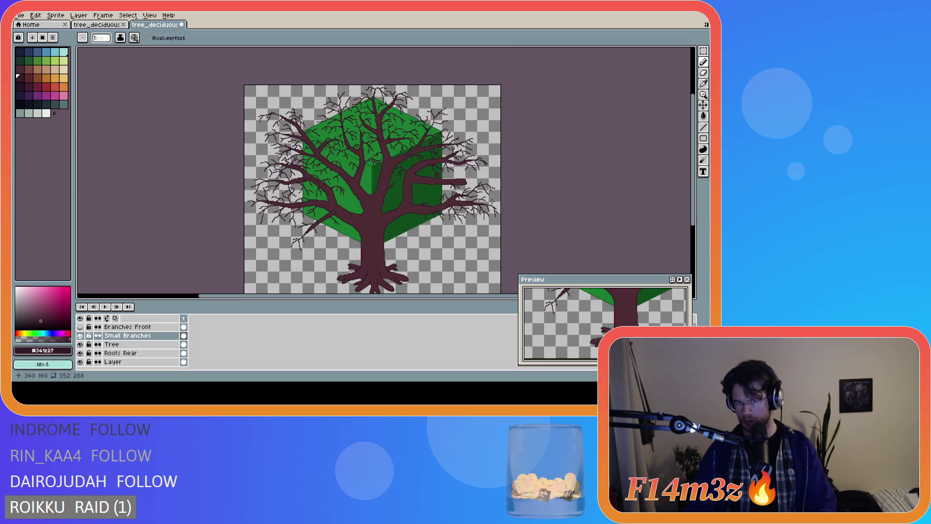
{"action": "scroll", "coordinate": [489, 192], "scroll_direction": "up", "scroll_amount": 2}
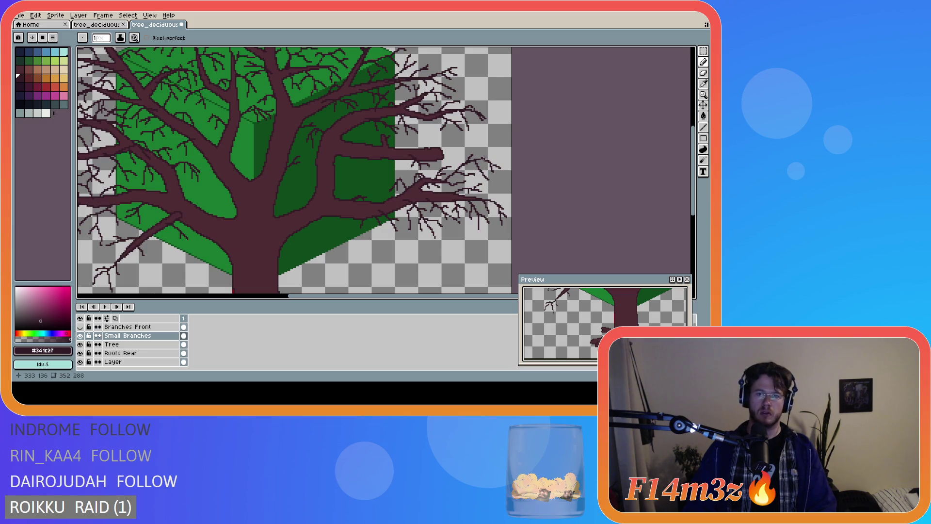
{"action": "scroll", "coordinate": [474, 212], "scroll_direction": "down", "scroll_amount": 2}
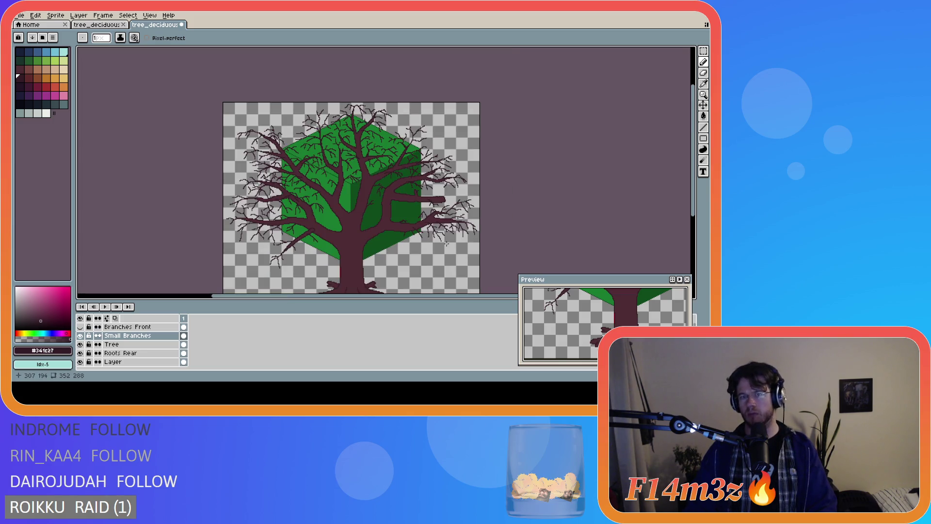
{"action": "scroll", "coordinate": [446, 243], "scroll_direction": "up", "scroll_amount": 2}
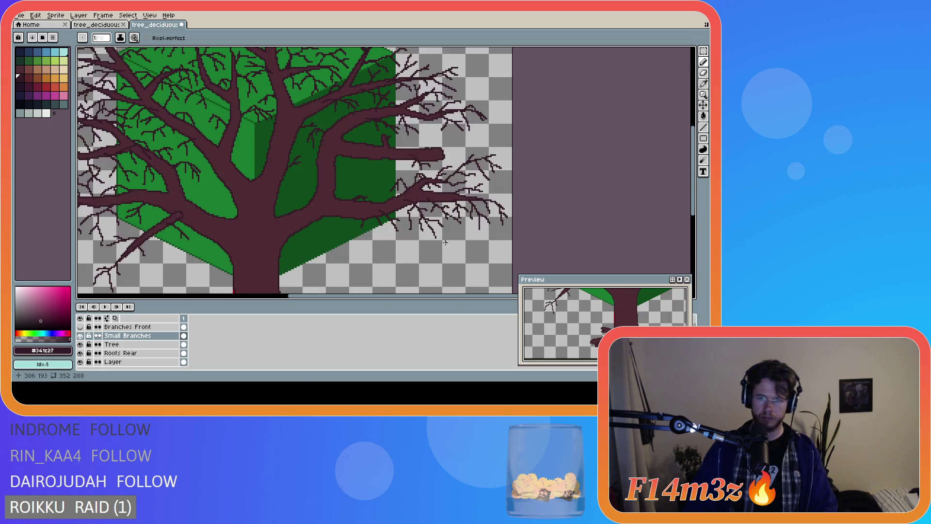
{"action": "scroll", "coordinate": [446, 243], "scroll_direction": "down", "scroll_amount": 2}
{"action": "scroll", "coordinate": [473, 237], "scroll_direction": "up", "scroll_amount": 2}
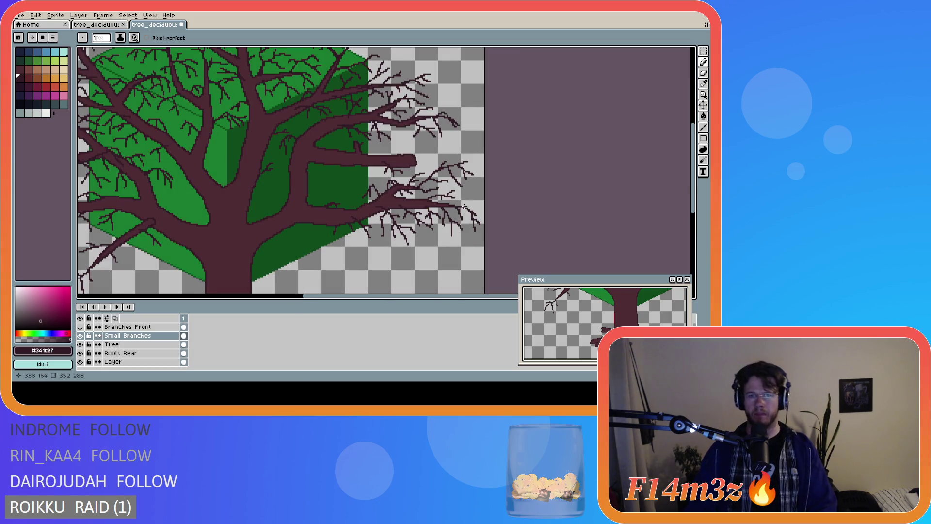
{"action": "key", "text": "ctrl"}
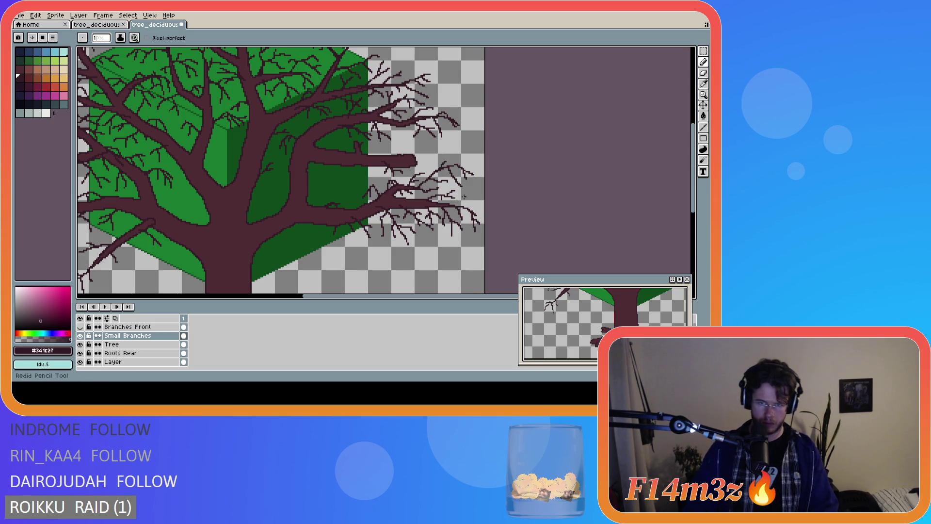
{"action": "key", "text": "plus"}
{"action": "key", "text": "plus"}
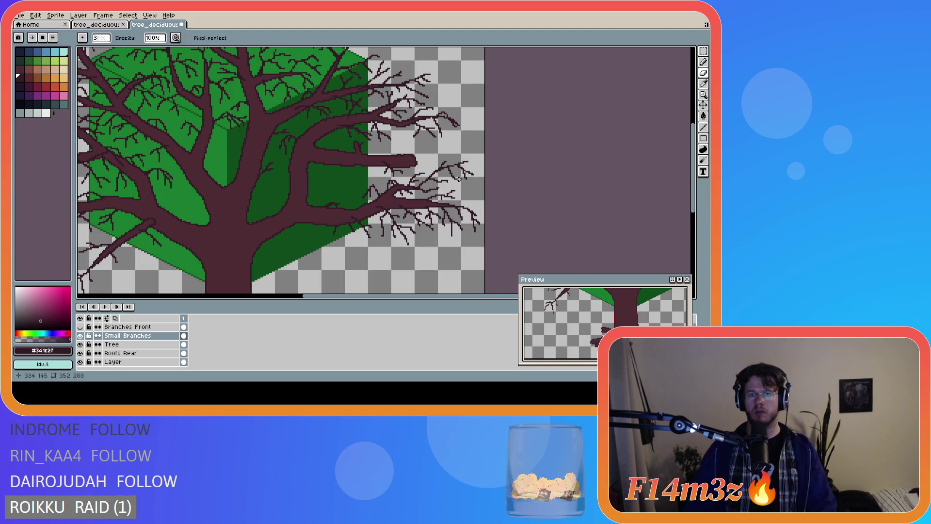
{"action": "scroll", "coordinate": [466, 199], "scroll_direction": "up", "scroll_amount": 3}
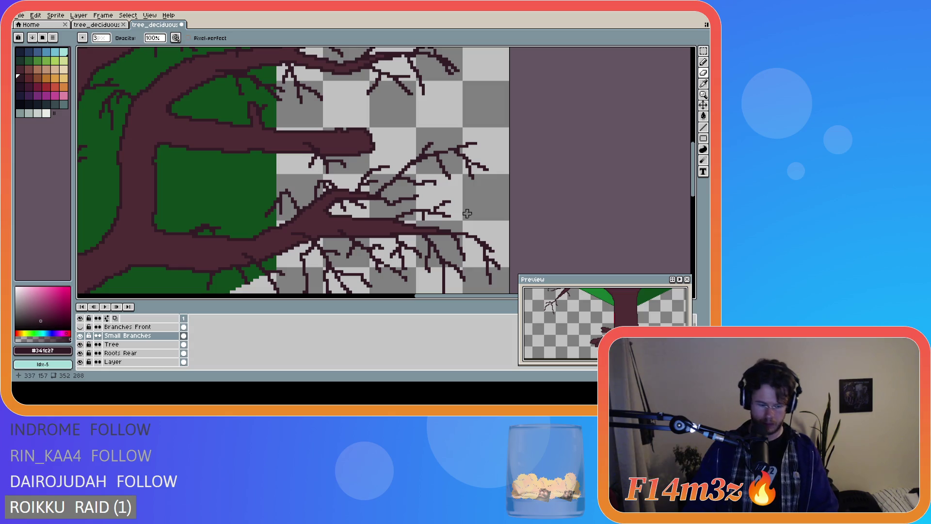
{"action": "key", "text": "e"}
{"action": "scroll", "coordinate": [467, 213], "scroll_direction": "down", "scroll_amount": 6}
{"action": "scroll", "coordinate": [437, 219], "scroll_direction": "up", "scroll_amount": 4}
{"action": "scroll", "coordinate": [428, 227], "scroll_direction": "down", "scroll_amount": 2}
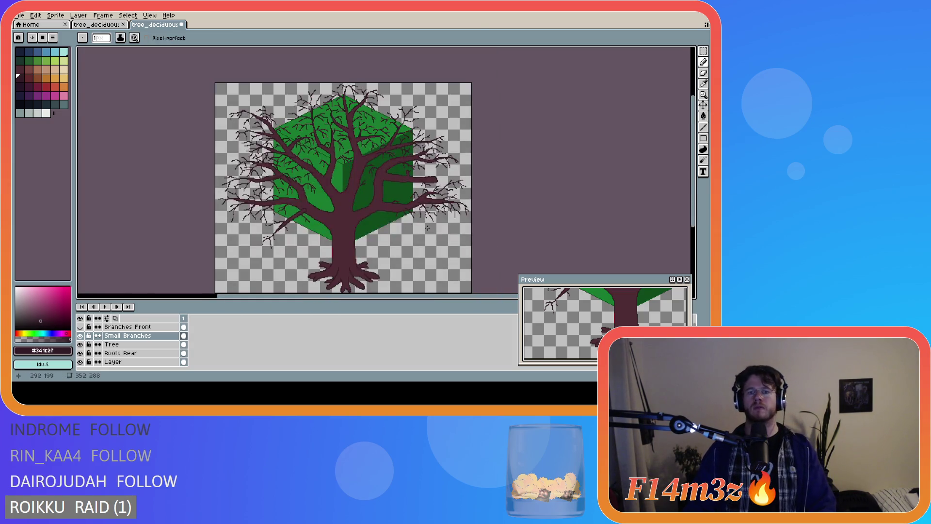
{"action": "left_click_drag", "start_coordinate": [692, 189], "coordinate": [668, 196]}
- Save the tree file and zoom around to check the twigs on both sides
{"action": "key", "text": "ctrl+s"}
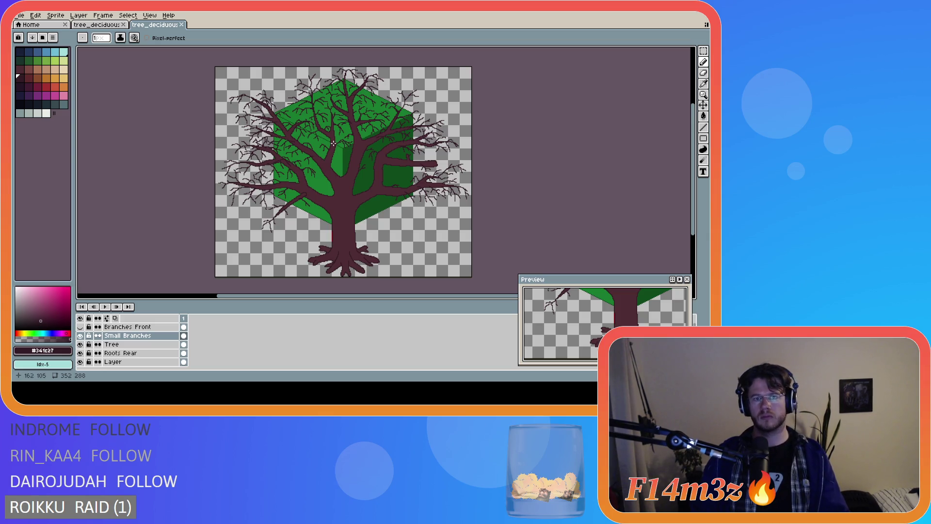
{"action": "scroll", "coordinate": [342, 187], "scroll_direction": "up", "scroll_amount": 1}
{"action": "scroll", "coordinate": [325, 141], "scroll_direction": "down", "scroll_amount": 1}
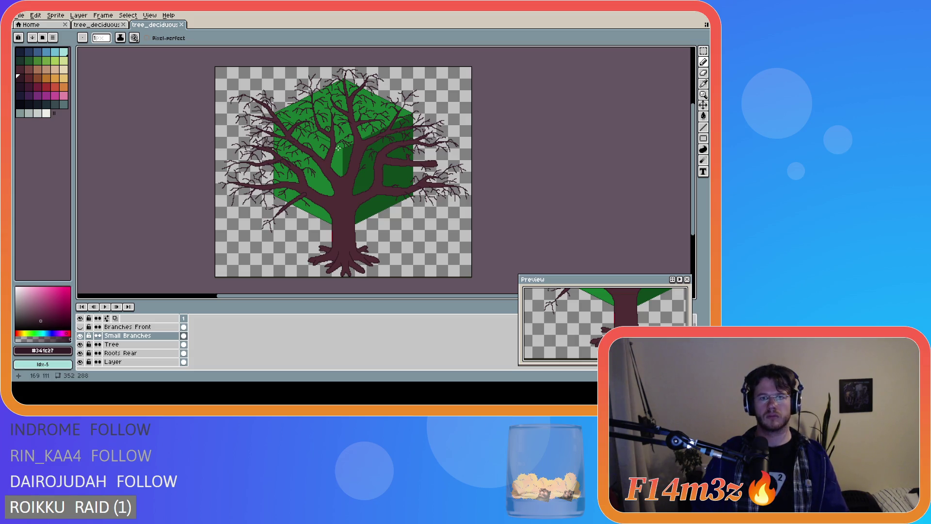
{"action": "scroll", "coordinate": [338, 148], "scroll_direction": "up", "scroll_amount": 1}
{"action": "scroll", "coordinate": [338, 148], "scroll_direction": "down", "scroll_amount": 1}
{"action": "scroll", "coordinate": [327, 130], "scroll_direction": "up", "scroll_amount": 1}
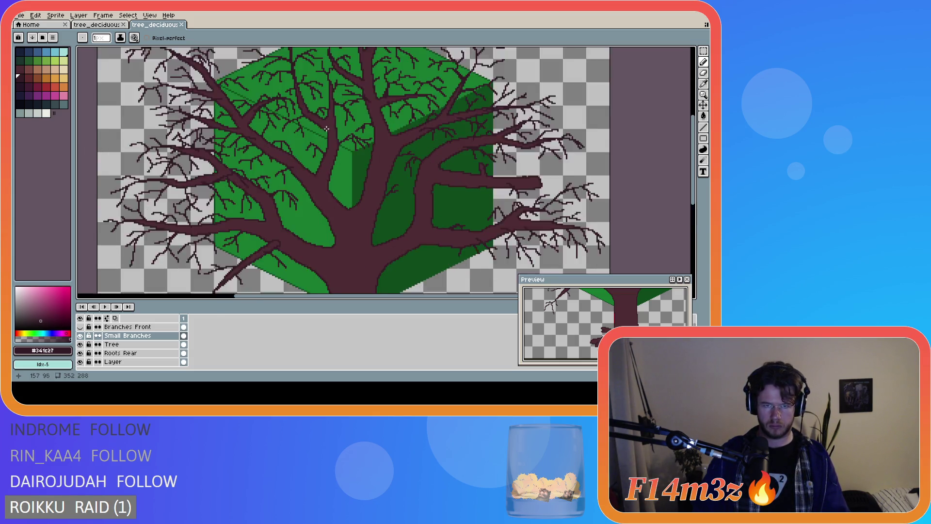
{"action": "scroll", "coordinate": [327, 129], "scroll_direction": "up", "scroll_amount": 1}
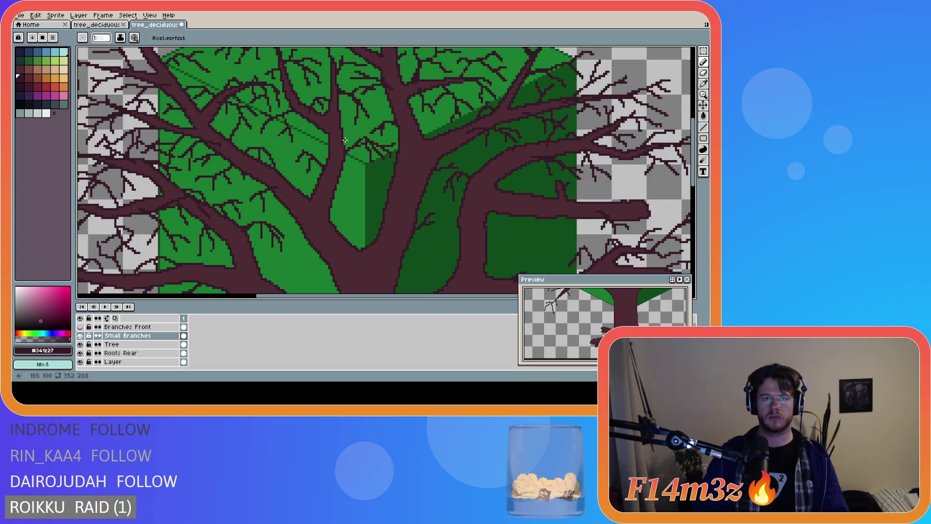
{"action": "scroll", "coordinate": [344, 114], "scroll_direction": "up", "scroll_amount": 1}
{"action": "scroll", "coordinate": [344, 109], "scroll_direction": "down", "scroll_amount": 1}
{"action": "scroll", "coordinate": [343, 109], "scroll_direction": "up", "scroll_amount": 1}
{"action": "scroll", "coordinate": [344, 108], "scroll_direction": "down", "scroll_amount": 2}
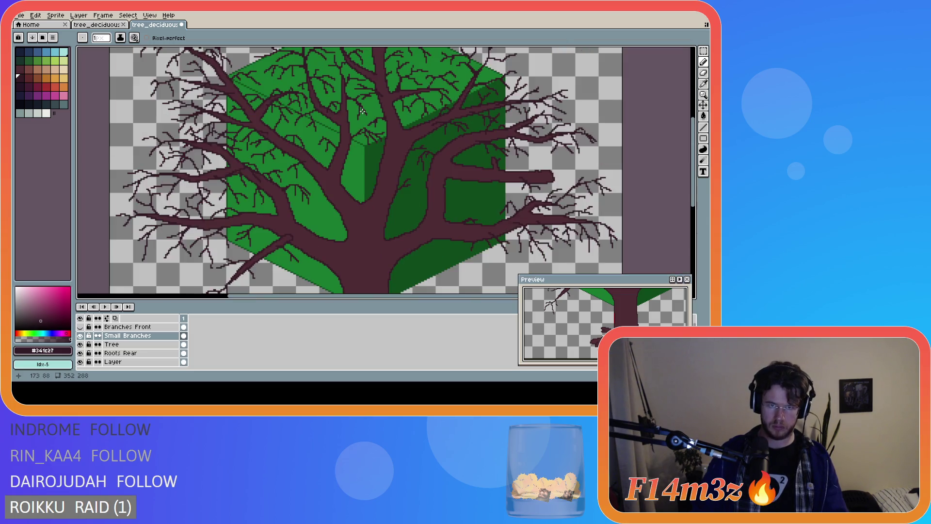
{"action": "scroll", "coordinate": [361, 110], "scroll_direction": "up", "scroll_amount": 1}
{"action": "scroll", "coordinate": [357, 108], "scroll_direction": "down", "scroll_amount": 1}
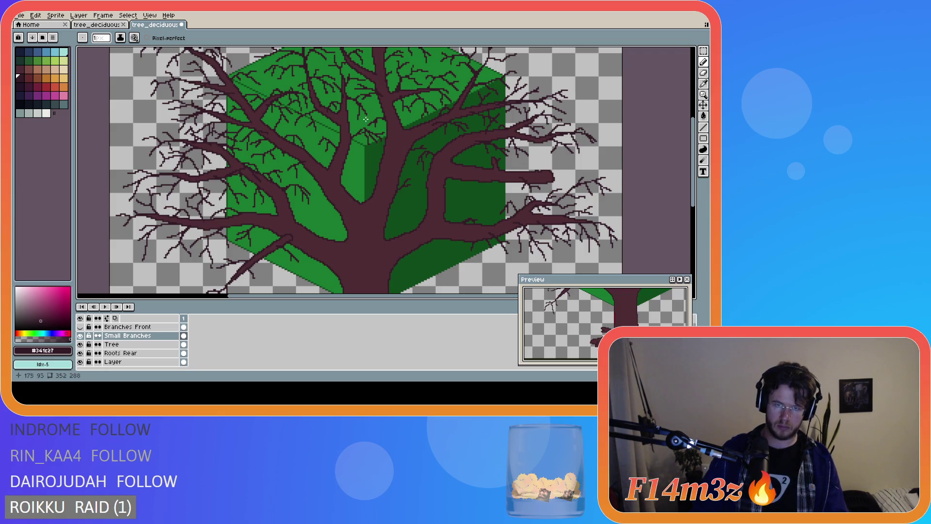
- Zoom in on the trunk and make the Tree layer the active layer
{"action": "scroll", "coordinate": [394, 129], "scroll_direction": "down", "scroll_amount": 2}
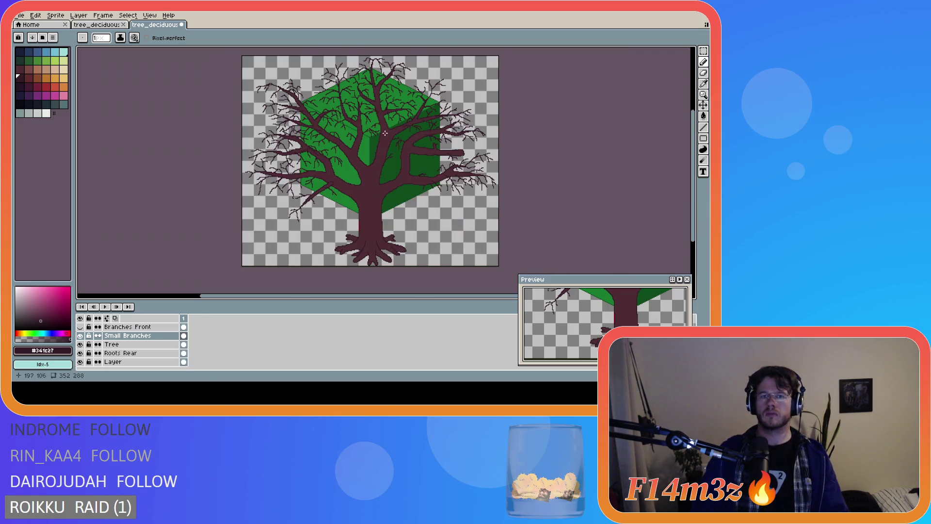
{"action": "scroll", "coordinate": [389, 136], "scroll_direction": "up", "scroll_amount": 3}
{"action": "scroll", "coordinate": [394, 143], "scroll_direction": "down", "scroll_amount": 3}
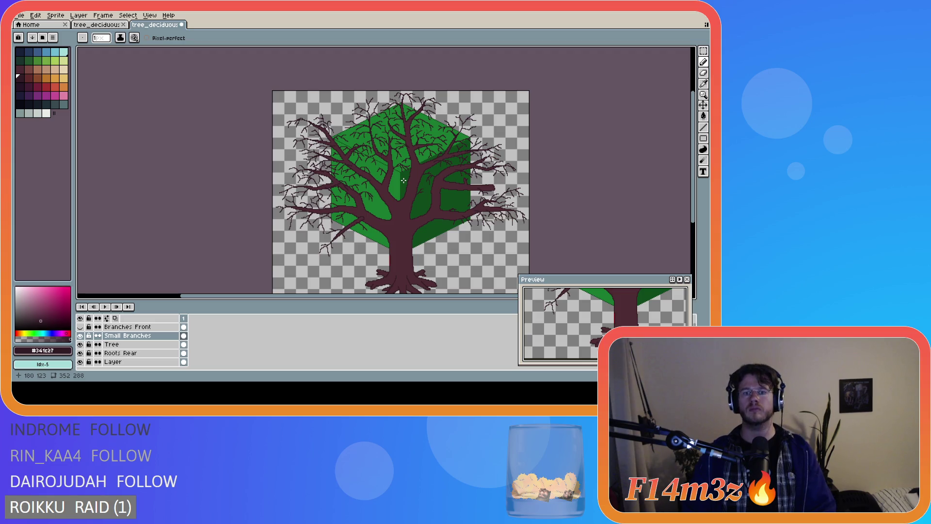
{"action": "scroll", "coordinate": [404, 181], "scroll_direction": "up", "scroll_amount": 2}
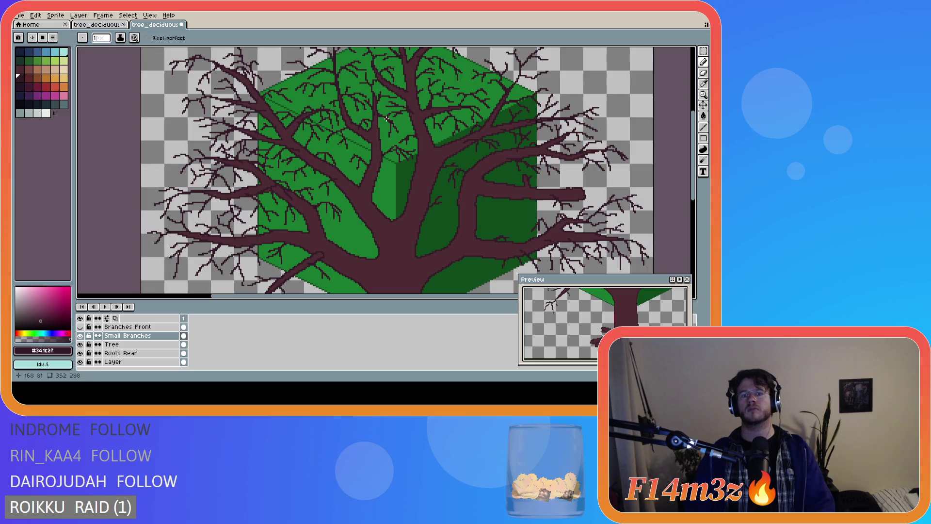
{"action": "scroll", "coordinate": [415, 164], "scroll_direction": "down", "scroll_amount": 2}
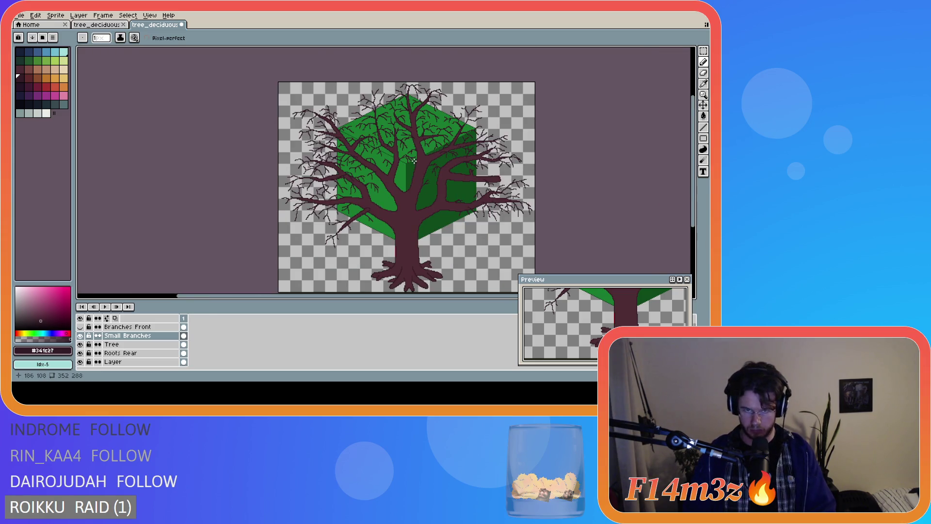
{"action": "scroll", "coordinate": [413, 160], "scroll_direction": "up", "scroll_amount": 2}
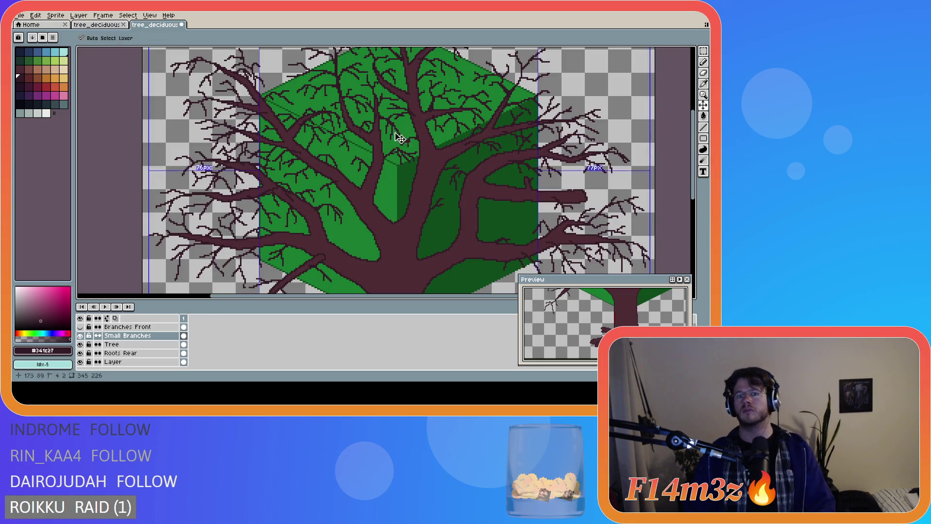
{"action": "key", "text": "ctrl"}
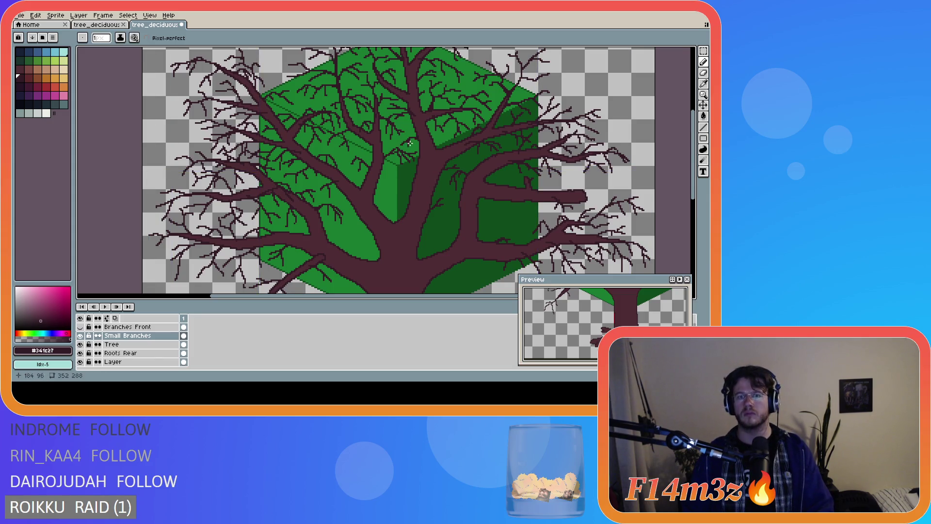
{"action": "scroll", "coordinate": [409, 142], "scroll_direction": "down", "scroll_amount": 2}
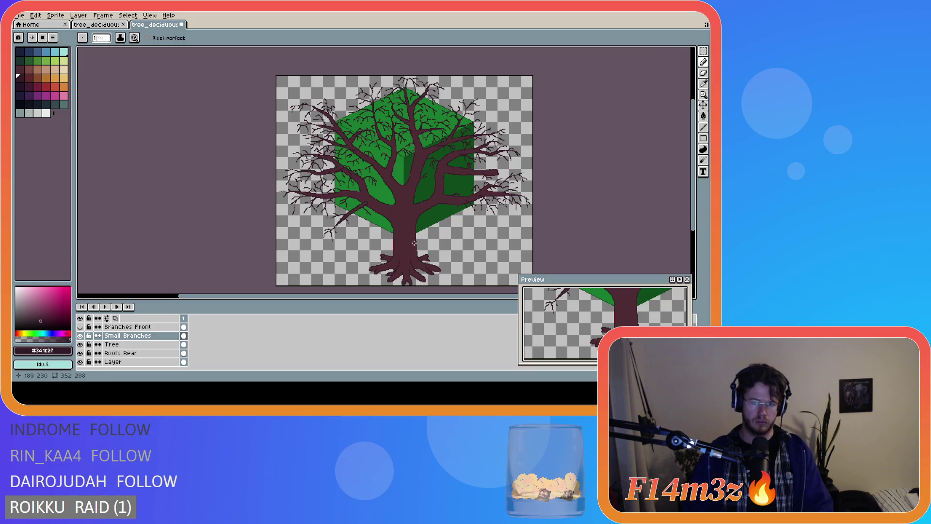
{"action": "scroll", "coordinate": [422, 265], "scroll_direction": "up", "scroll_amount": 2}
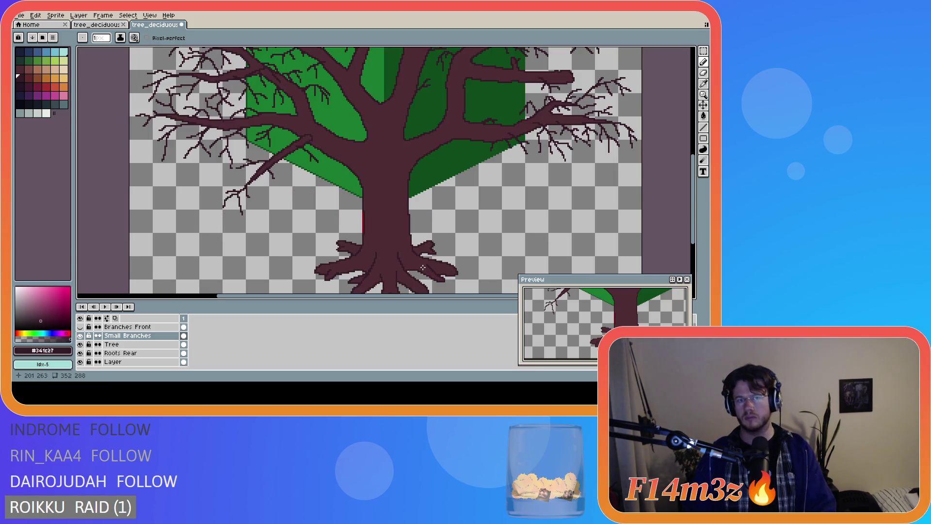
{"action": "scroll", "coordinate": [400, 252], "scroll_direction": "up", "scroll_amount": 1}
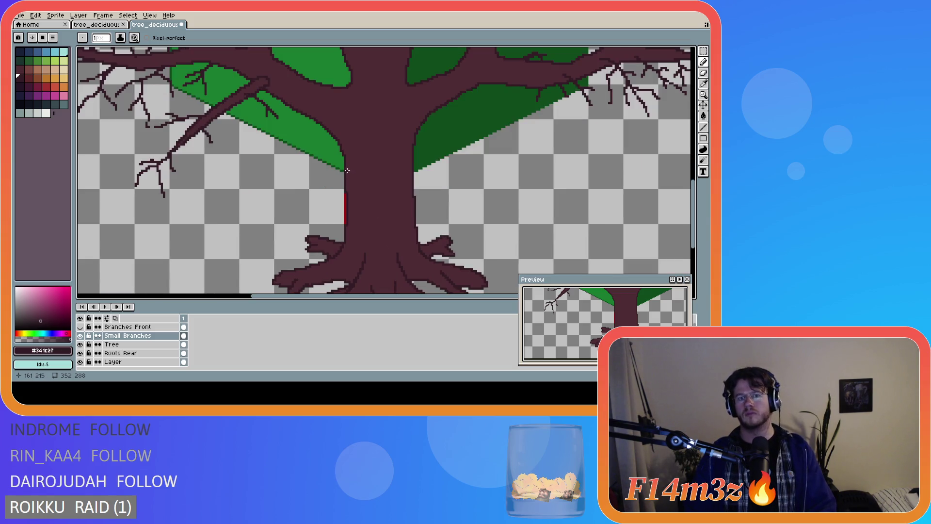
{"action": "key", "text": "alt+Down"}
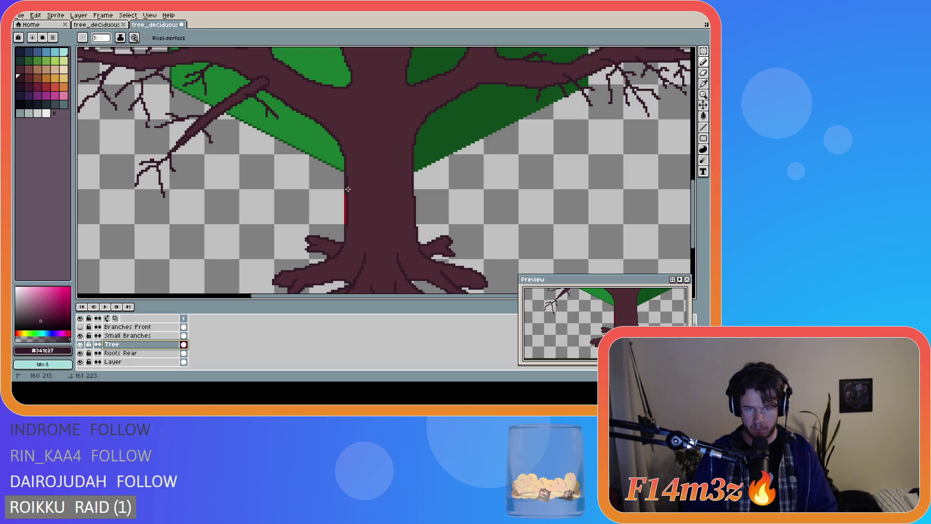
- Draw a thin red line down the trunk's left edge below the foliage
{"action": "left_click_drag", "start_coordinate": [345, 166], "coordinate": [349, 208]}
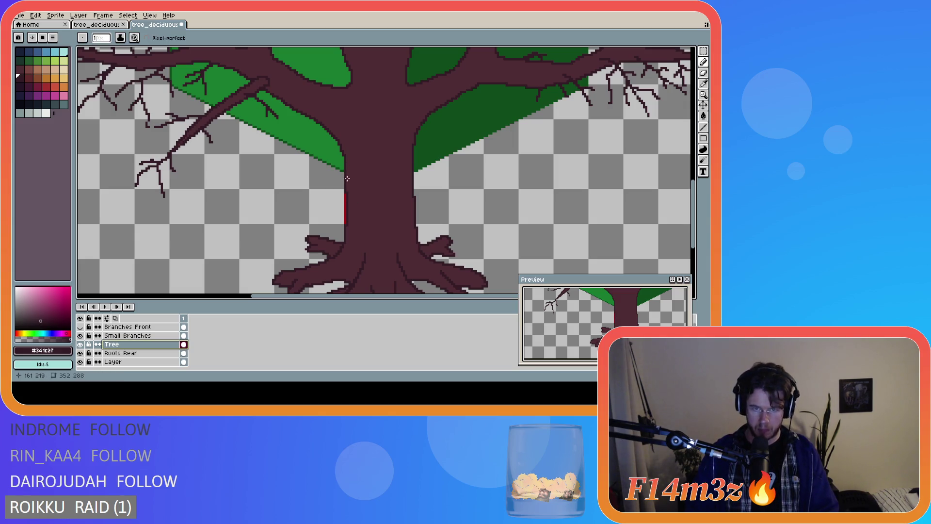
{"action": "left_click_drag", "start_coordinate": [345, 167], "coordinate": [349, 203]}
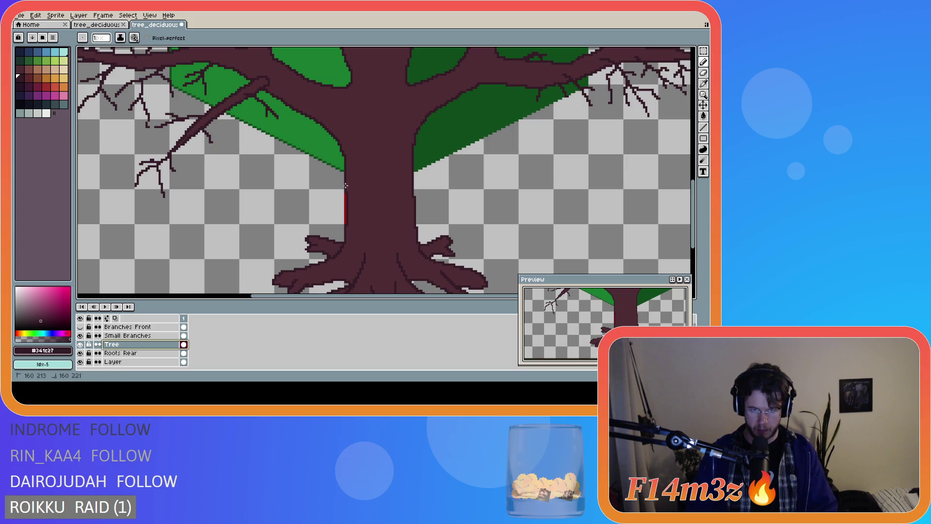
{"action": "key", "text": "ctrl"}
{"action": "left_click_drag", "start_coordinate": [345, 168], "coordinate": [349, 214]}
{"action": "key", "text": "ctrl"}
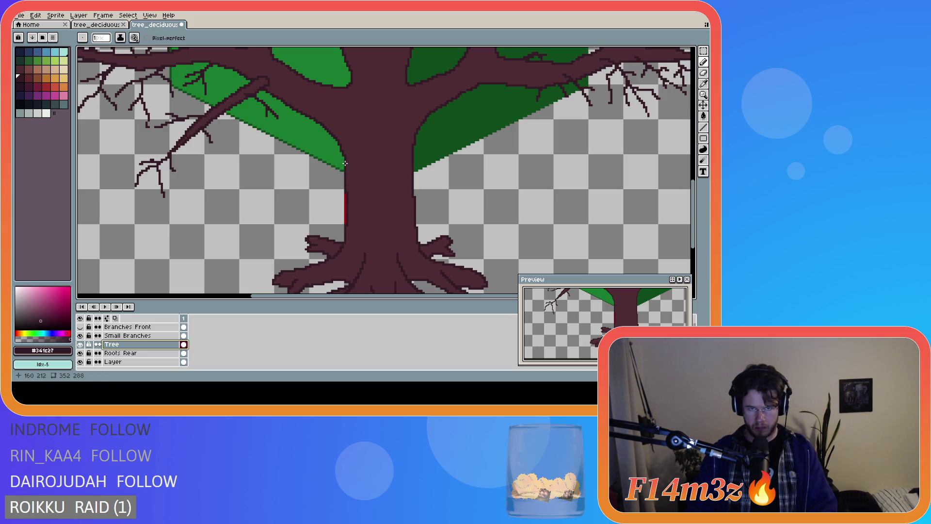
{"action": "left_click_drag", "start_coordinate": [345, 164], "coordinate": [349, 204]}
{"action": "scroll", "coordinate": [352, 218], "scroll_direction": "up", "scroll_amount": 1}
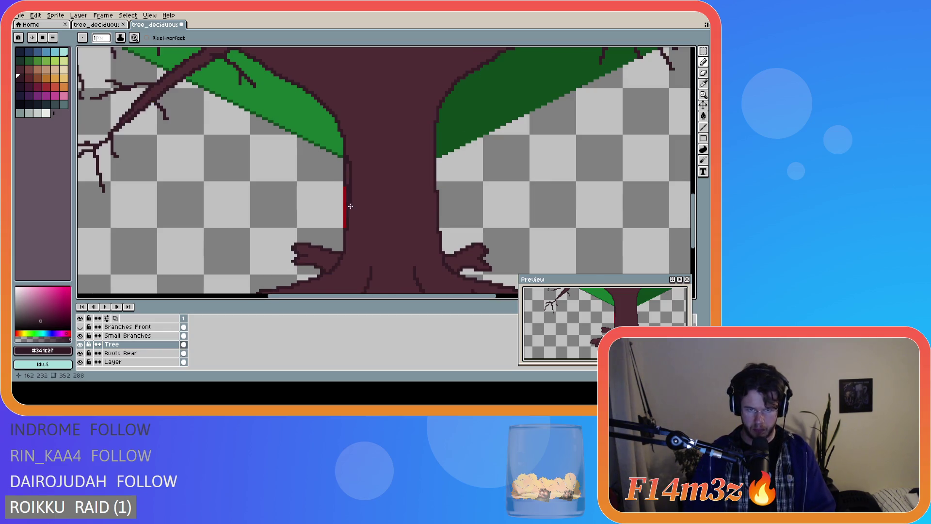
{"action": "scroll", "coordinate": [350, 207], "scroll_direction": "up", "scroll_amount": 1}
{"action": "left_click_drag", "start_coordinate": [341, 157], "coordinate": [347, 201]}
- Undo the stray pencil stroke along the trunk edge
{"action": "scroll", "coordinate": [427, 190], "scroll_direction": "down", "scroll_amount": 2}
{"action": "scroll", "coordinate": [495, 198], "scroll_direction": "down", "scroll_amount": 1}
{"action": "scroll", "coordinate": [492, 210], "scroll_direction": "up", "scroll_amount": 1}
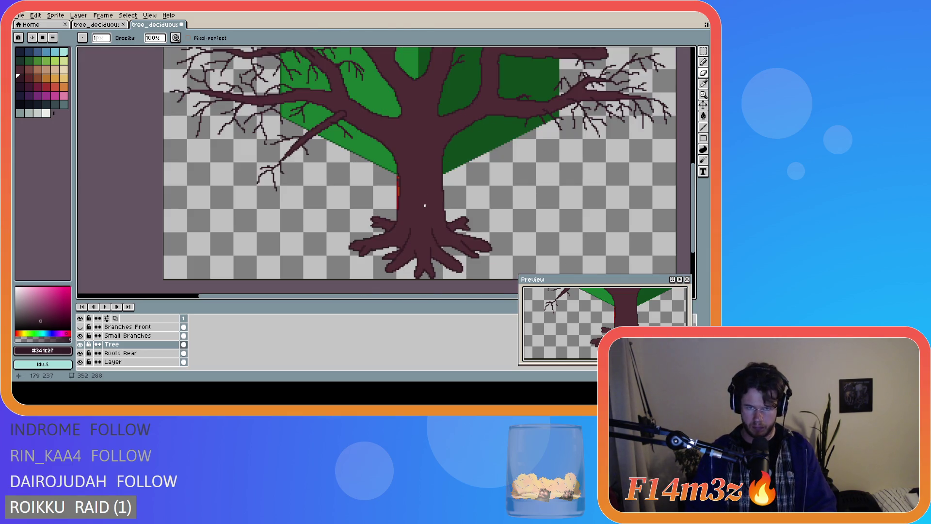
{"action": "scroll", "coordinate": [426, 208], "scroll_direction": "up", "scroll_amount": 2}
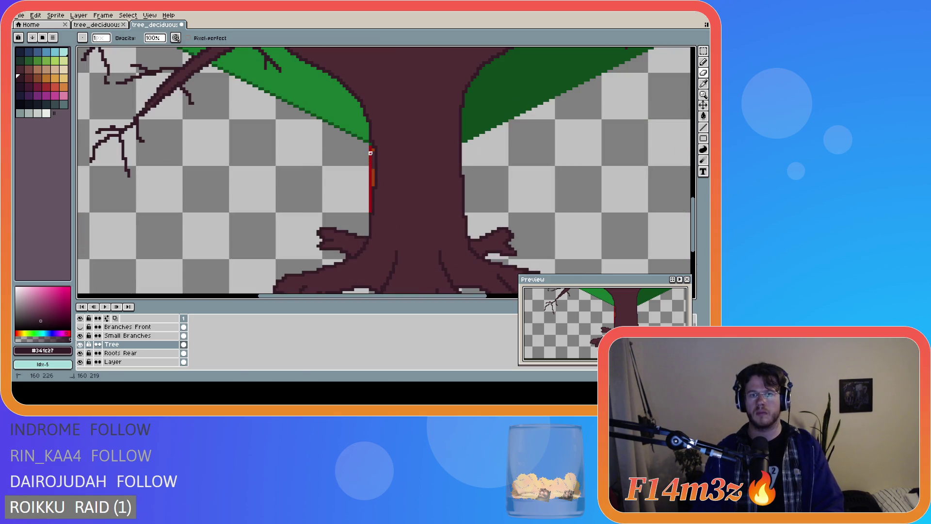
{"action": "scroll", "coordinate": [372, 168], "scroll_direction": "down", "scroll_amount": 1}
{"action": "scroll", "coordinate": [477, 180], "scroll_direction": "down", "scroll_amount": 1}
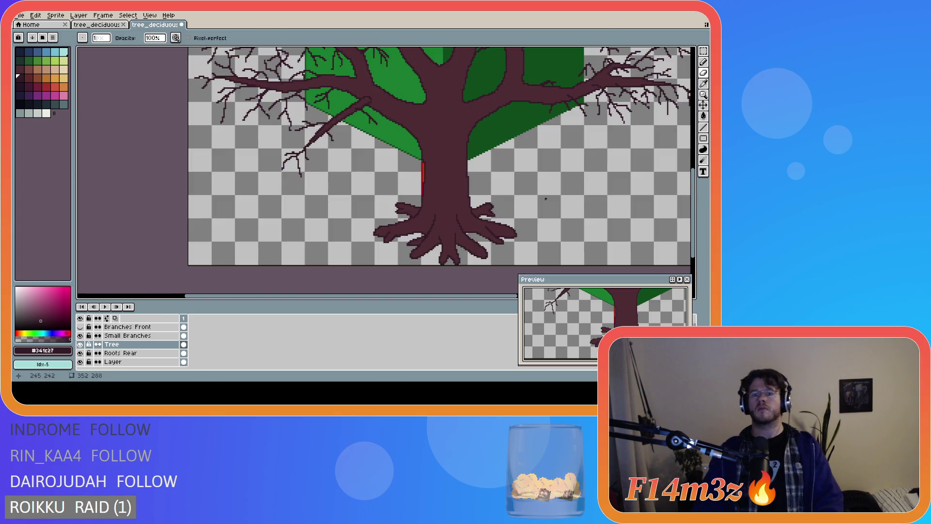
{"action": "scroll", "coordinate": [526, 200], "scroll_direction": "up", "scroll_amount": 1}
{"action": "scroll", "coordinate": [487, 197], "scroll_direction": "down", "scroll_amount": 1}
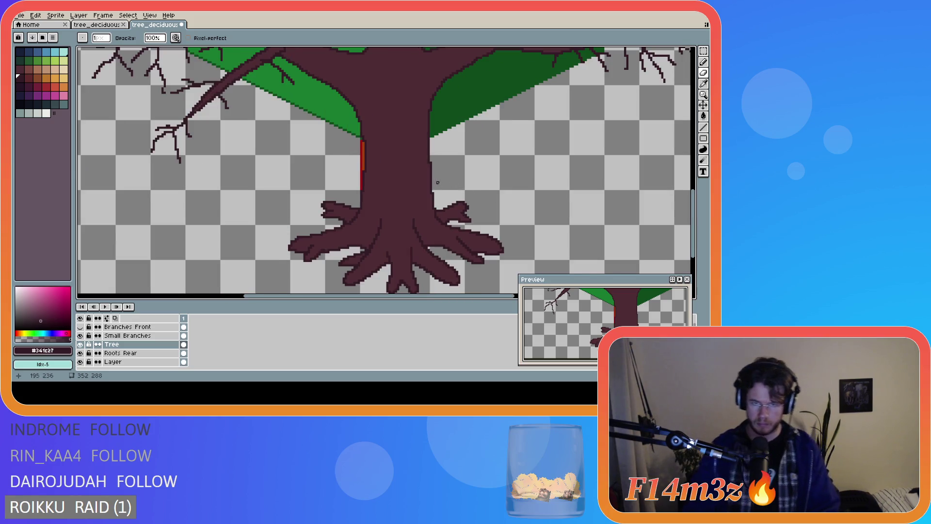
{"action": "scroll", "coordinate": [415, 182], "scroll_direction": "down", "scroll_amount": 1}
{"action": "scroll", "coordinate": [482, 169], "scroll_direction": "down", "scroll_amount": 1}
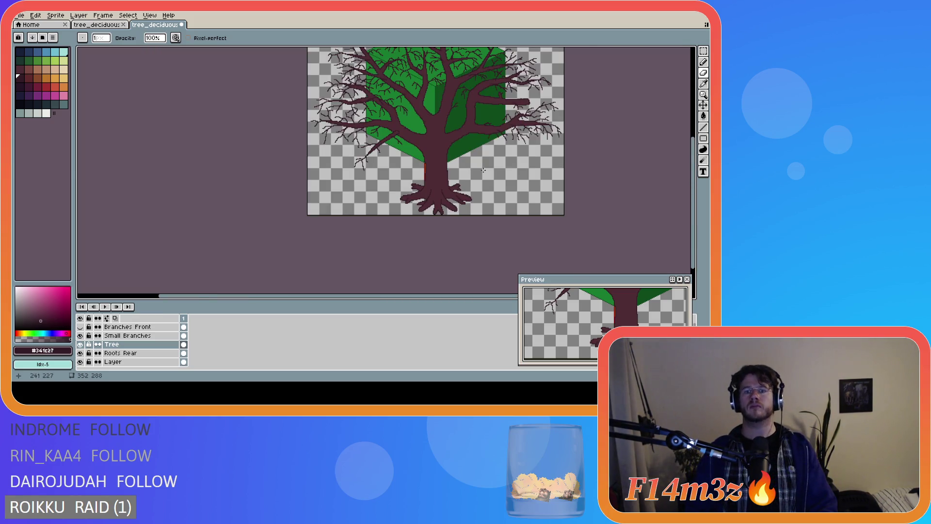
{"action": "key", "text": "ctrl+z"}
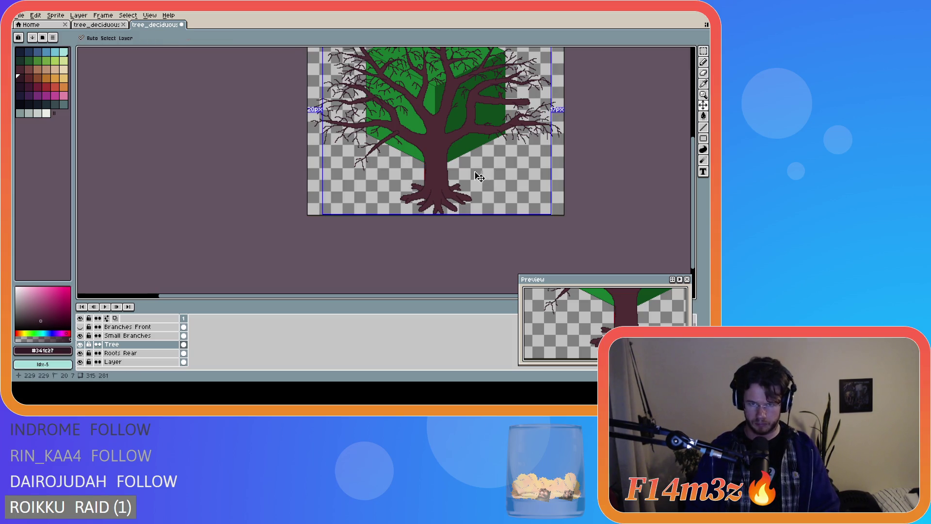
{"action": "scroll", "coordinate": [431, 165], "scroll_direction": "up", "scroll_amount": 2}
{"action": "scroll", "coordinate": [437, 174], "scroll_direction": "down", "scroll_amount": 2}
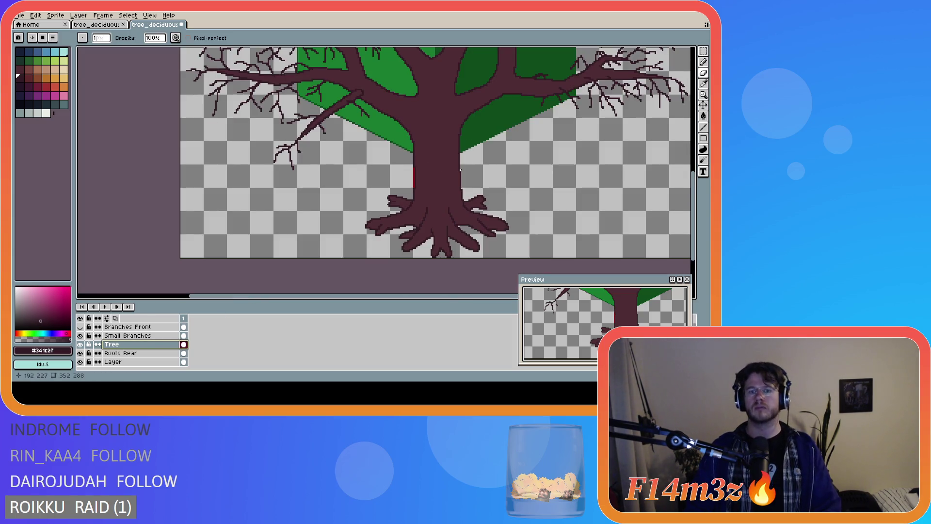
{"action": "scroll", "coordinate": [485, 177], "scroll_direction": "up", "scroll_amount": 1}
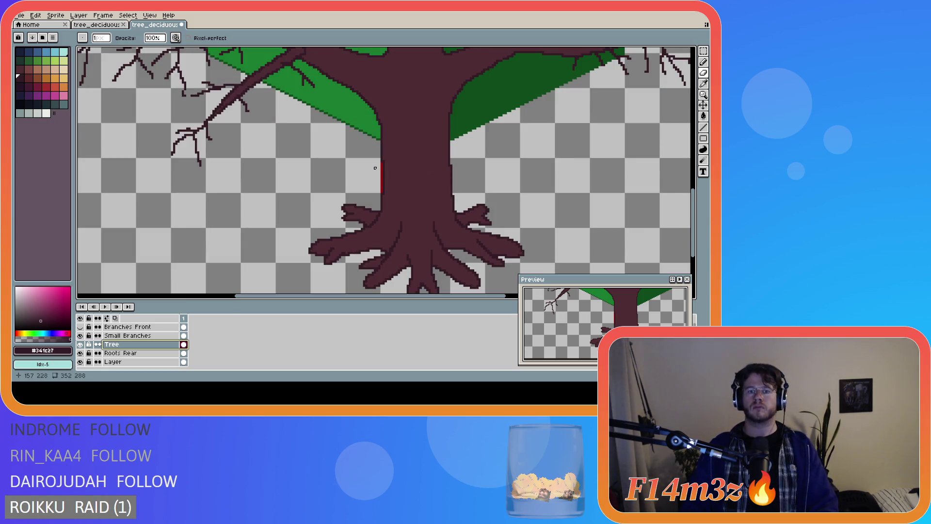
- Touch up the trunk edge with the Pencil and Eraser
{"action": "key", "text": "b"}
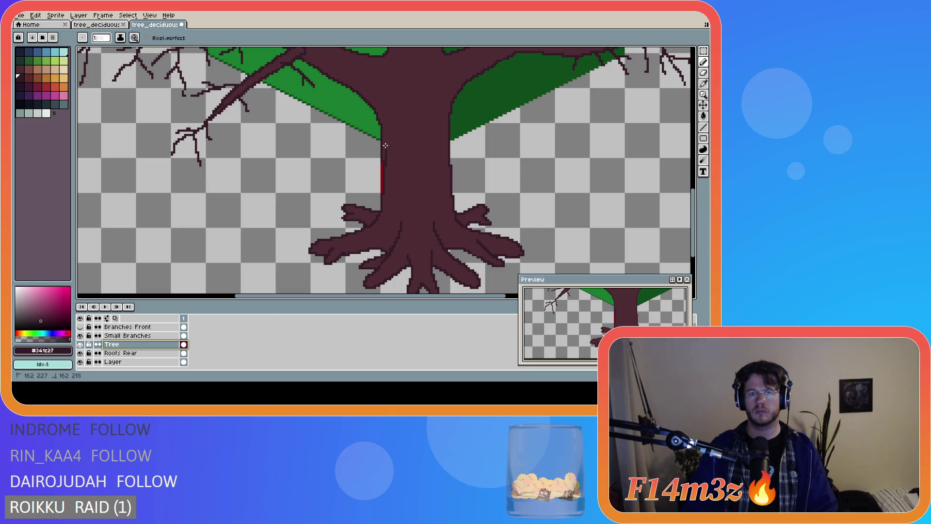
{"action": "key", "text": "e"}
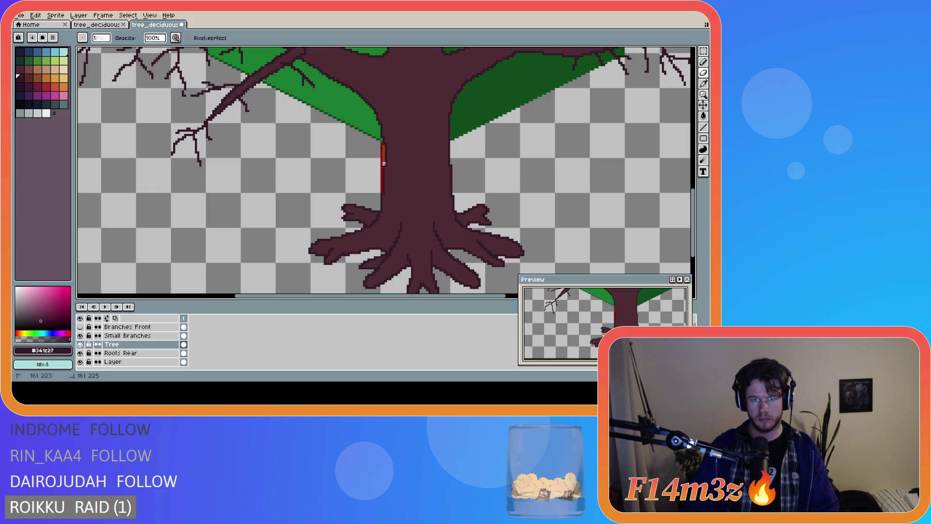
{"action": "scroll", "coordinate": [391, 164], "scroll_direction": "up", "scroll_amount": 2}
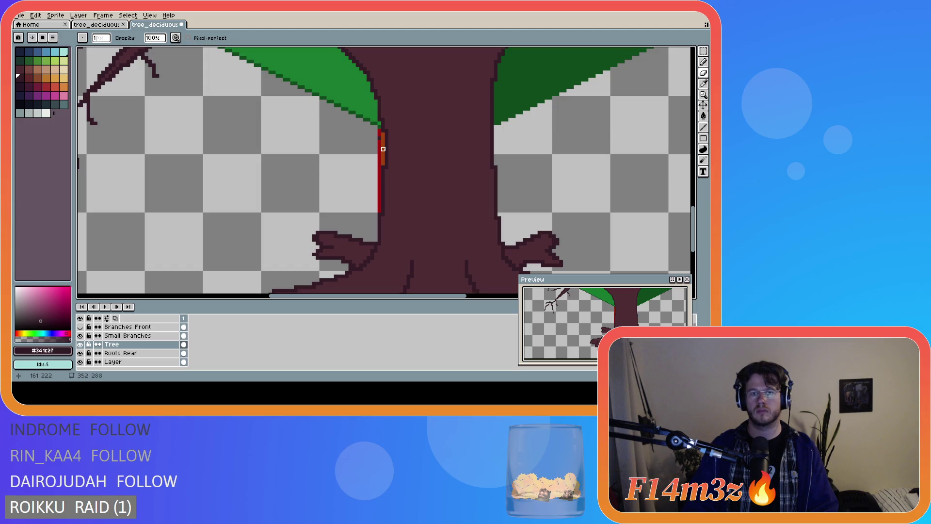
{"action": "scroll", "coordinate": [387, 161], "scroll_direction": "down", "scroll_amount": 3}
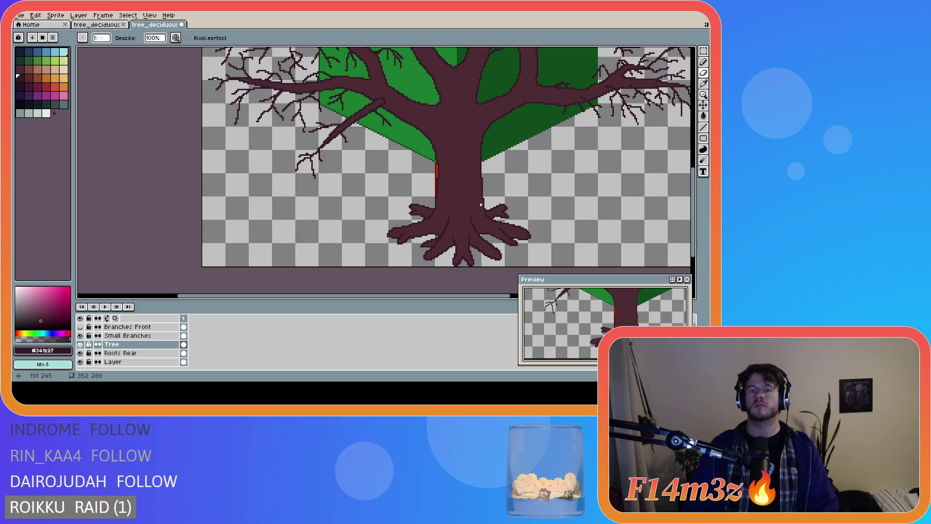
{"action": "scroll", "coordinate": [462, 207], "scroll_direction": "down", "scroll_amount": 2}
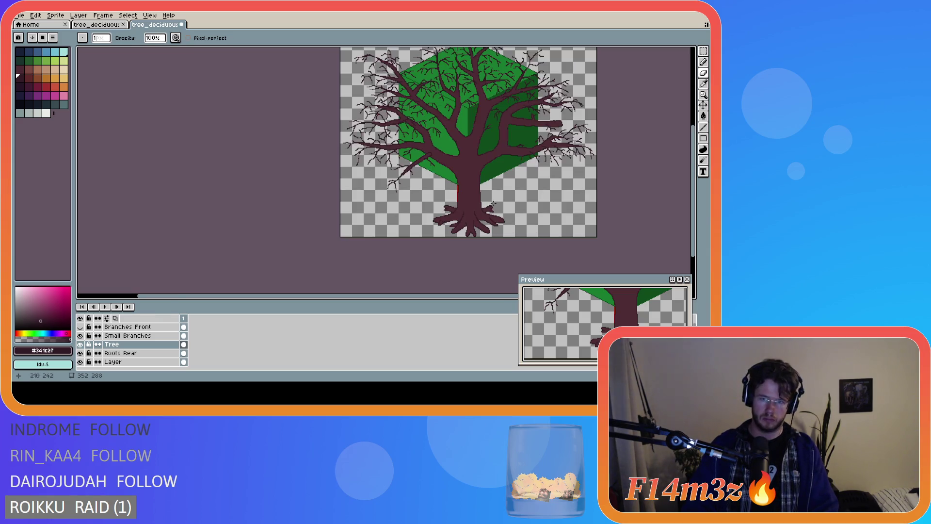
{"action": "scroll", "coordinate": [473, 201], "scroll_direction": "up", "scroll_amount": 3}
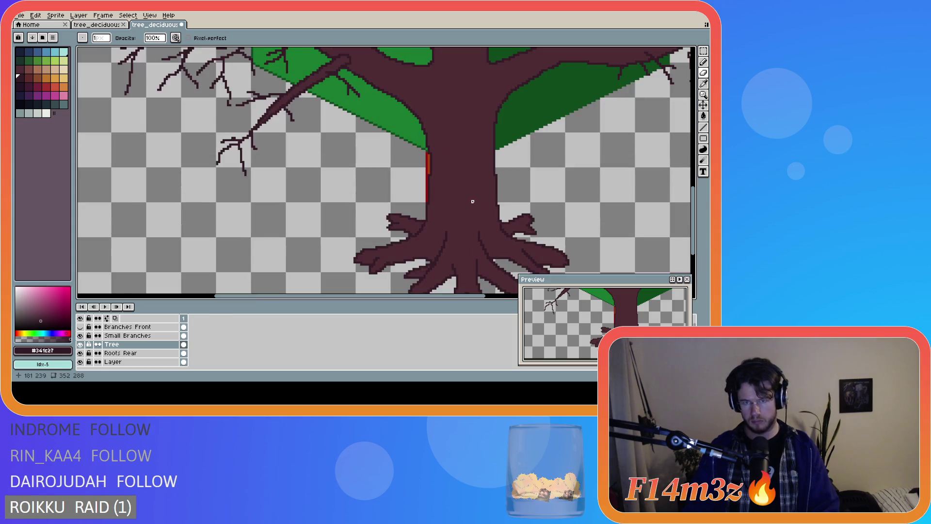
{"action": "scroll", "coordinate": [431, 145], "scroll_direction": "up", "scroll_amount": 1}
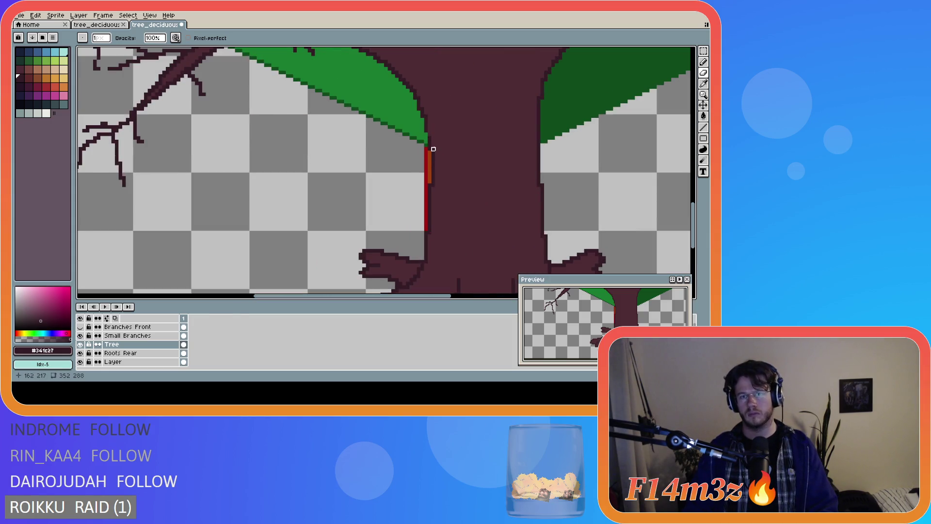
- Hide the green block guide layer, leaving the tree on a transparent background
{"action": "key", "text": "b"}
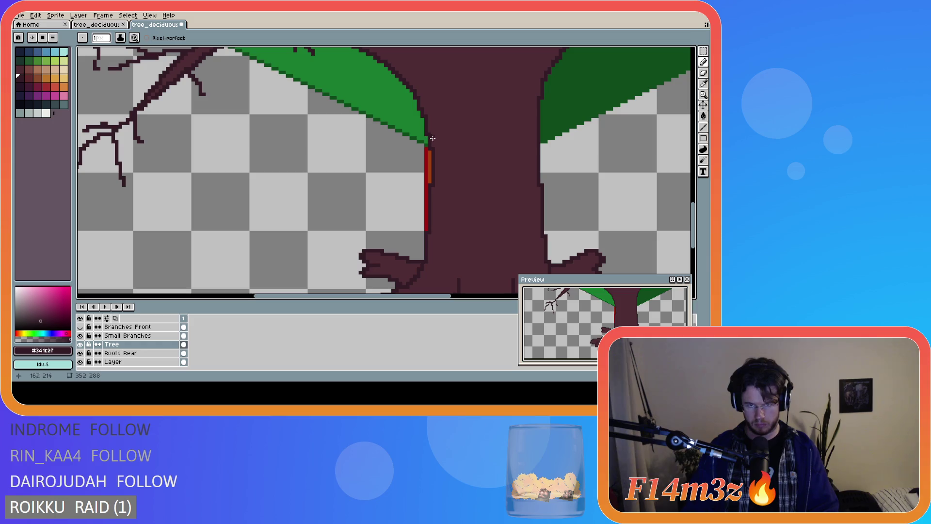
{"action": "scroll", "coordinate": [489, 183], "scroll_direction": "down", "scroll_amount": 1}
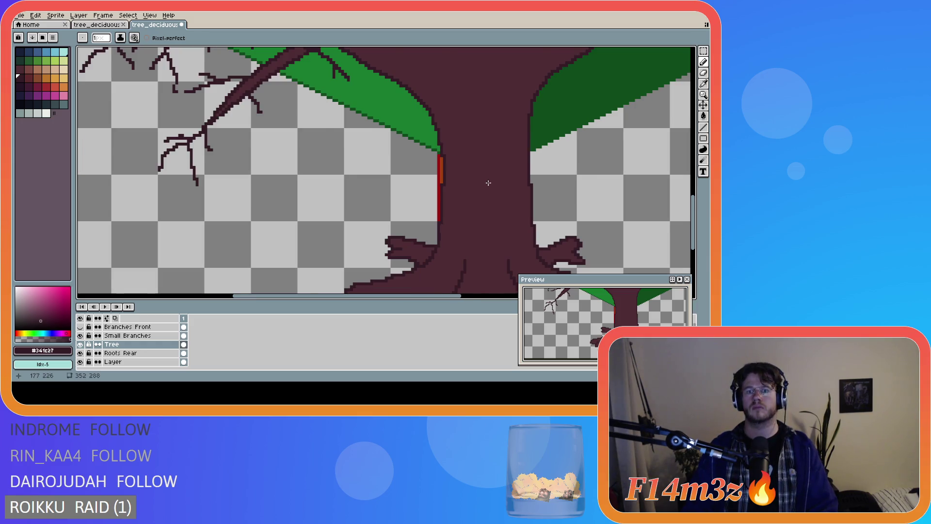
{"action": "scroll", "coordinate": [489, 183], "scroll_direction": "down", "scroll_amount": 1}
{"action": "scroll", "coordinate": [493, 189], "scroll_direction": "down", "scroll_amount": 1}
{"action": "scroll", "coordinate": [477, 287], "scroll_direction": "right", "scroll_amount": 2}
{"action": "scroll", "coordinate": [474, 281], "scroll_direction": "down", "scroll_amount": 1}
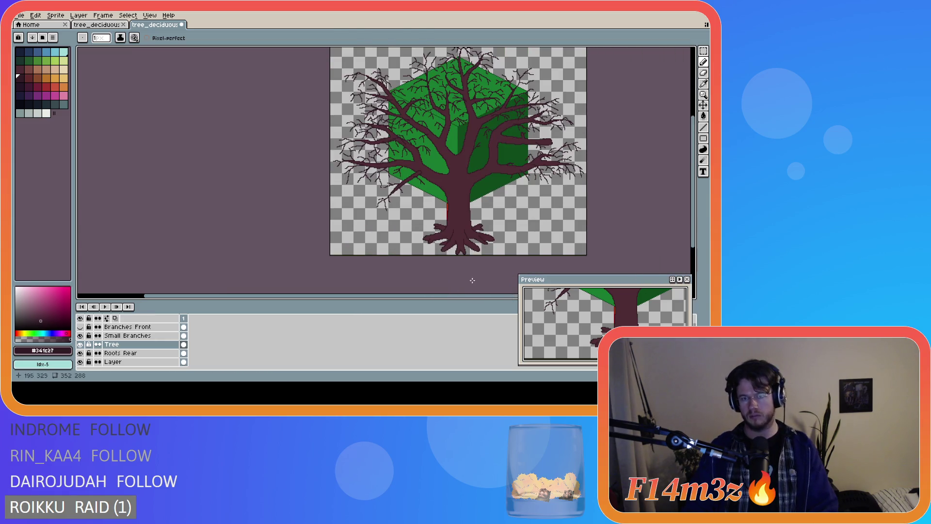
{"action": "scroll", "coordinate": [301, 297], "scroll_direction": "right", "scroll_amount": 2}
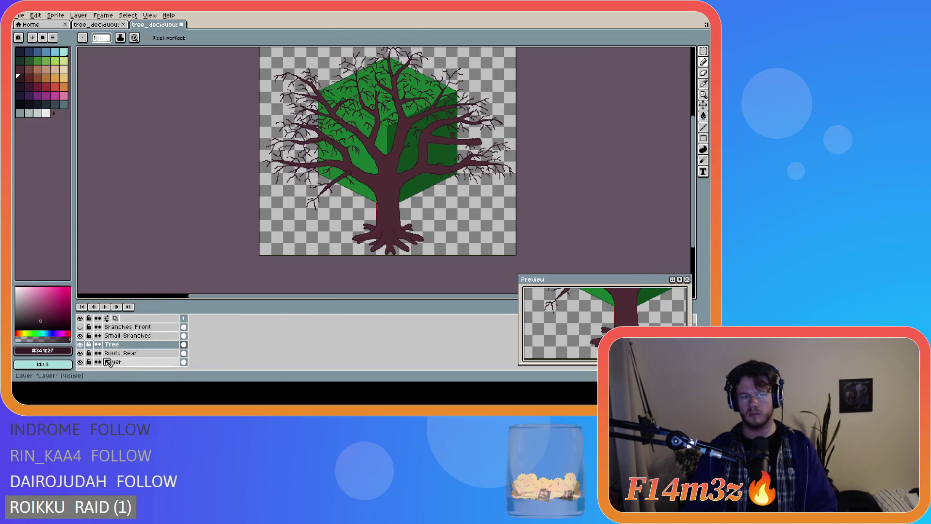
{"action": "left_click", "coordinate": [81, 361]}
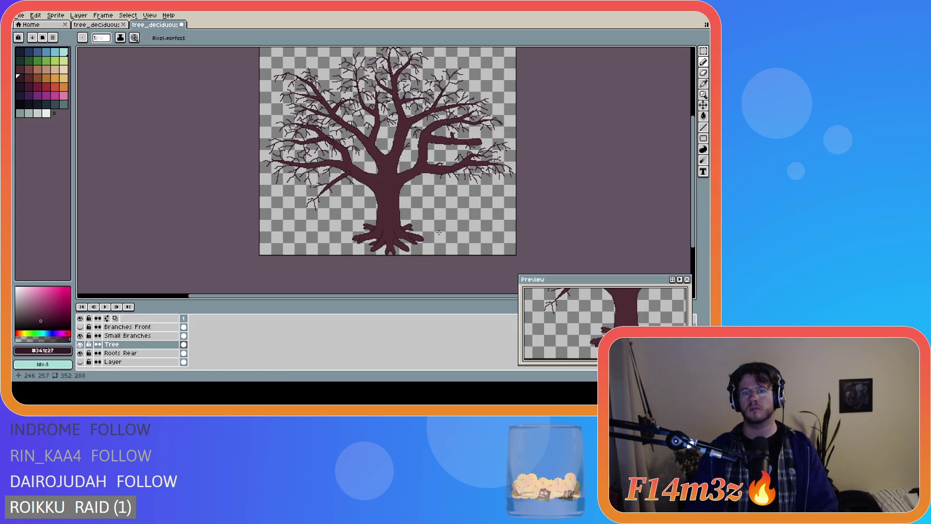
- Undo the last eraser stroke on the tree
{"action": "scroll", "coordinate": [439, 233], "scroll_direction": "up", "scroll_amount": 2}
{"action": "scroll", "coordinate": [420, 212], "scroll_direction": "down", "scroll_amount": 2}
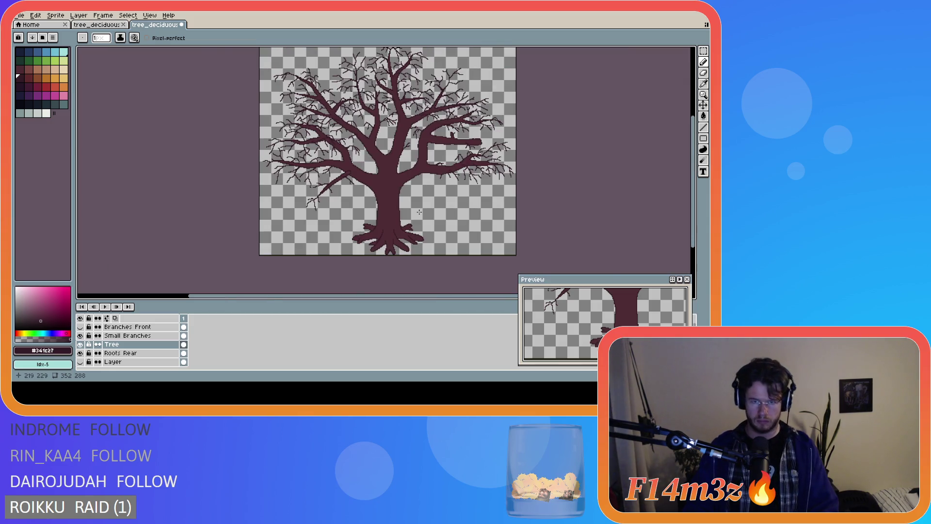
{"action": "scroll", "coordinate": [420, 212], "scroll_direction": "up", "scroll_amount": 1}
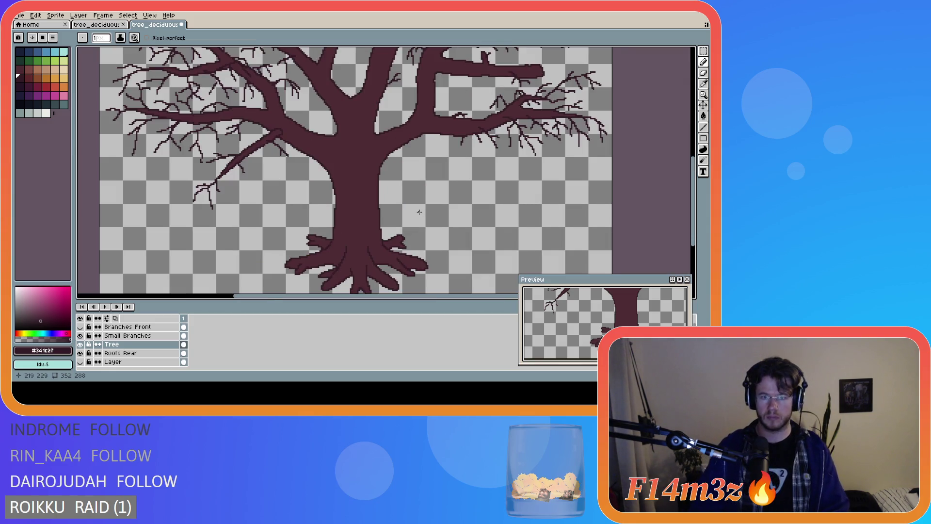
{"action": "scroll", "coordinate": [420, 212], "scroll_direction": "down", "scroll_amount": 1}
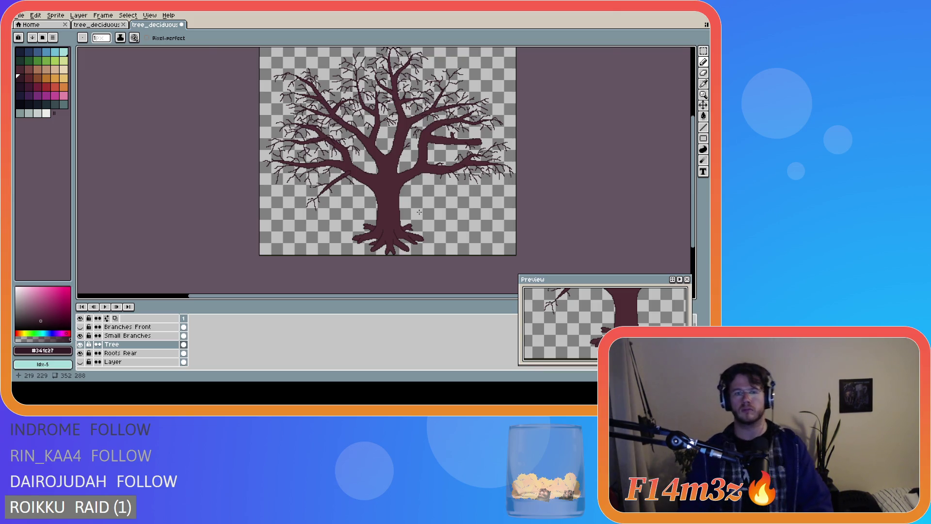
{"action": "scroll", "coordinate": [420, 212], "scroll_direction": "up", "scroll_amount": 1}
{"action": "key", "text": "ctrl+z"}
{"action": "key", "text": "ctrl+z"}
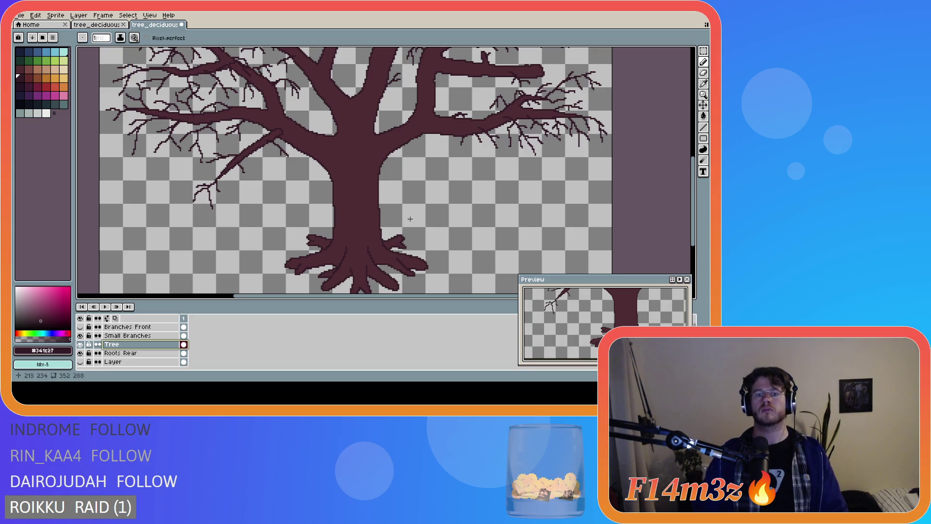
- Save tree_deciduous_large_winter.ase and switch back to the Pencil tool
{"action": "scroll", "coordinate": [410, 219], "scroll_direction": "down", "scroll_amount": 3}
{"action": "scroll", "coordinate": [407, 222], "scroll_direction": "up", "scroll_amount": 3}
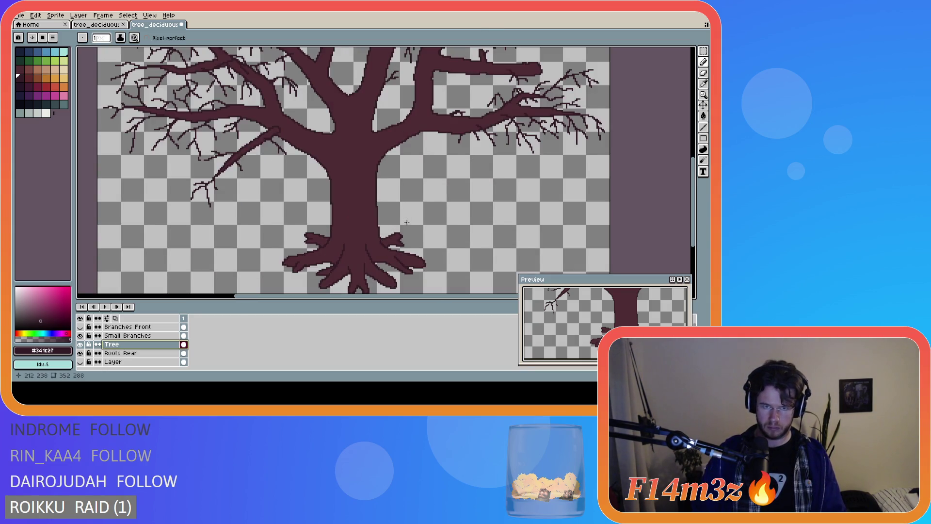
{"action": "scroll", "coordinate": [407, 222], "scroll_direction": "down", "scroll_amount": 2}
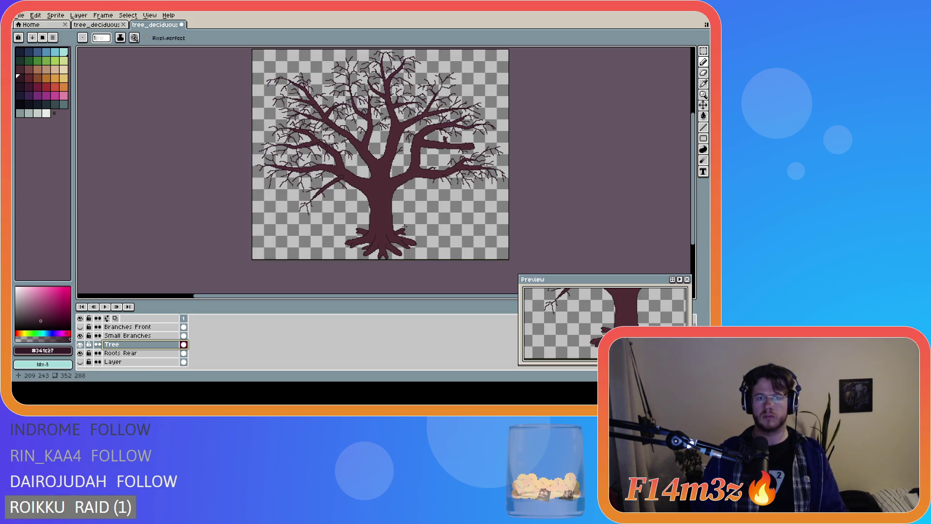
{"action": "scroll", "coordinate": [369, 221], "scroll_direction": "up", "scroll_amount": 2}
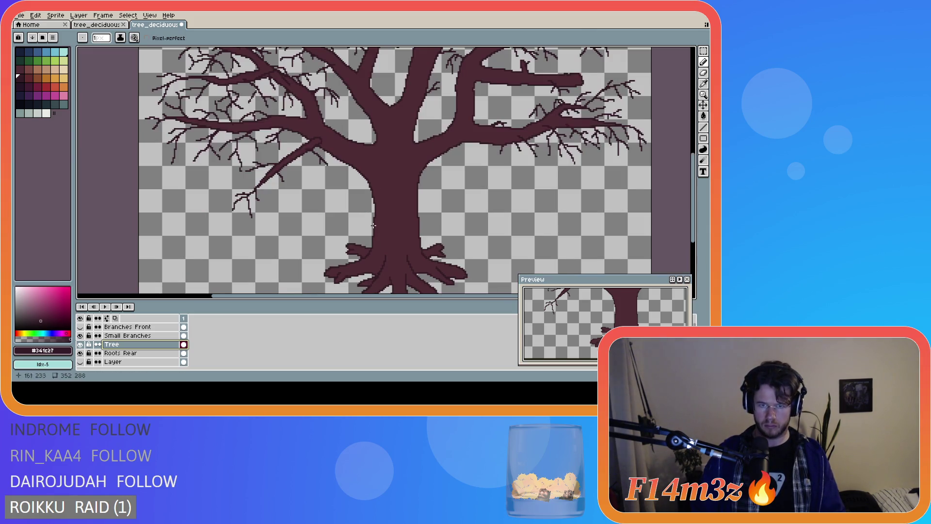
{"action": "scroll", "coordinate": [448, 246], "scroll_direction": "down", "scroll_amount": 2}
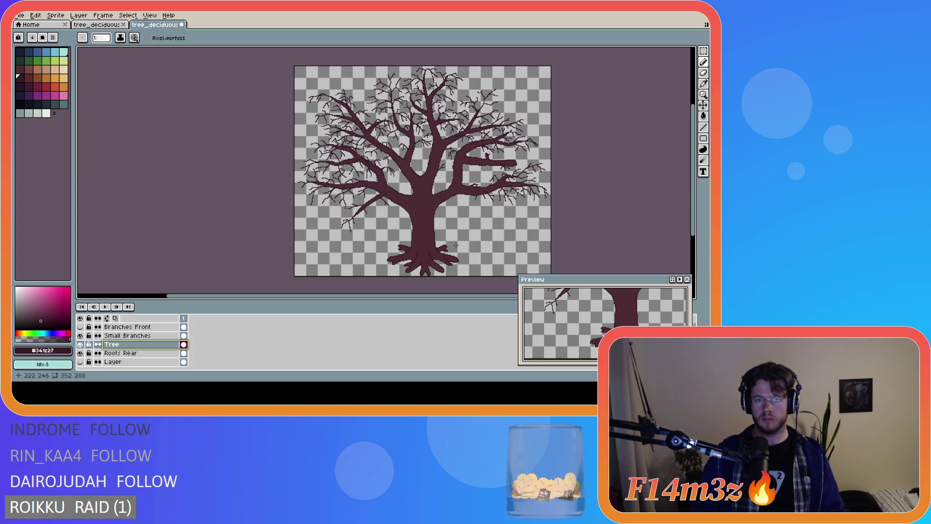
{"action": "scroll", "coordinate": [455, 246], "scroll_direction": "up", "scroll_amount": 2}
{"action": "scroll", "coordinate": [456, 245], "scroll_direction": "down", "scroll_amount": 2}
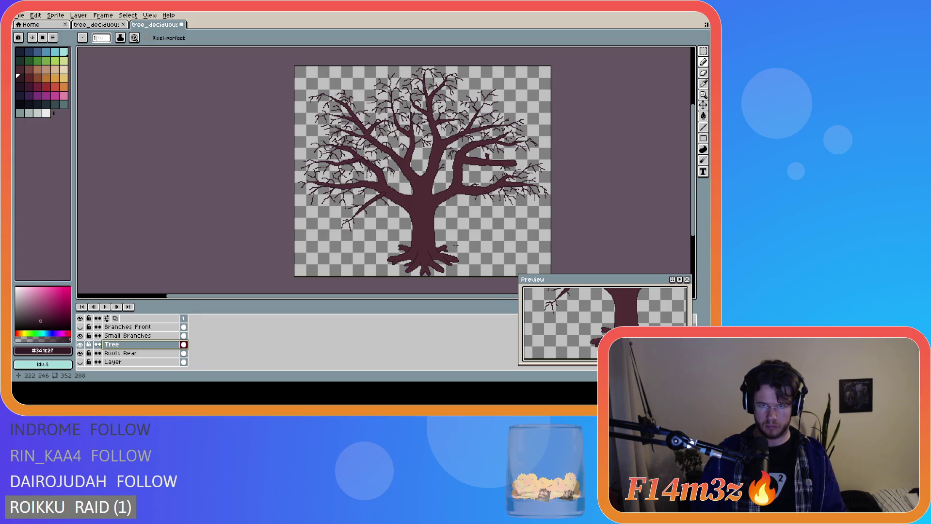
{"action": "key", "text": "ctrl+s"}
{"action": "left_click_drag", "start_coordinate": [432, 296], "coordinate": [463, 296]}
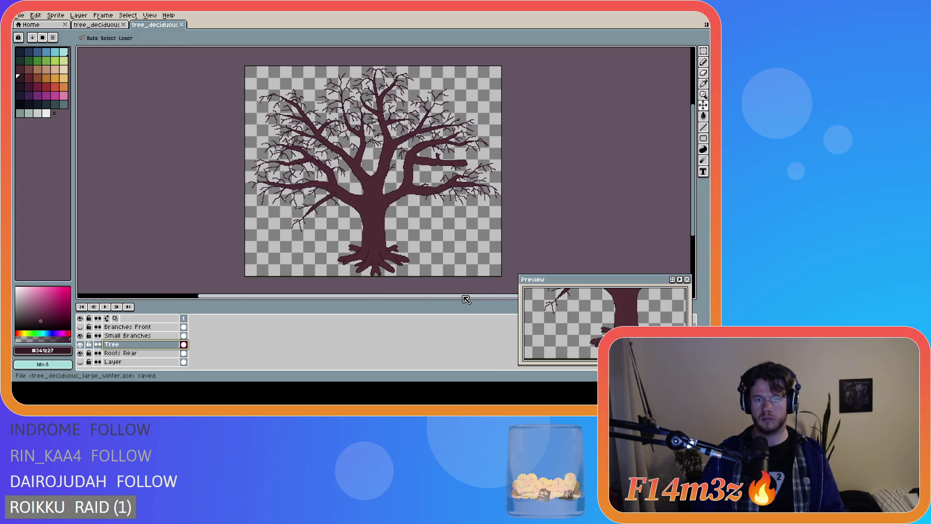
{"action": "key", "text": "b"}
{"action": "left_click_drag", "start_coordinate": [693, 228], "coordinate": [693, 224]}
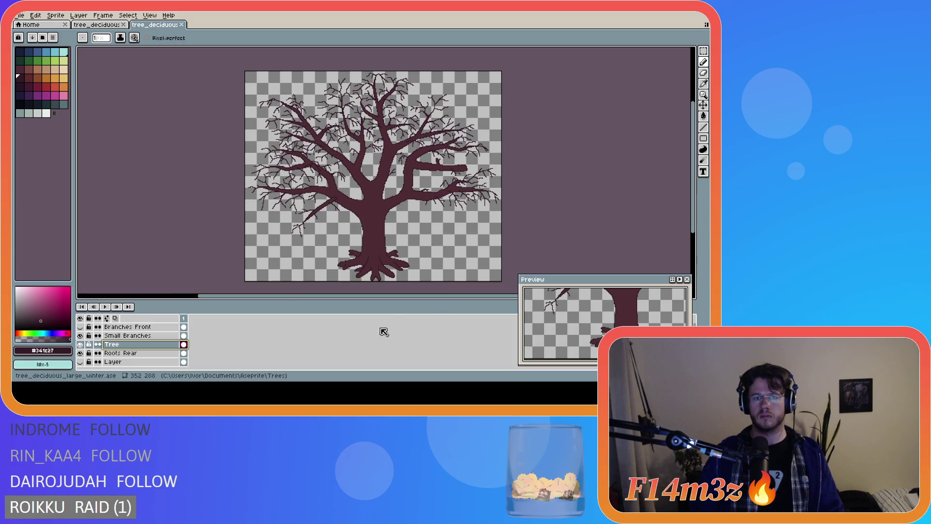
{"action": "left_click_drag", "start_coordinate": [415, 296], "coordinate": [432, 296]}
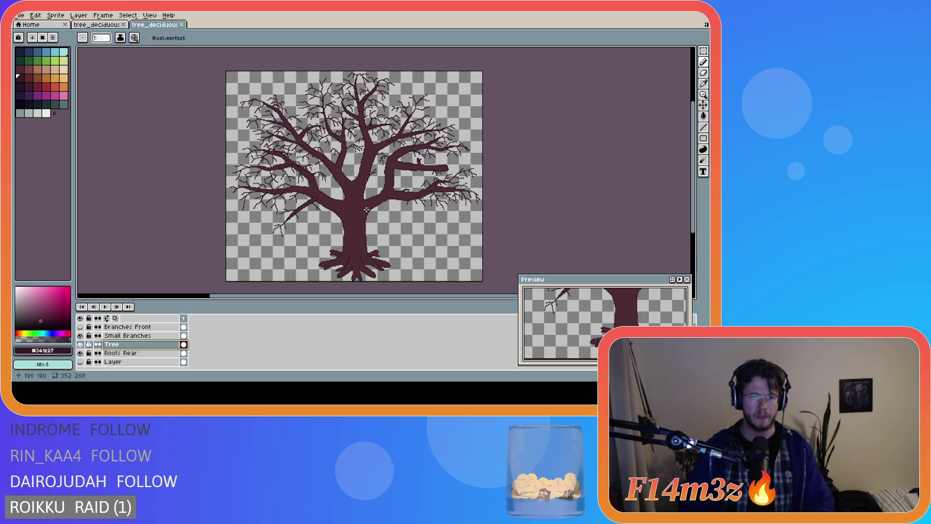
- Show the Branches Front layer again, pick the trunk's fill colour, and save
{"action": "left_click", "coordinate": [81, 327]}
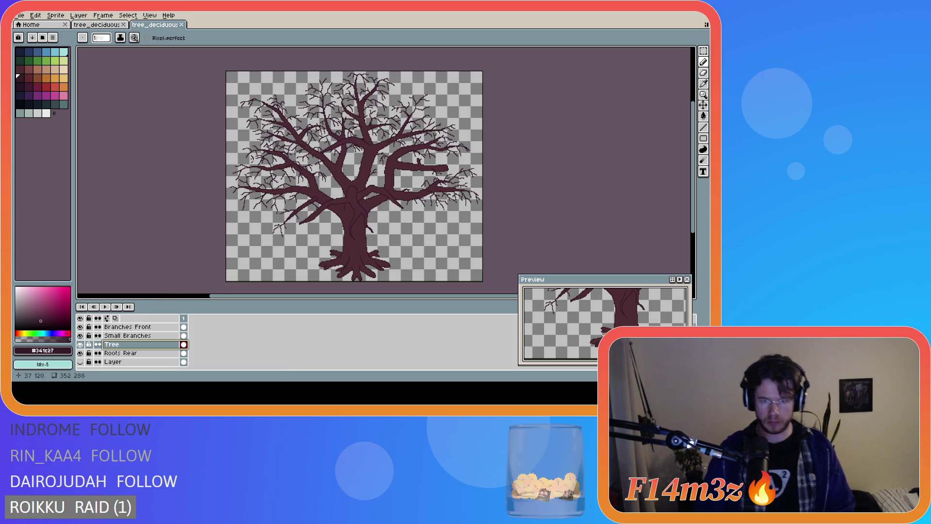
{"action": "scroll", "coordinate": [366, 210], "scroll_direction": "up", "scroll_amount": 3}
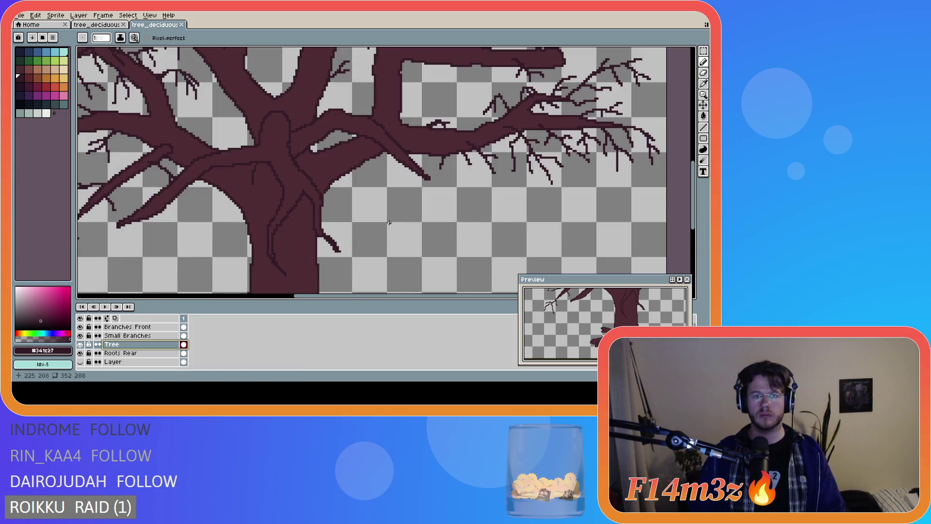
{"action": "left_click", "coordinate": [262, 175], "text": "alt"}
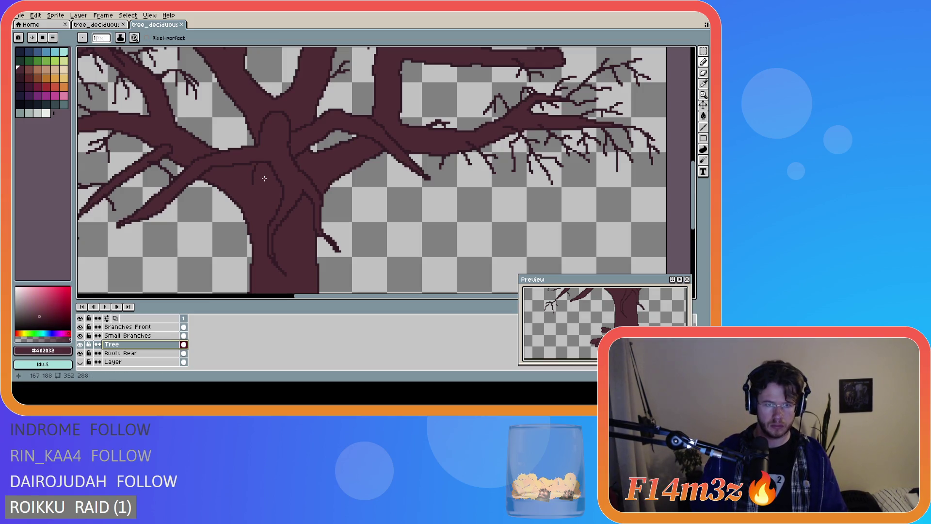
{"action": "scroll", "coordinate": [277, 174], "scroll_direction": "down", "scroll_amount": 3}
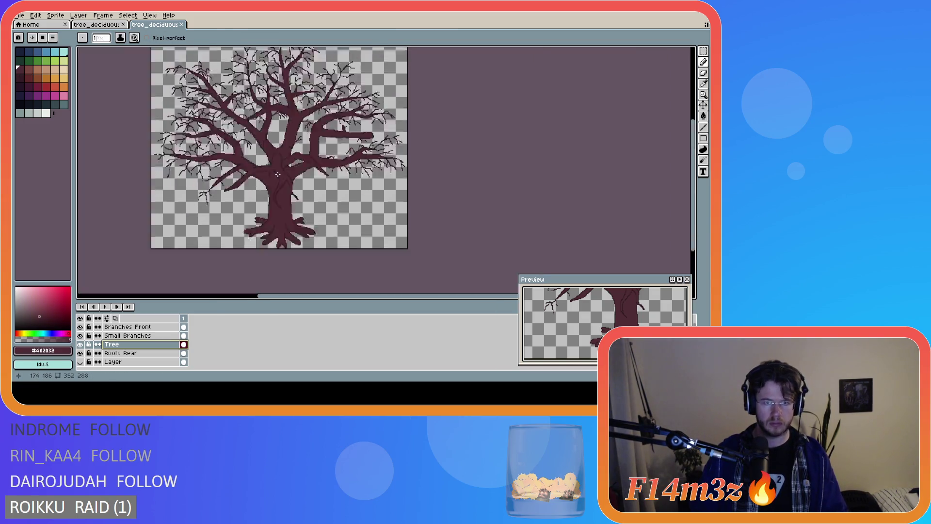
{"action": "scroll", "coordinate": [273, 175], "scroll_direction": "up", "scroll_amount": 2}
{"action": "scroll", "coordinate": [269, 176], "scroll_direction": "up", "scroll_amount": 2}
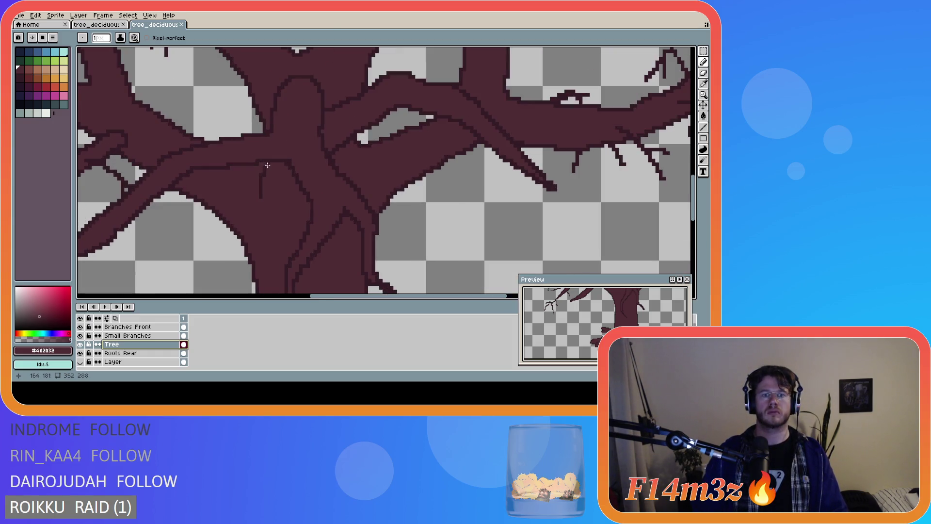
{"action": "key", "text": "ctrl+s"}
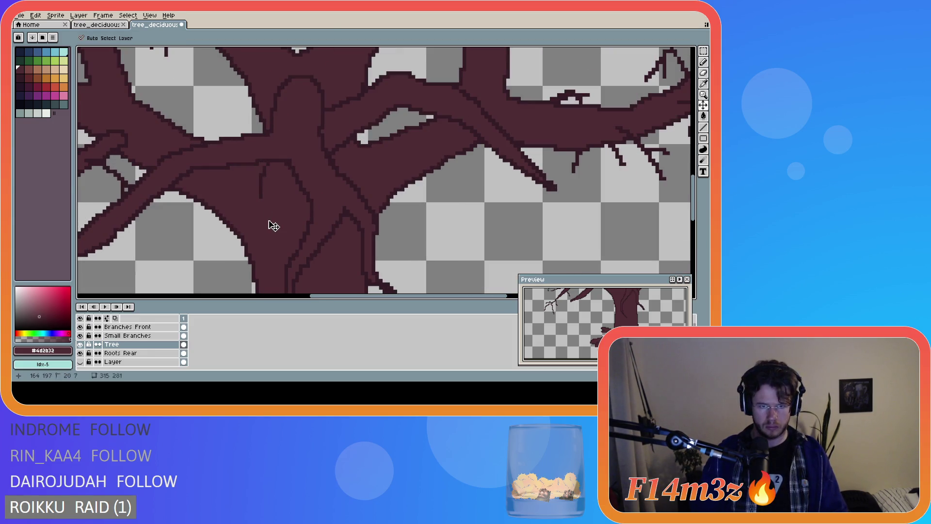
- On the Branches Front layer, pick the dark outline colour and erase a stray pixel
{"action": "left_click", "coordinate": [127, 326]}
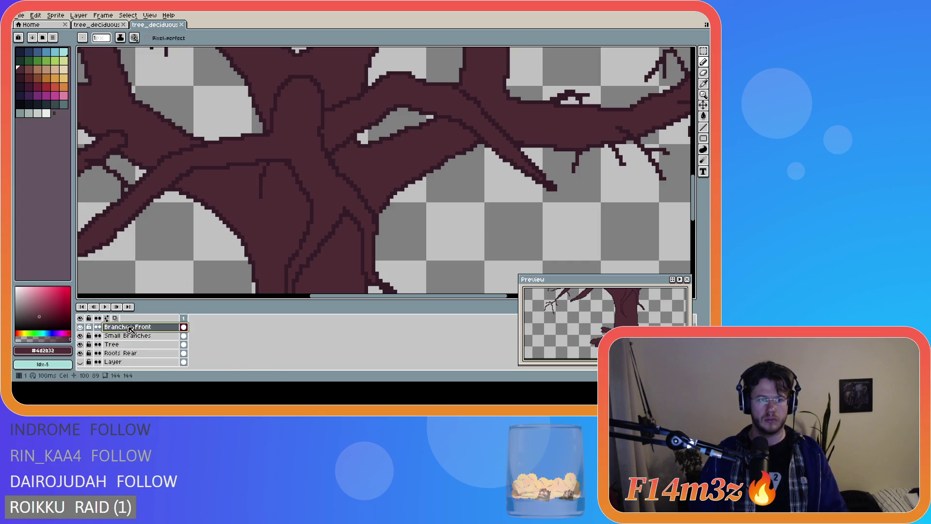
{"action": "key", "text": "i"}
{"action": "left_click", "coordinate": [266, 168]}
{"action": "key", "text": "e"}
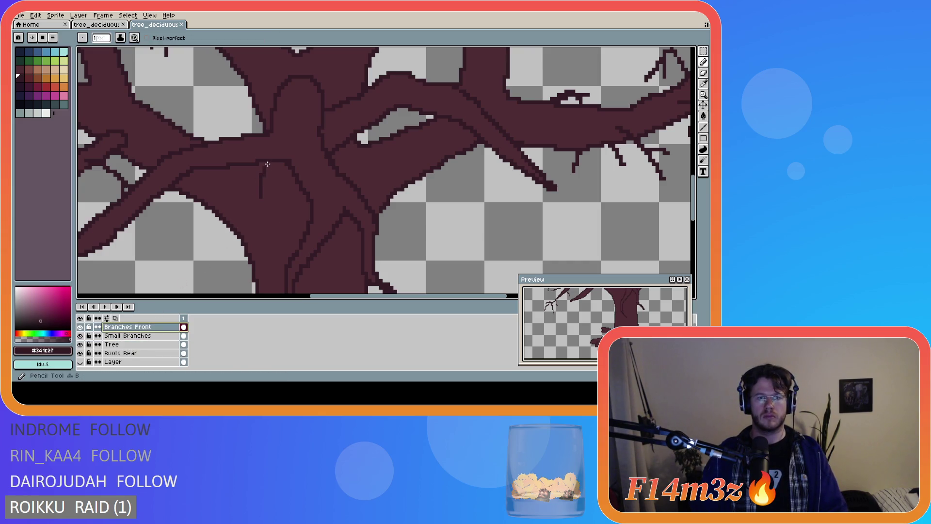
{"action": "left_click", "coordinate": [268, 164]}
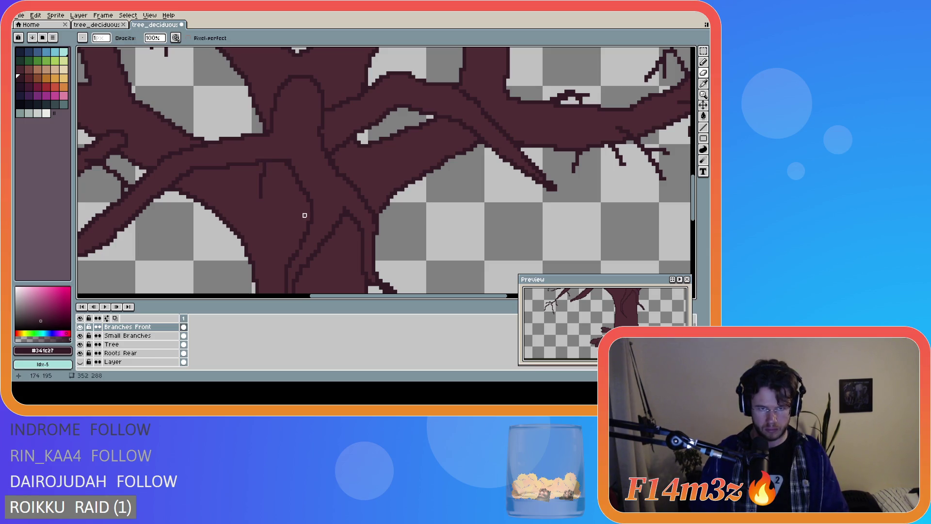
{"action": "scroll", "coordinate": [301, 219], "scroll_direction": "down", "scroll_amount": 2}
{"action": "scroll", "coordinate": [311, 209], "scroll_direction": "down", "scroll_amount": 5}
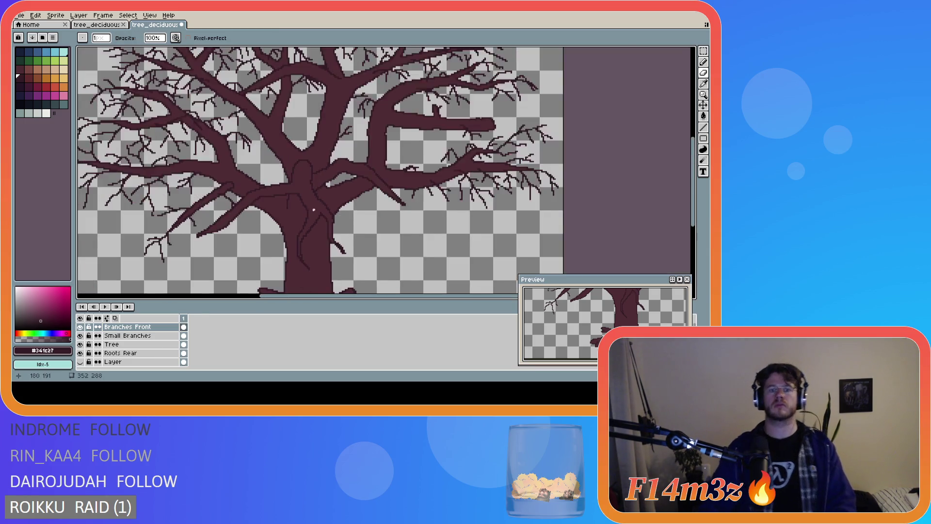
{"action": "scroll", "coordinate": [311, 221], "scroll_direction": "up", "scroll_amount": 2}
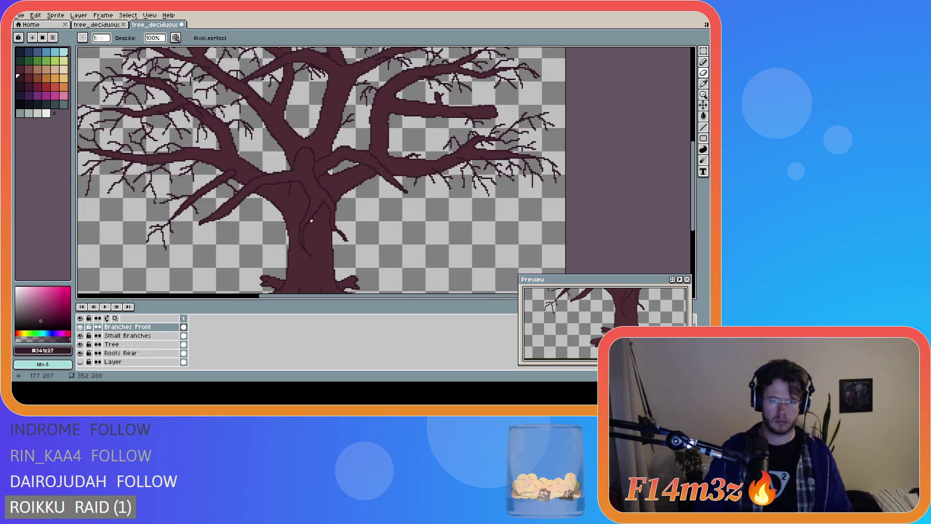
{"action": "scroll", "coordinate": [311, 221], "scroll_direction": "down", "scroll_amount": 2}
{"action": "scroll", "coordinate": [312, 221], "scroll_direction": "up", "scroll_amount": 3}
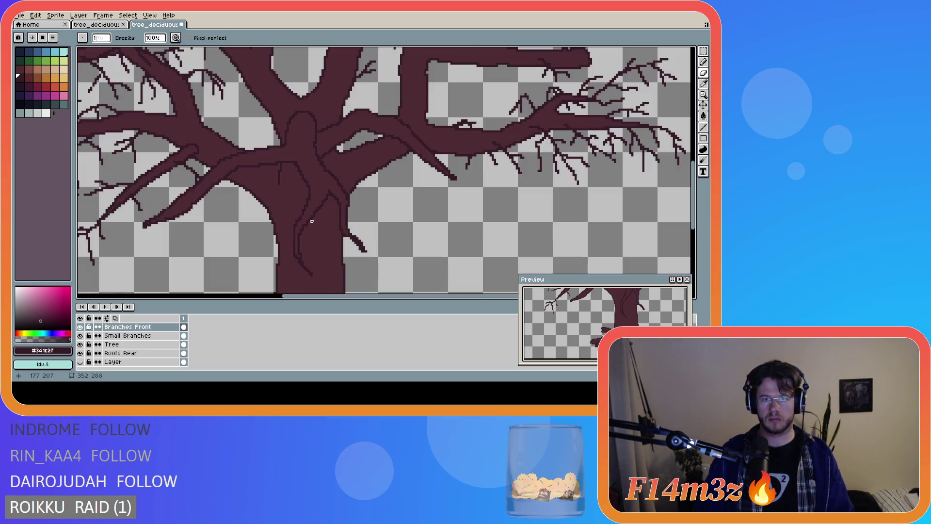
{"action": "scroll", "coordinate": [312, 221], "scroll_direction": "down", "scroll_amount": 3}
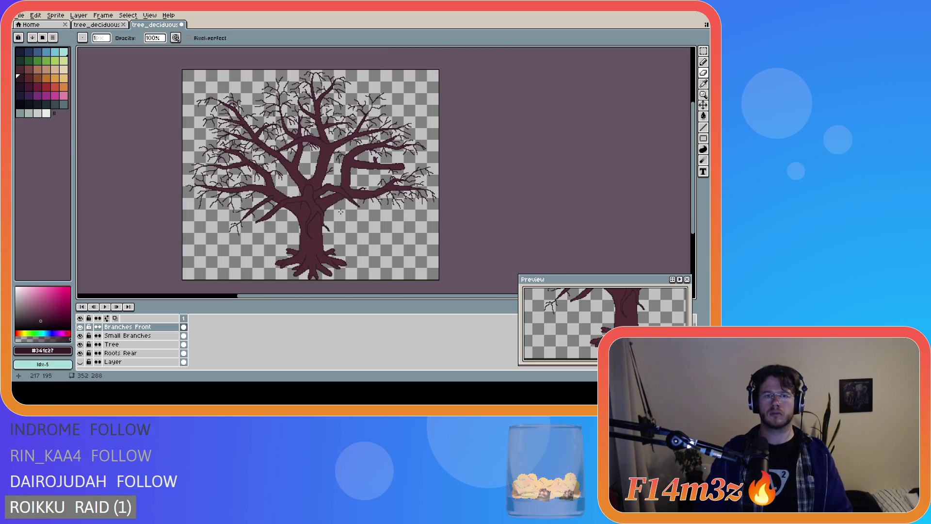
{"action": "scroll", "coordinate": [316, 163], "scroll_direction": "up", "scroll_amount": 2}
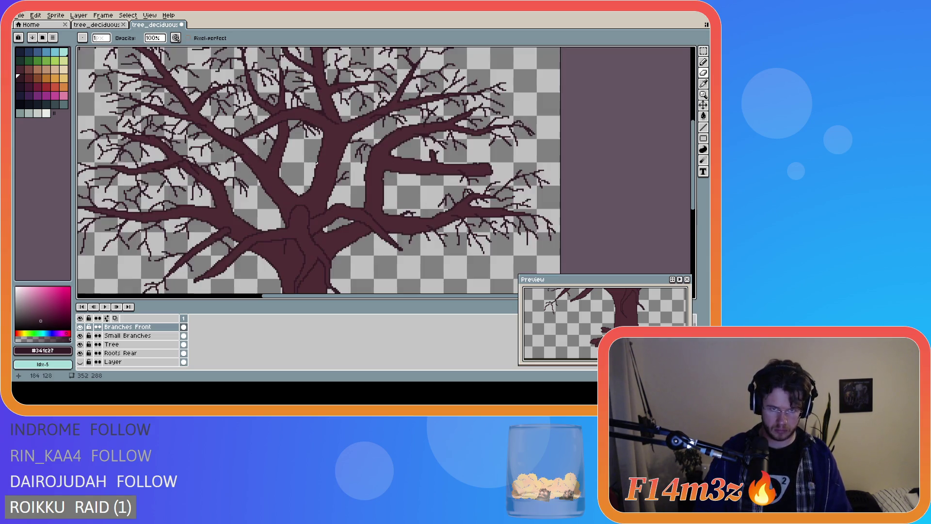
- Add a new layer above Branches Front named 'Small Branches Front'
{"action": "key", "text": "shift+n"}
{"action": "double_click", "coordinate": [134, 328]}
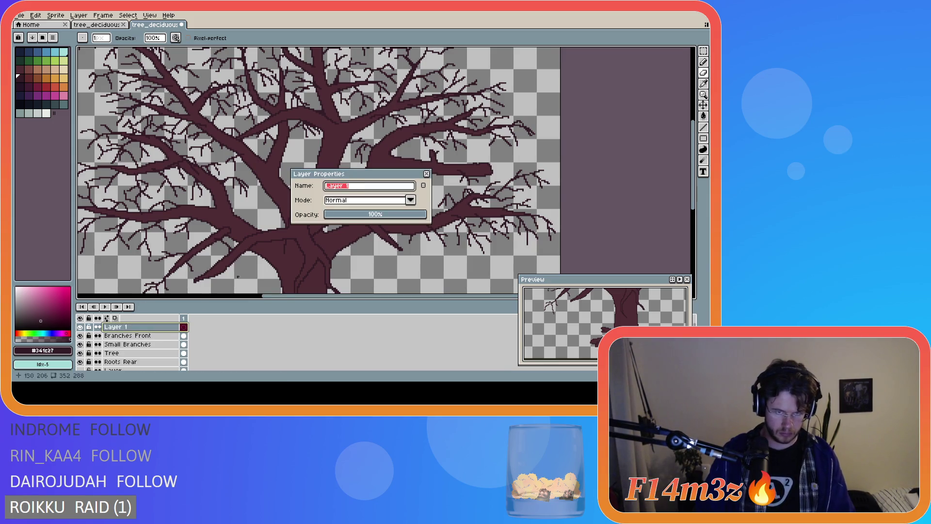
{"action": "type", "text": "Small Branches Front"}
{"action": "key", "text": "Return"}
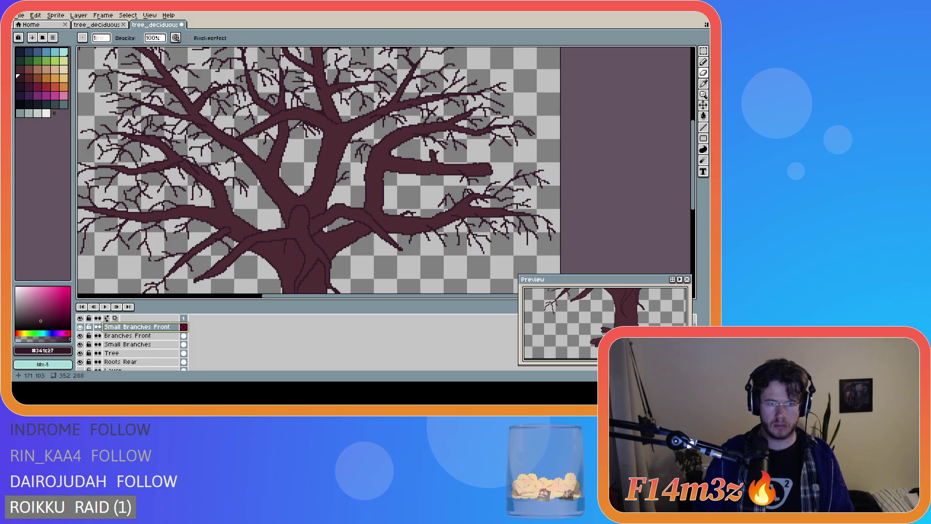
{"action": "key", "text": "e"}
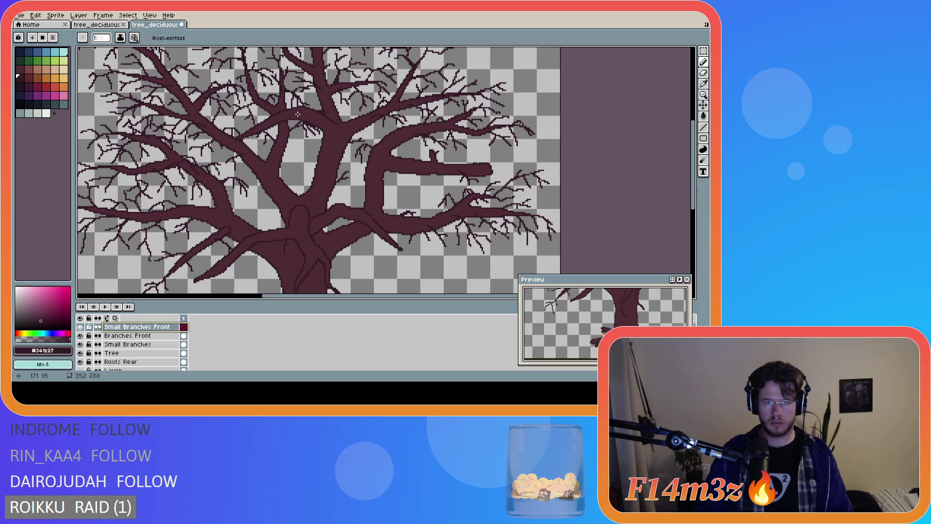
- Draw several fine twigs among the upper branches, including one hanging down
{"action": "left_click_drag", "start_coordinate": [301, 119], "coordinate": [310, 138]}
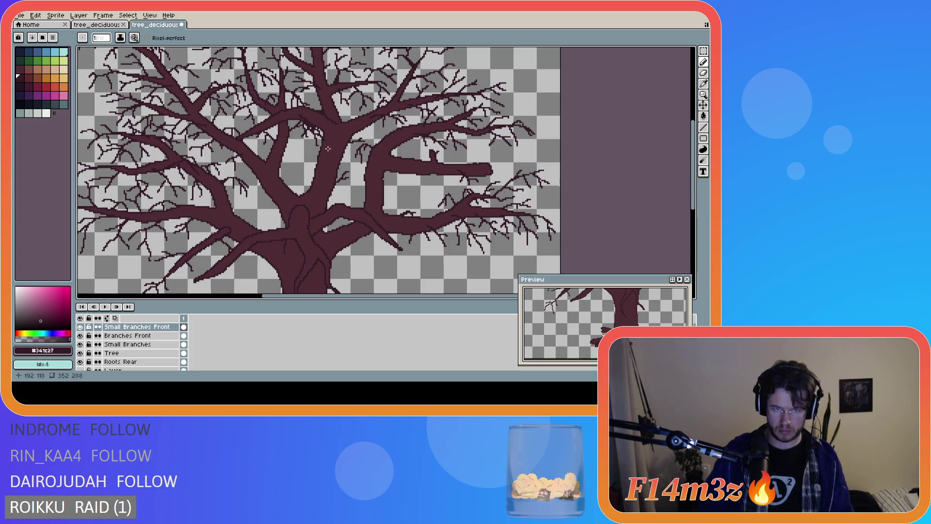
{"action": "left_click_drag", "start_coordinate": [277, 119], "coordinate": [277, 119]}
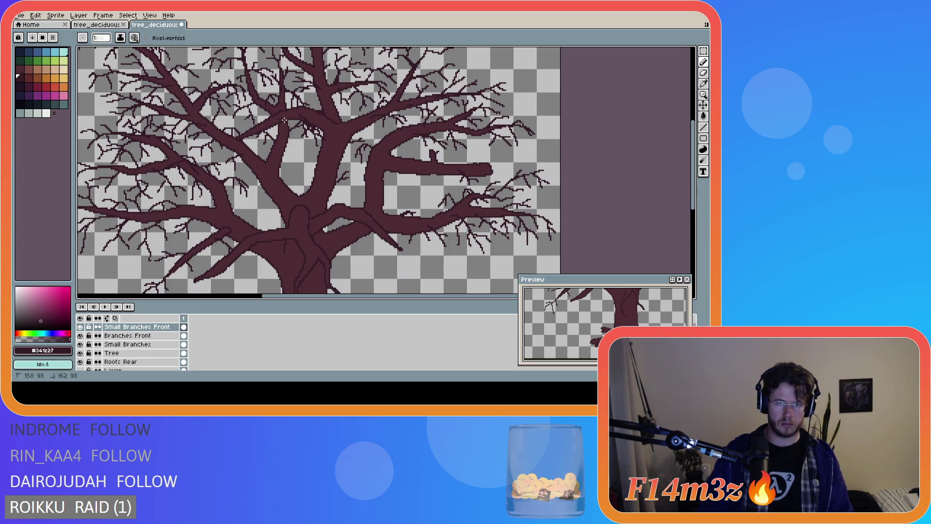
{"action": "left_click_drag", "start_coordinate": [293, 144], "coordinate": [293, 155]}
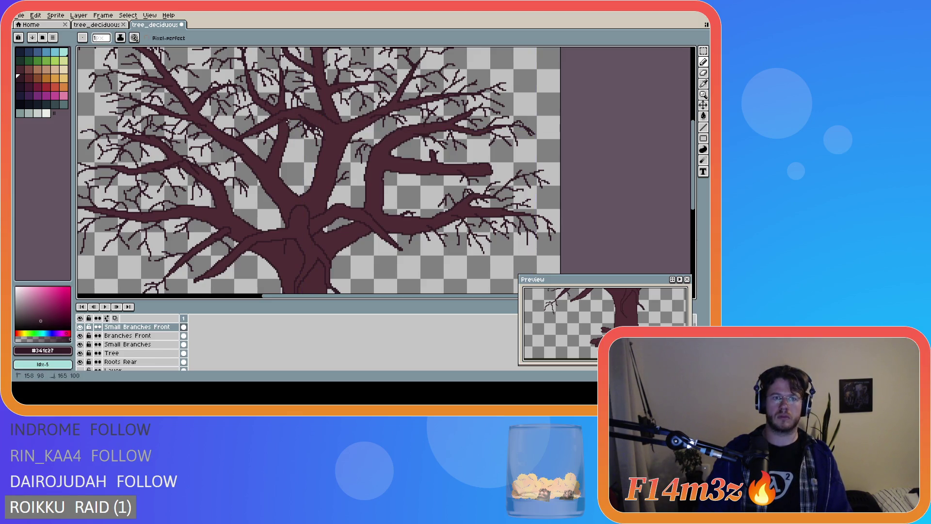
{"action": "mouse_move", "coordinate": [296, 130]}
{"action": "left_mouse_down"}
{"action": "mouse_move", "coordinate": [297, 155]}
{"action": "mouse_move", "coordinate": [306, 154]}
{"action": "left_mouse_up"}
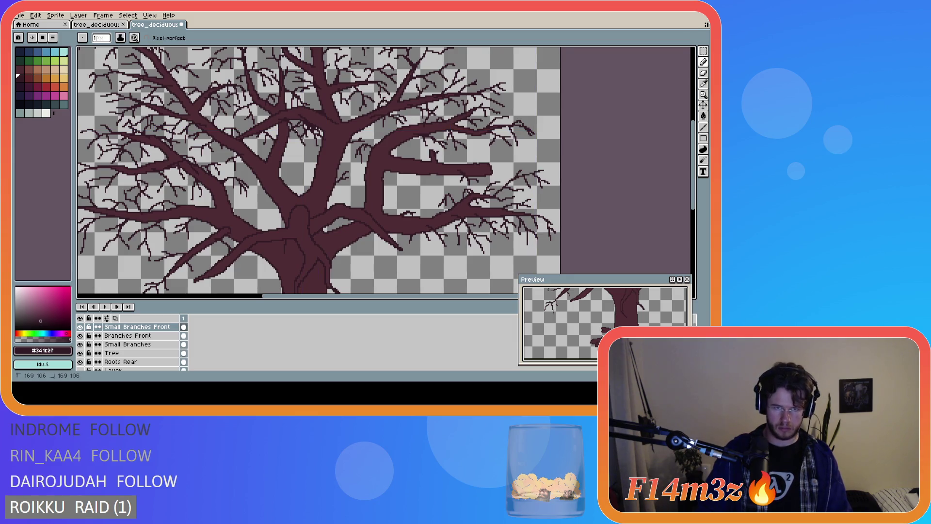
{"action": "left_click", "coordinate": [306, 141]}
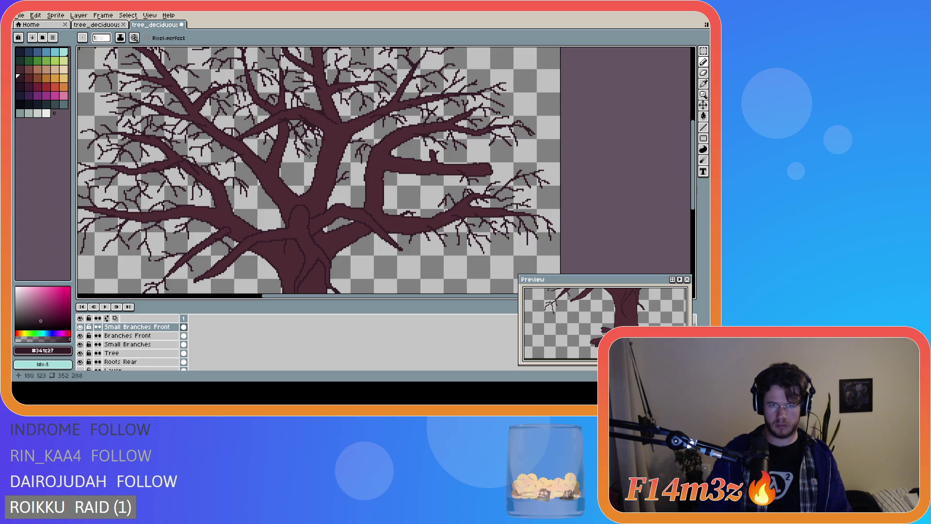
{"action": "key", "text": "v"}
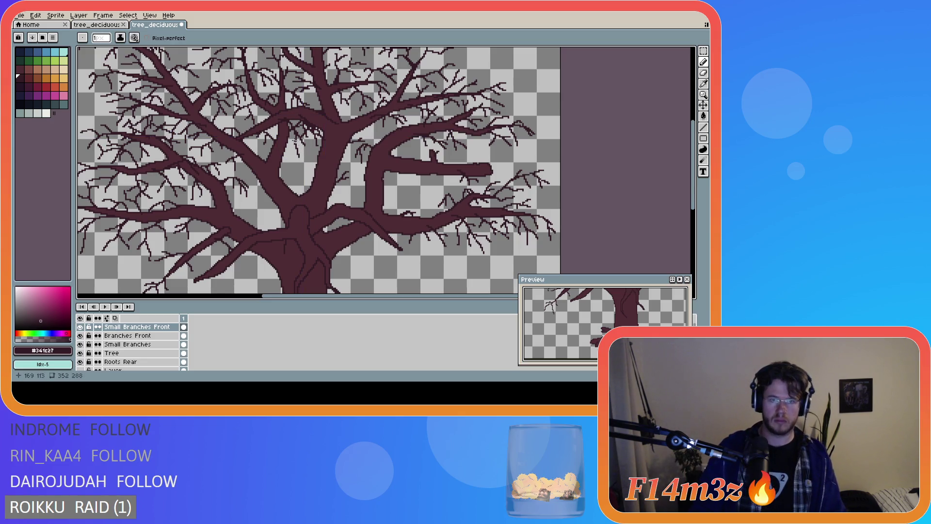
{"action": "key", "text": "ctrl+d"}
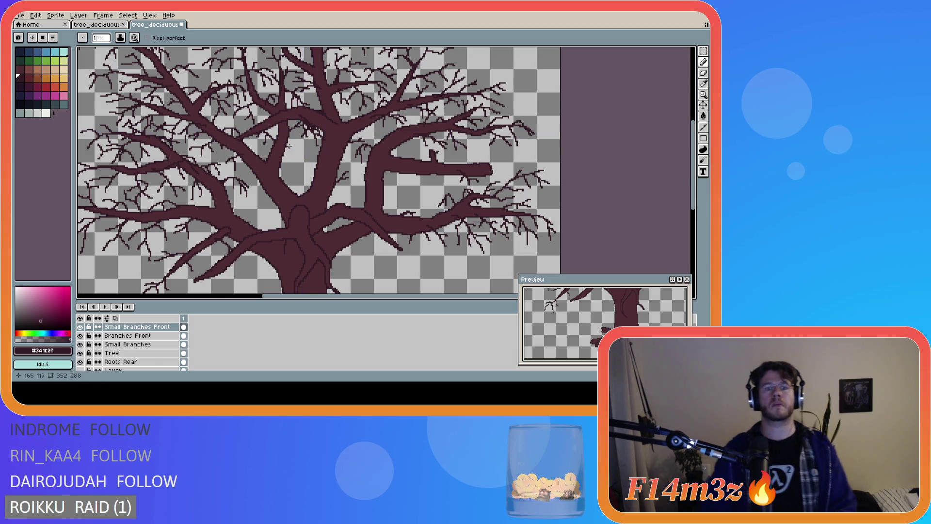
- Draw a vertical twig, a single pixel and a down-left twig on the upper-left branches
{"action": "left_click_drag", "start_coordinate": [293, 134], "coordinate": [299, 151]}
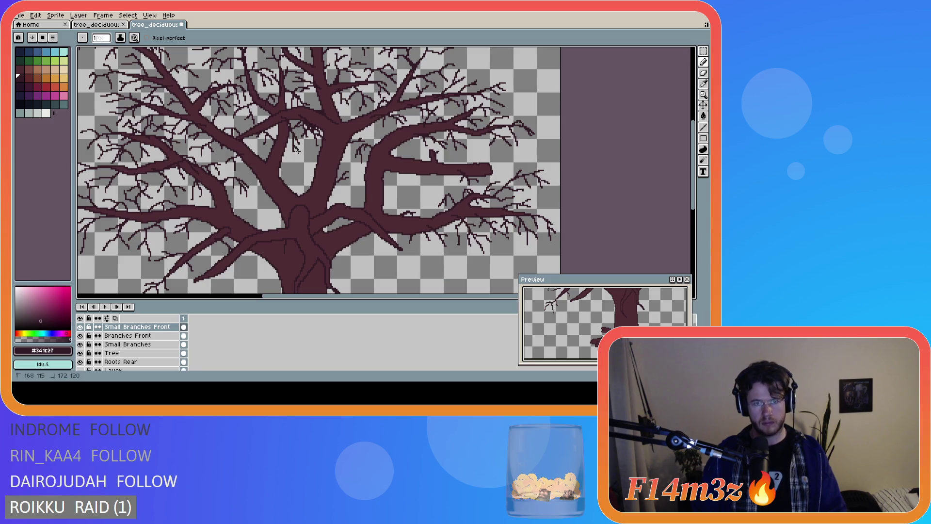
{"action": "left_click", "coordinate": [282, 116]}
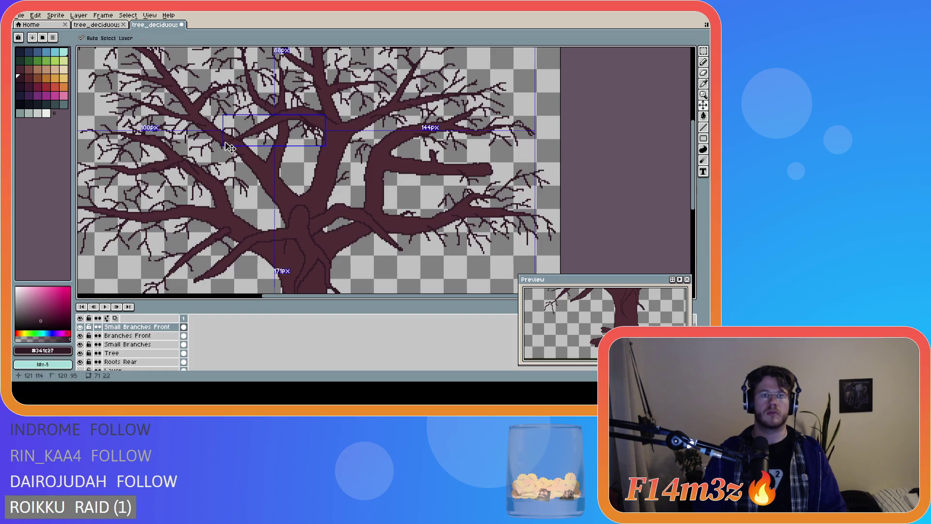
{"action": "mouse_move", "coordinate": [235, 138]}
{"action": "left_mouse_down"}
{"action": "mouse_move", "coordinate": [212, 164]}
{"action": "mouse_move", "coordinate": [224, 156]}
{"action": "mouse_move", "coordinate": [231, 171]}
{"action": "left_mouse_up"}
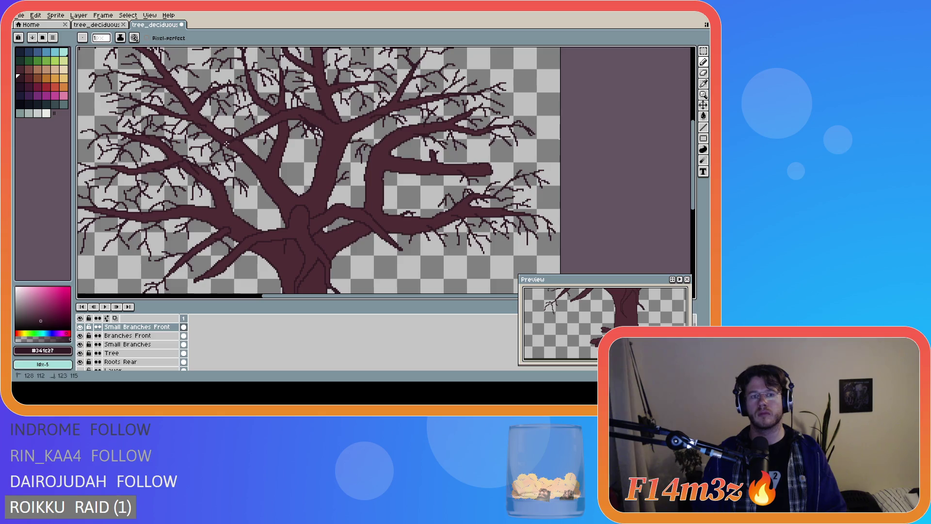
{"action": "scroll", "coordinate": [235, 140], "scroll_direction": "up", "scroll_amount": 2}
{"action": "key", "text": "ctrl"}
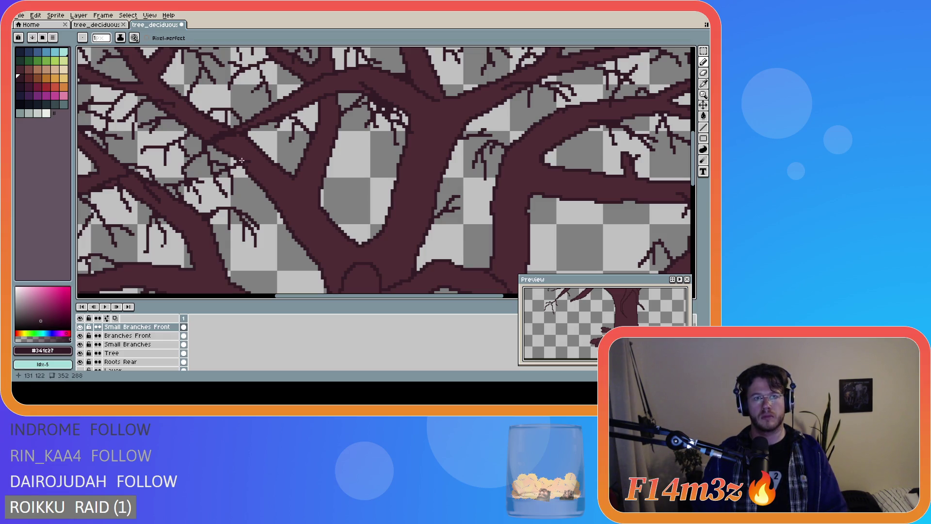
- Undo the last stroke, then draw a short twig on a left branch and two on the right-hand branches
{"action": "scroll", "coordinate": [245, 143], "scroll_direction": "down", "scroll_amount": 2}
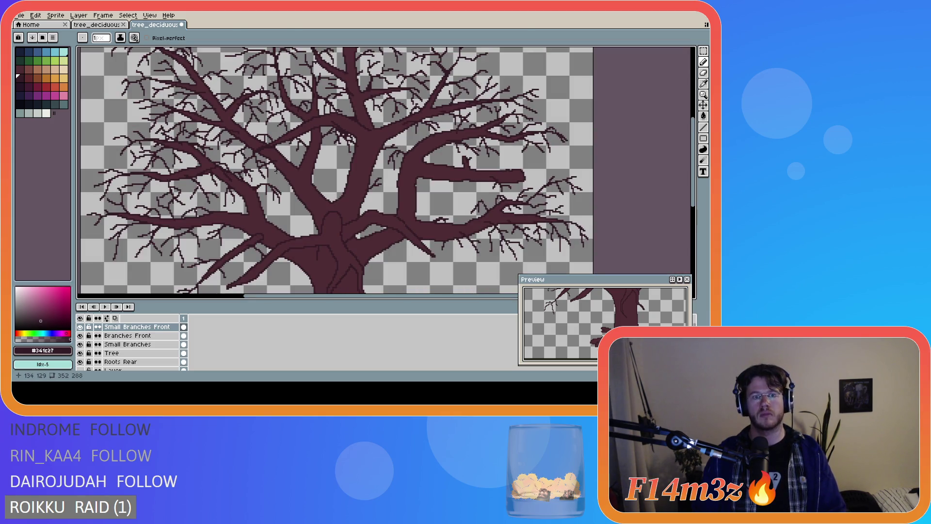
{"action": "scroll", "coordinate": [277, 171], "scroll_direction": "up", "scroll_amount": 1}
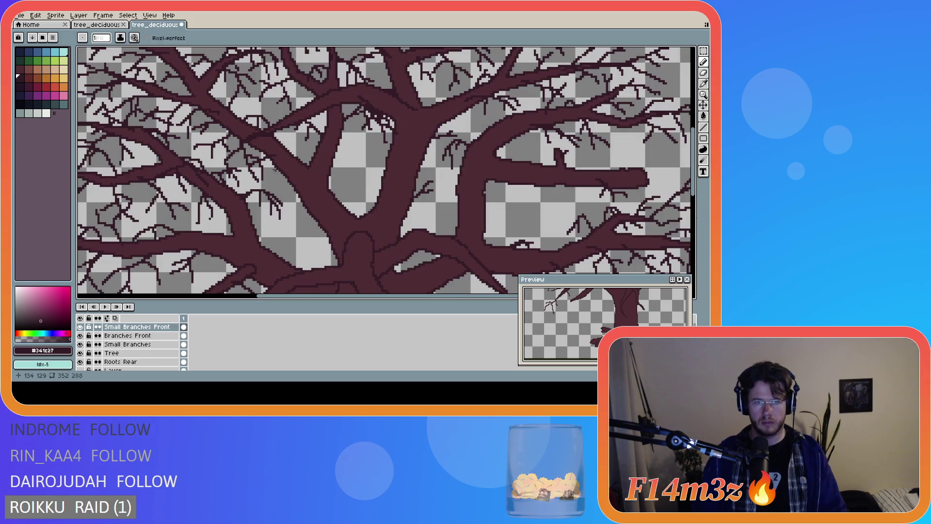
{"action": "key", "text": "ctrl+z"}
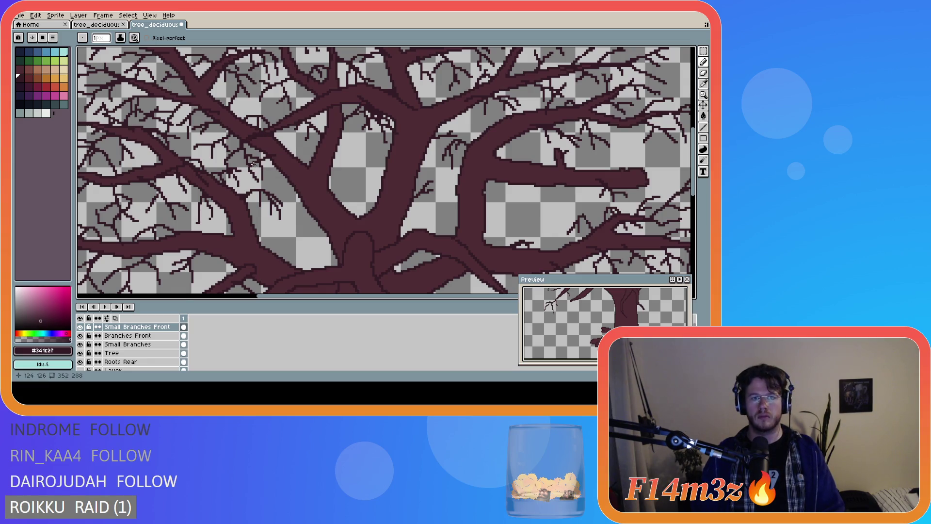
{"action": "left_click_drag", "start_coordinate": [211, 144], "coordinate": [213, 156]}
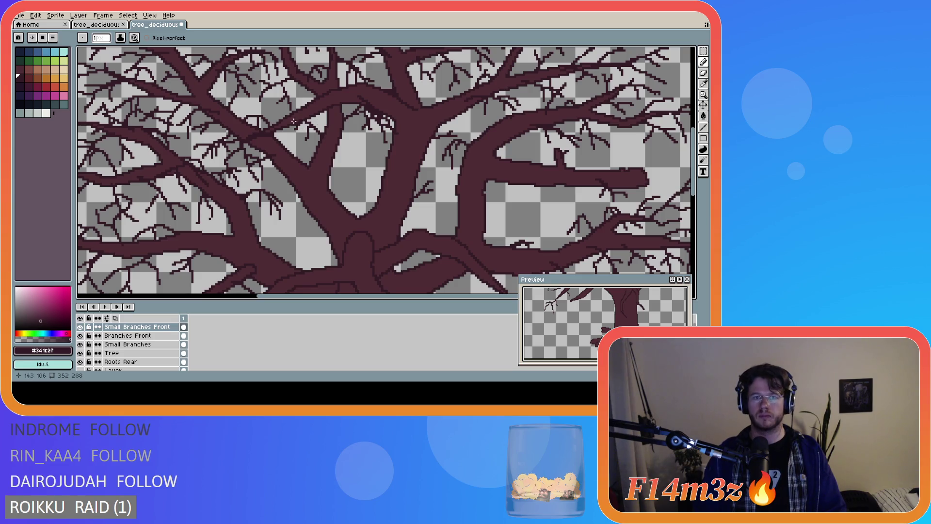
{"action": "mouse_move", "coordinate": [304, 118]}
{"action": "left_mouse_down"}
{"action": "mouse_move", "coordinate": [295, 166]}
{"action": "mouse_move", "coordinate": [313, 148]}
{"action": "mouse_move", "coordinate": [282, 164]}
{"action": "mouse_move", "coordinate": [301, 162]}
{"action": "left_mouse_up"}
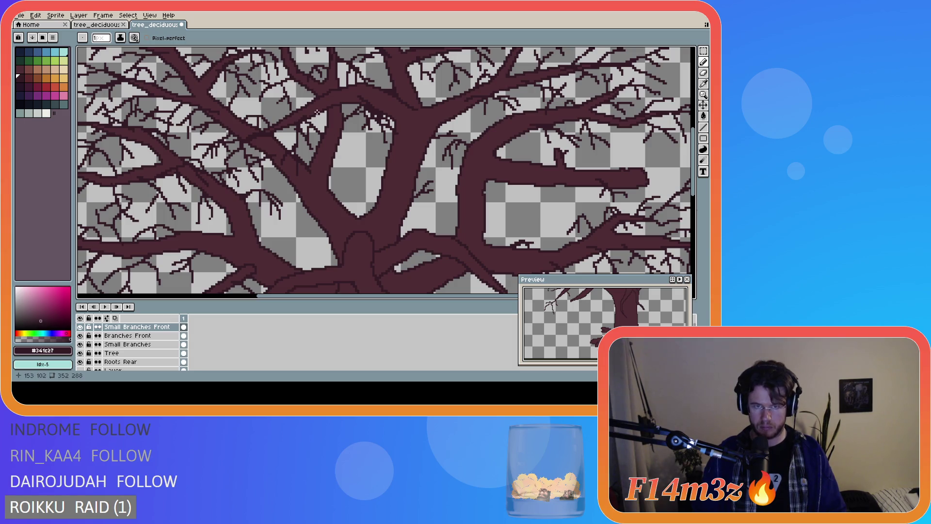
- Add twigs on the right side, replacing misplaced ones with a new twig from the branch
{"action": "mouse_move", "coordinate": [332, 117]}
{"action": "left_mouse_down"}
{"action": "mouse_move", "coordinate": [324, 152]}
{"action": "mouse_move", "coordinate": [362, 146]}
{"action": "left_mouse_up"}
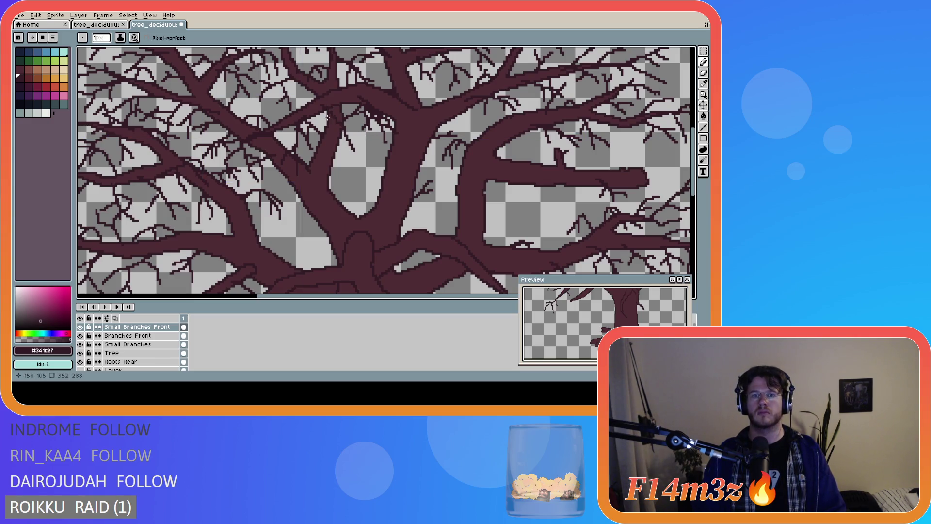
{"action": "left_click_drag", "start_coordinate": [344, 128], "coordinate": [345, 158]}
{"action": "key", "text": "ctrl+z"}
{"action": "mouse_move", "coordinate": [323, 106]}
{"action": "left_mouse_down"}
{"action": "mouse_move", "coordinate": [359, 145]}
{"action": "mouse_move", "coordinate": [335, 135]}
{"action": "mouse_move", "coordinate": [341, 152]}
{"action": "left_mouse_up"}
{"action": "key", "text": "ctrl+z"}
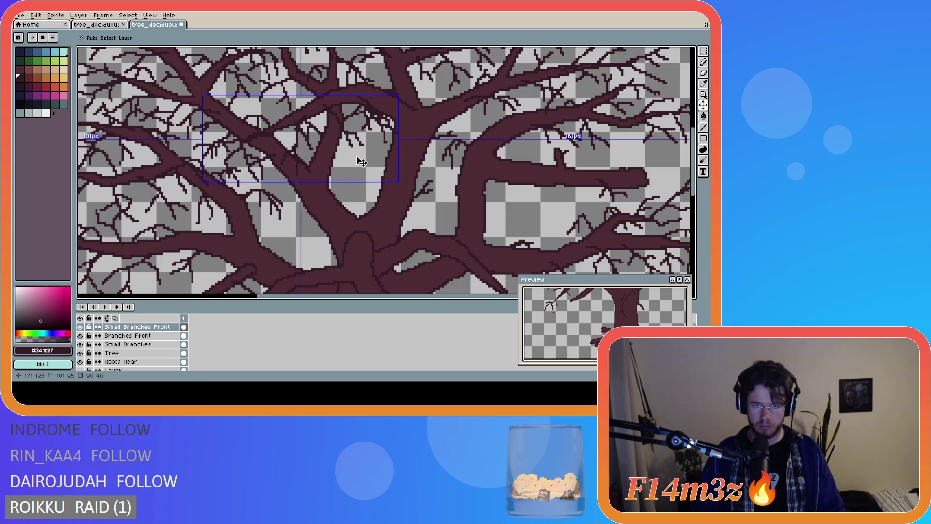
- Draw longer twigs down the right branch, then redraw one as a diagonal twig
{"action": "left_click_drag", "start_coordinate": [319, 104], "coordinate": [354, 143]}
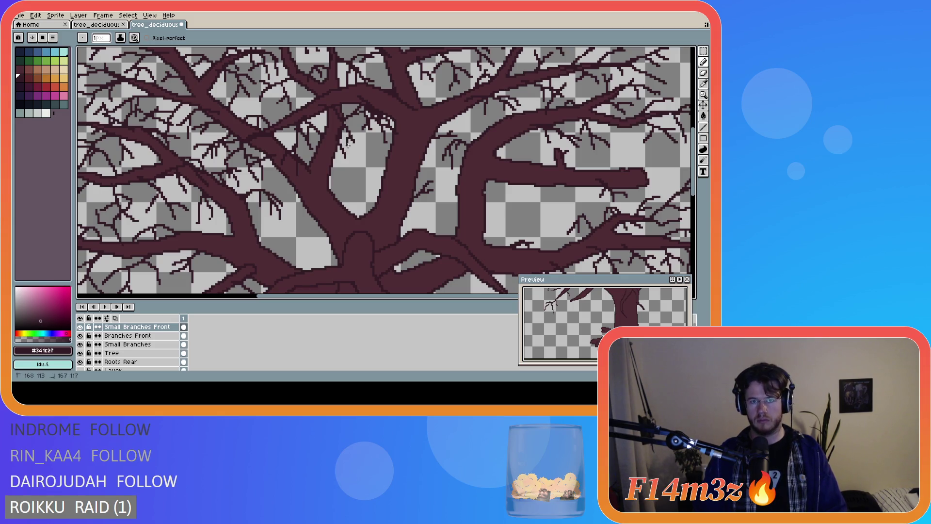
{"action": "key", "text": "ctrl"}
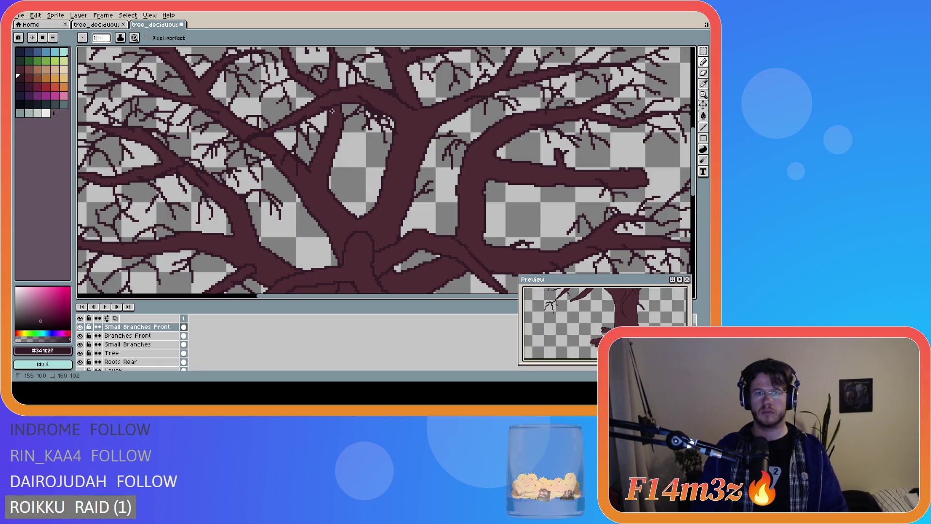
{"action": "mouse_move", "coordinate": [338, 135]}
{"action": "left_mouse_down"}
{"action": "mouse_move", "coordinate": [330, 153]}
{"action": "mouse_move", "coordinate": [344, 159]}
{"action": "left_mouse_up"}
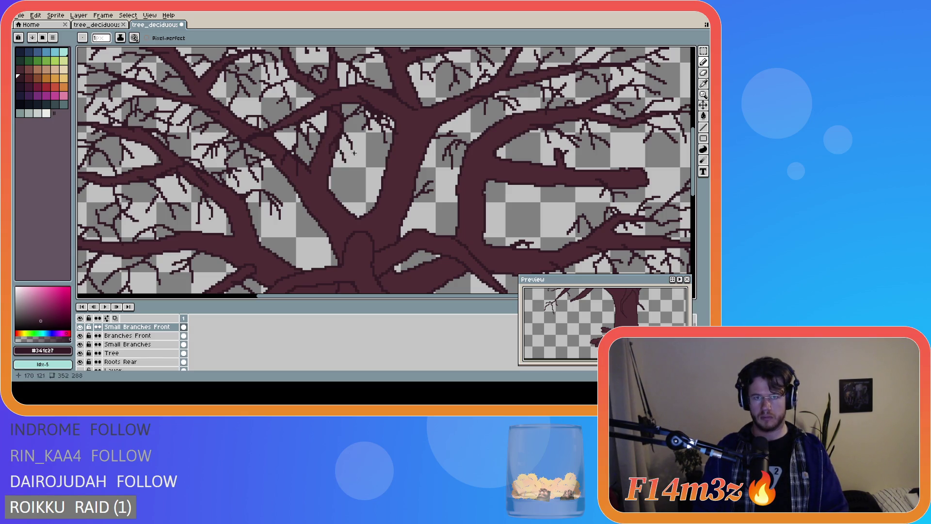
{"action": "left_click_drag", "start_coordinate": [334, 112], "coordinate": [331, 127]}
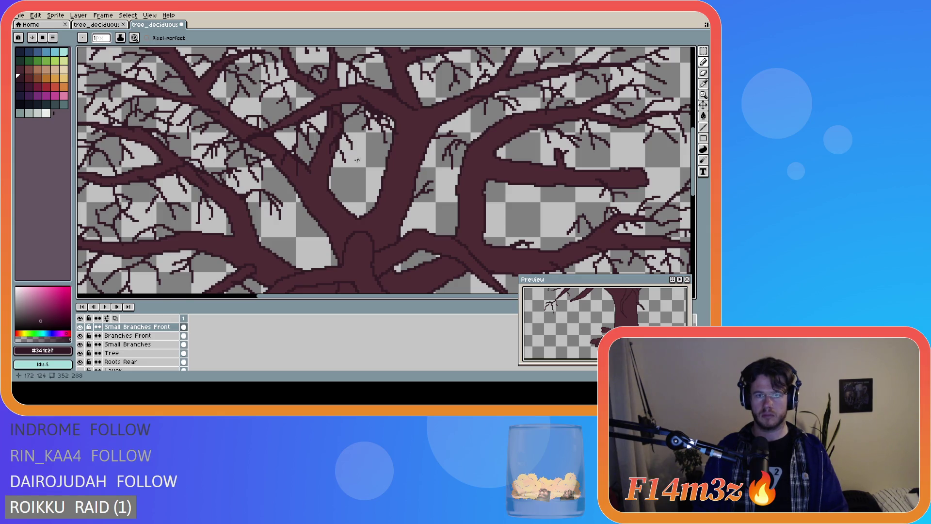
{"action": "key", "text": "ctrl+z"}
{"action": "key", "text": "ctrl+z"}
{"action": "key", "text": "ctrl+z"}
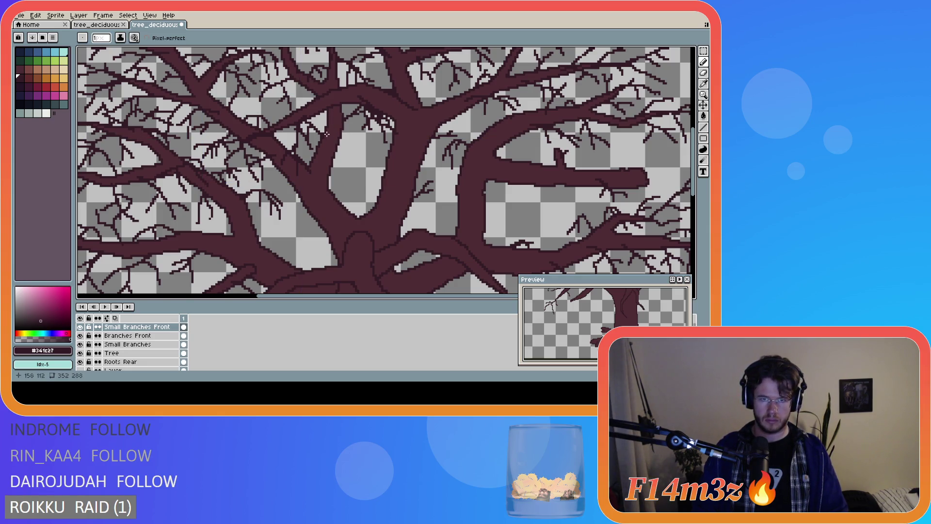
{"action": "mouse_move", "coordinate": [334, 108]}
{"action": "left_mouse_down"}
{"action": "mouse_move", "coordinate": [355, 140]}
{"action": "mouse_move", "coordinate": [352, 165]}
{"action": "mouse_move", "coordinate": [343, 161]}
{"action": "left_mouse_up"}
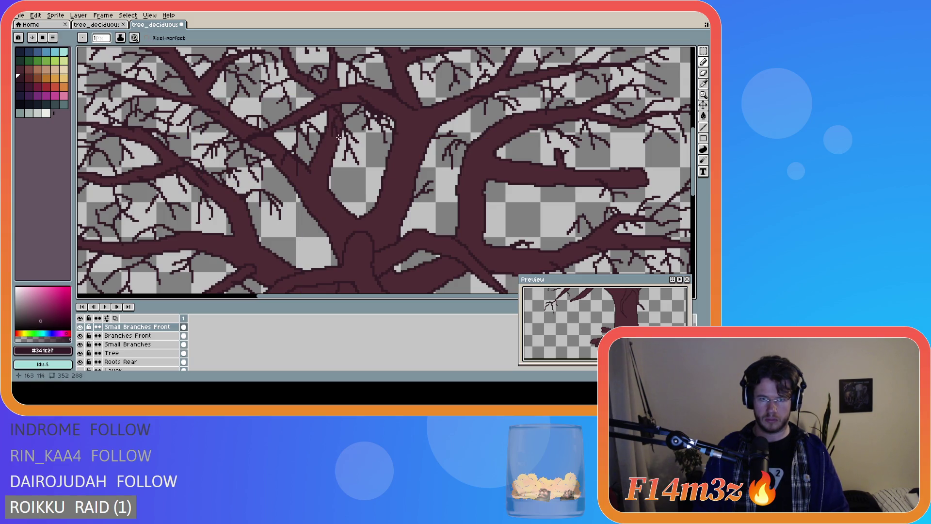
- Add small, short horizontal and thin downward twigs along the branch, then zoom out to check
{"action": "key", "text": "ctrl"}
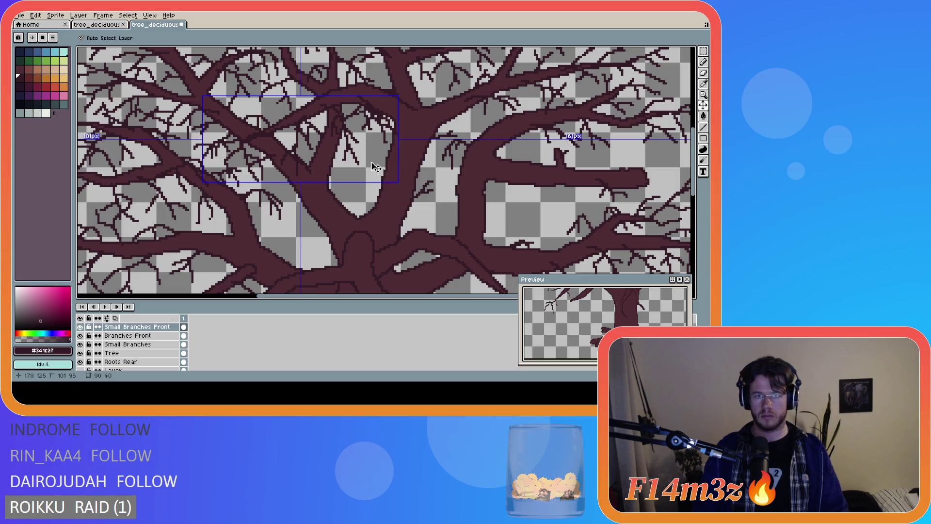
{"action": "left_click_drag", "start_coordinate": [321, 105], "coordinate": [343, 120]}
{"action": "key", "text": "ctrl"}
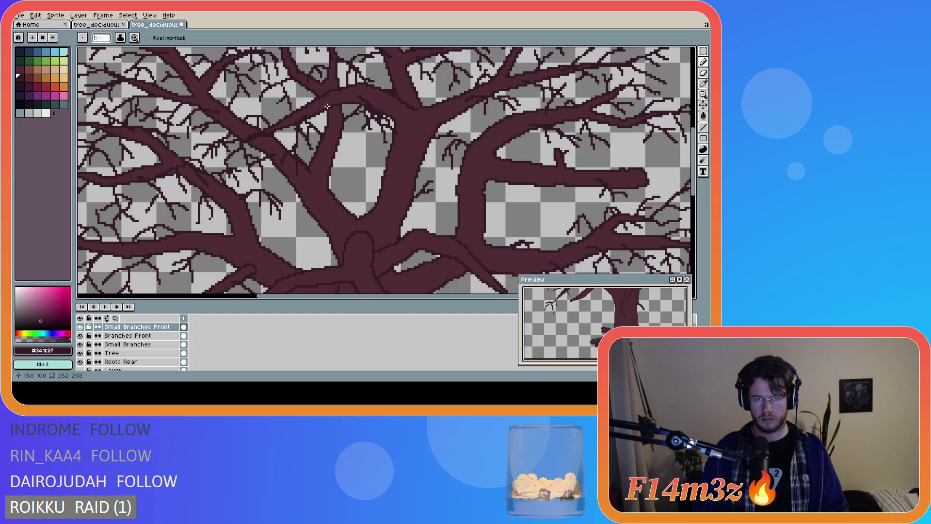
{"action": "key", "text": "ctrl"}
{"action": "left_click_drag", "start_coordinate": [320, 103], "coordinate": [332, 104]}
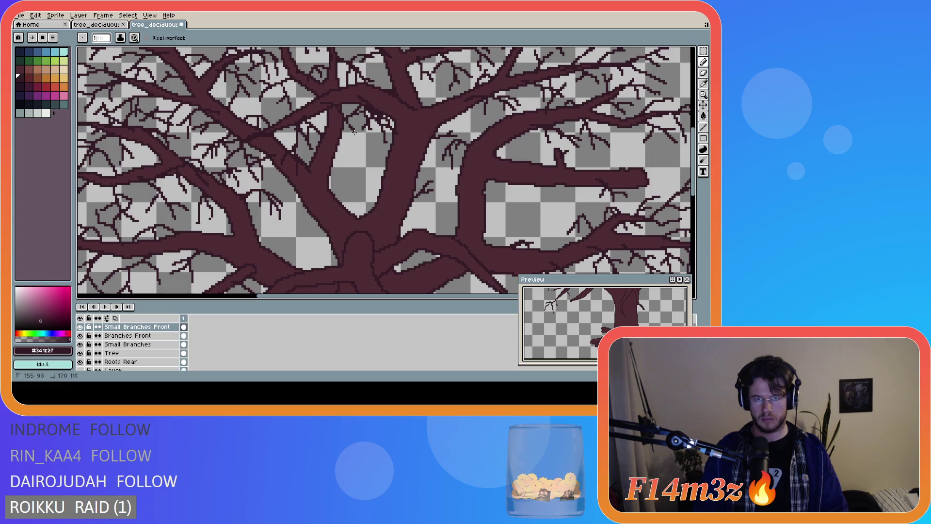
{"action": "mouse_move", "coordinate": [343, 139]}
{"action": "left_mouse_down"}
{"action": "mouse_move", "coordinate": [347, 154]}
{"action": "mouse_move", "coordinate": [358, 153]}
{"action": "left_mouse_up"}
{"action": "scroll", "coordinate": [405, 206], "scroll_direction": "down", "scroll_amount": 1}
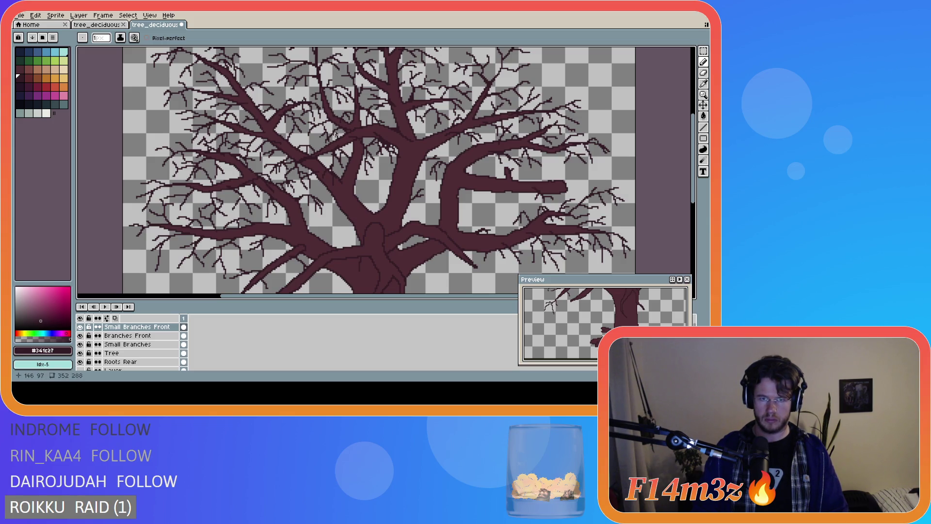
- Remove the stray front twig stroke with an undo
{"action": "scroll", "coordinate": [336, 136], "scroll_direction": "up", "scroll_amount": 1}
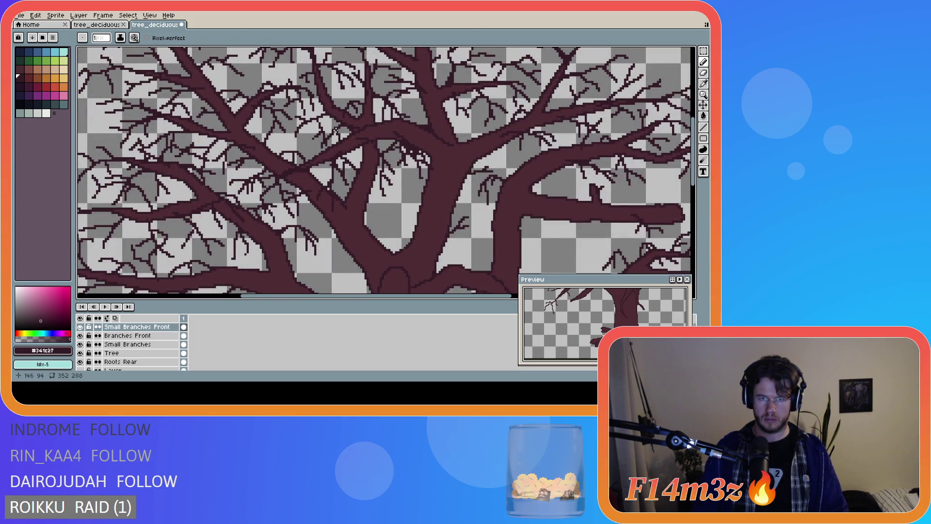
{"action": "scroll", "coordinate": [427, 199], "scroll_direction": "down", "scroll_amount": 1}
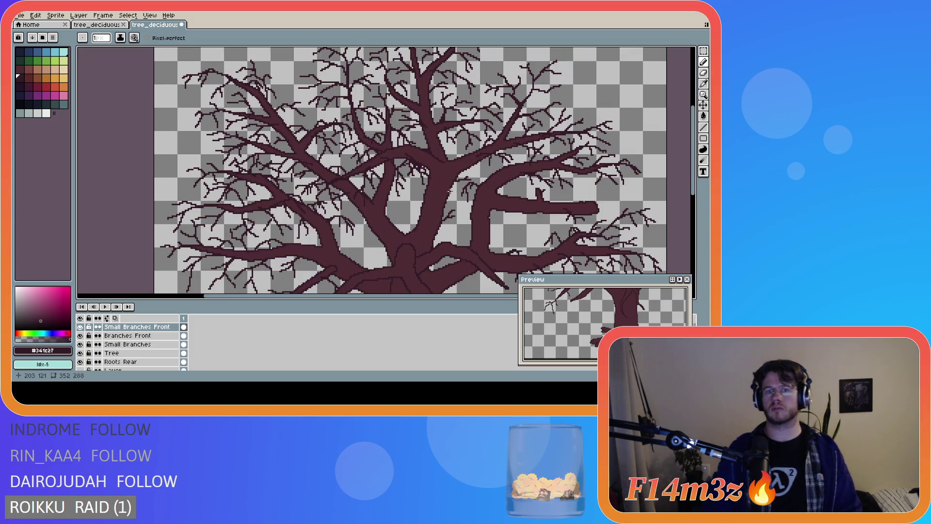
{"action": "scroll", "coordinate": [405, 194], "scroll_direction": "up", "scroll_amount": 1}
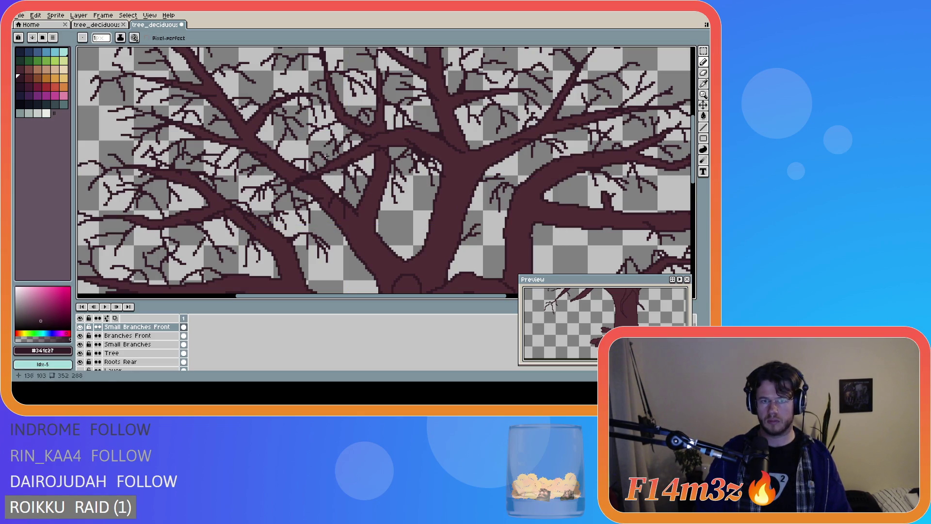
{"action": "key", "text": "ctrl"}
{"action": "key", "text": "ctrl"}
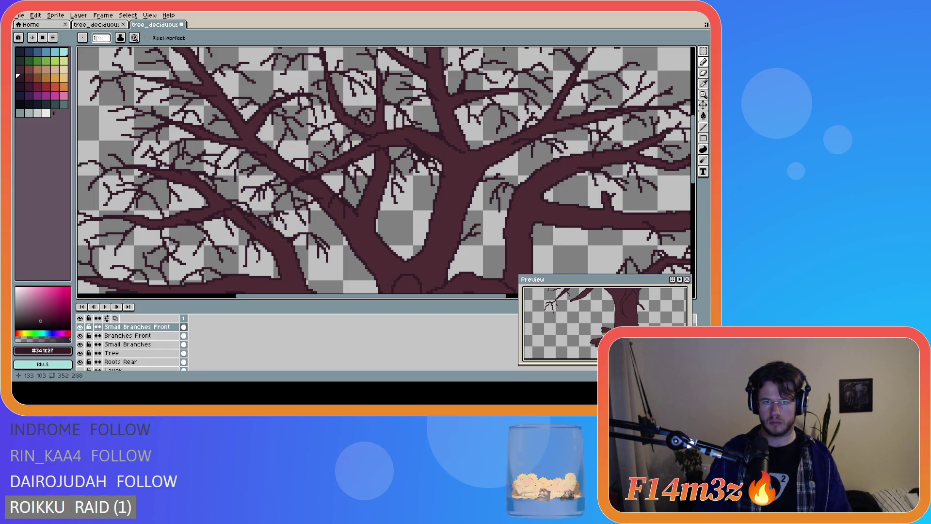
{"action": "scroll", "coordinate": [423, 206], "scroll_direction": "down", "scroll_amount": 2}
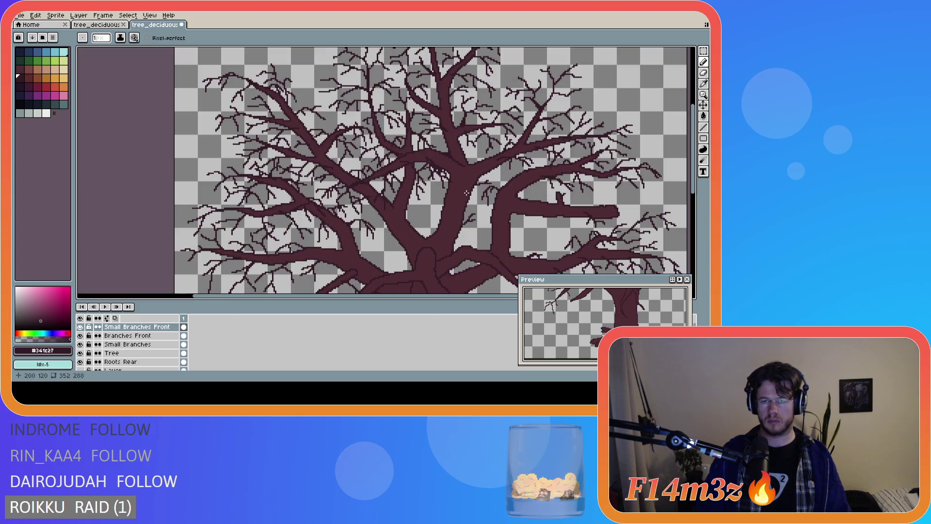
{"action": "scroll", "coordinate": [482, 180], "scroll_direction": "up", "scroll_amount": 2}
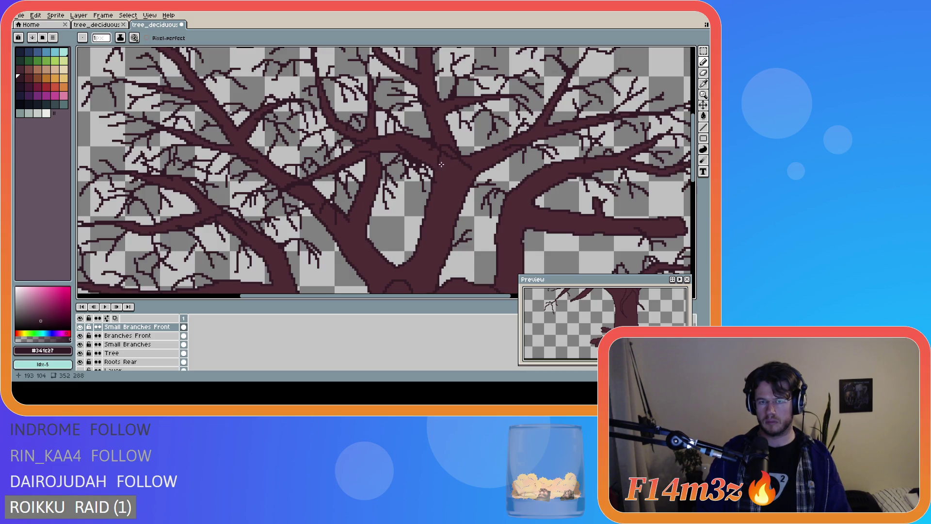
{"action": "key", "text": "ctrl+z"}
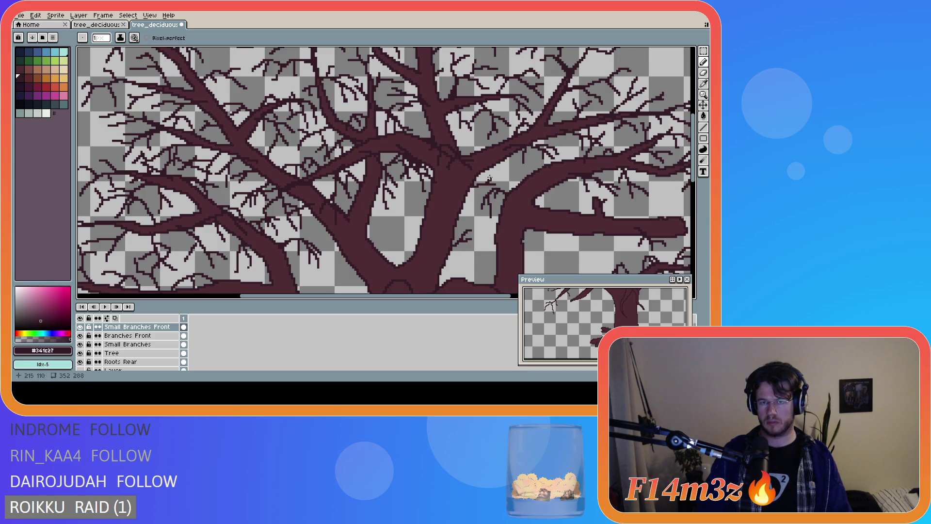
- Draw a short replacement twig among the right-side branches
{"action": "scroll", "coordinate": [489, 176], "scroll_direction": "down", "scroll_amount": 2}
{"action": "scroll", "coordinate": [499, 189], "scroll_direction": "up", "scroll_amount": 2}
{"action": "key", "text": "v"}
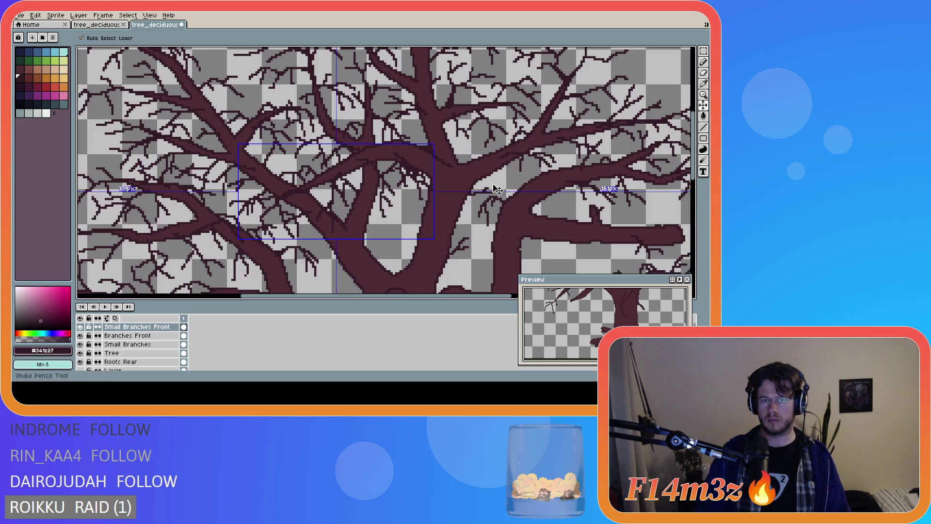
{"action": "key", "text": "b"}
{"action": "scroll", "coordinate": [441, 169], "scroll_direction": "down", "scroll_amount": 2}
{"action": "scroll", "coordinate": [441, 169], "scroll_direction": "up", "scroll_amount": 2}
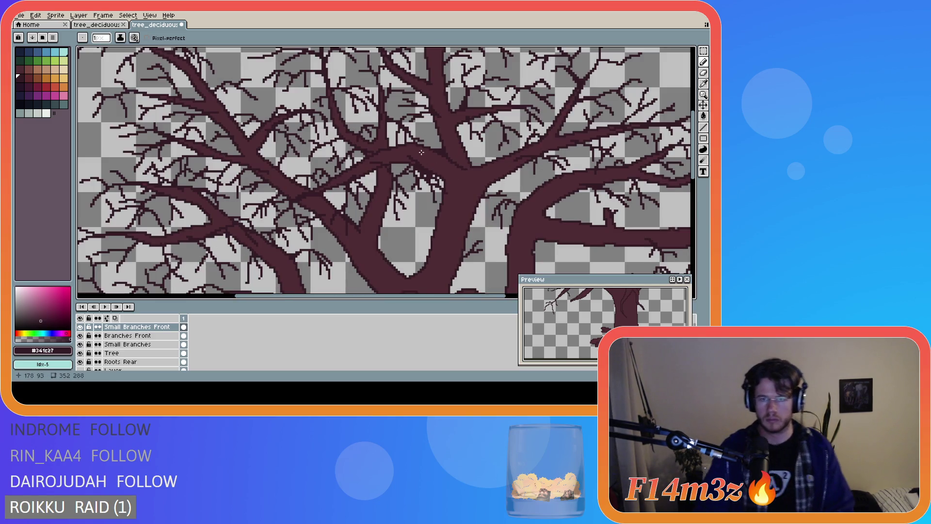
{"action": "scroll", "coordinate": [415, 159], "scroll_direction": "down", "scroll_amount": 1}
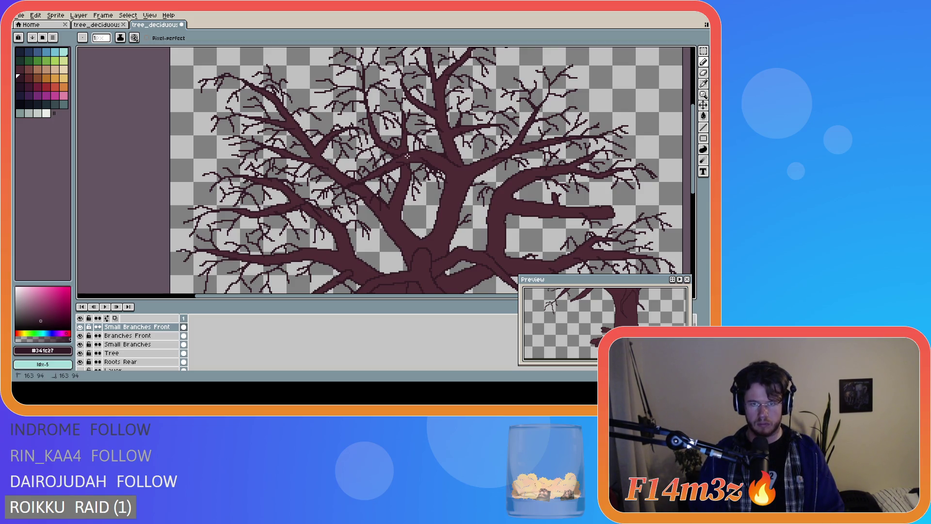
{"action": "left_click_drag", "start_coordinate": [385, 149], "coordinate": [380, 159]}
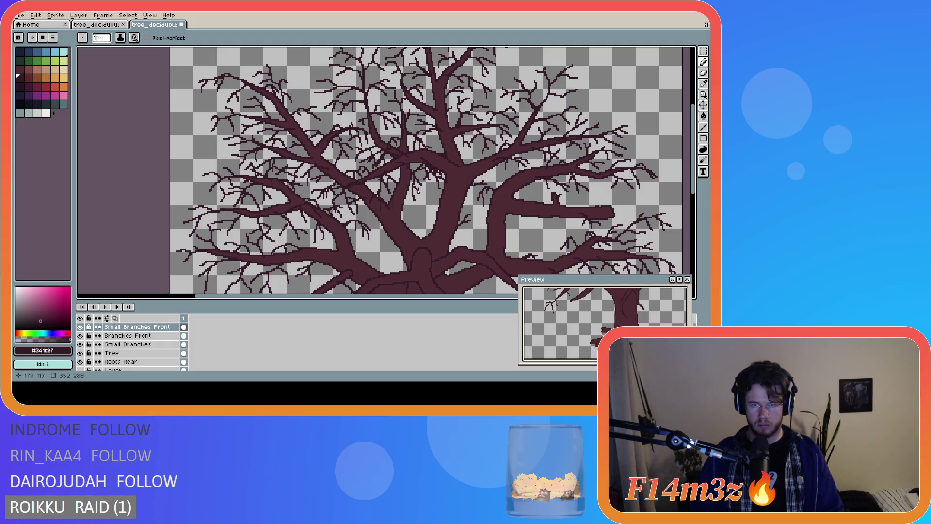
- Hide the Tree layer holding the trunk and main branches
{"action": "scroll", "coordinate": [465, 237], "scroll_direction": "down", "scroll_amount": 2}
{"action": "scroll", "coordinate": [465, 238], "scroll_direction": "up", "scroll_amount": 2}
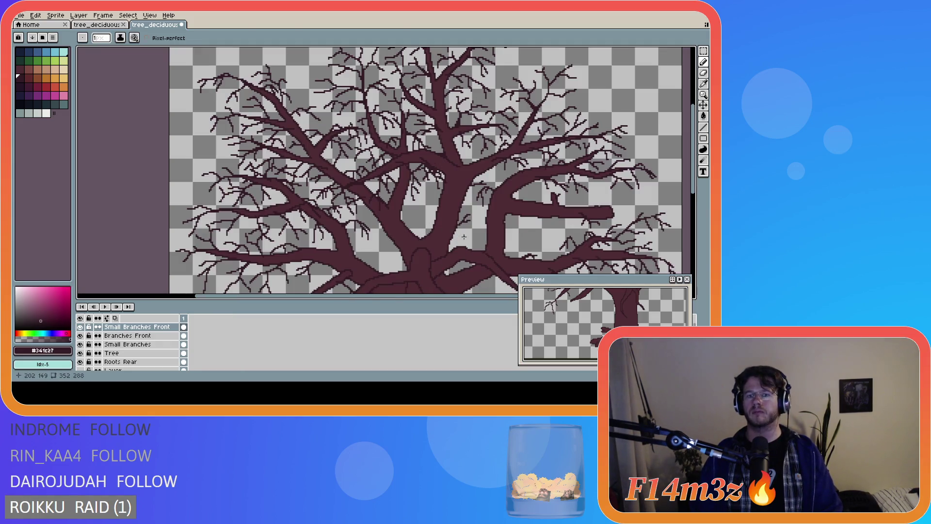
{"action": "scroll", "coordinate": [461, 242], "scroll_direction": "down", "scroll_amount": 3}
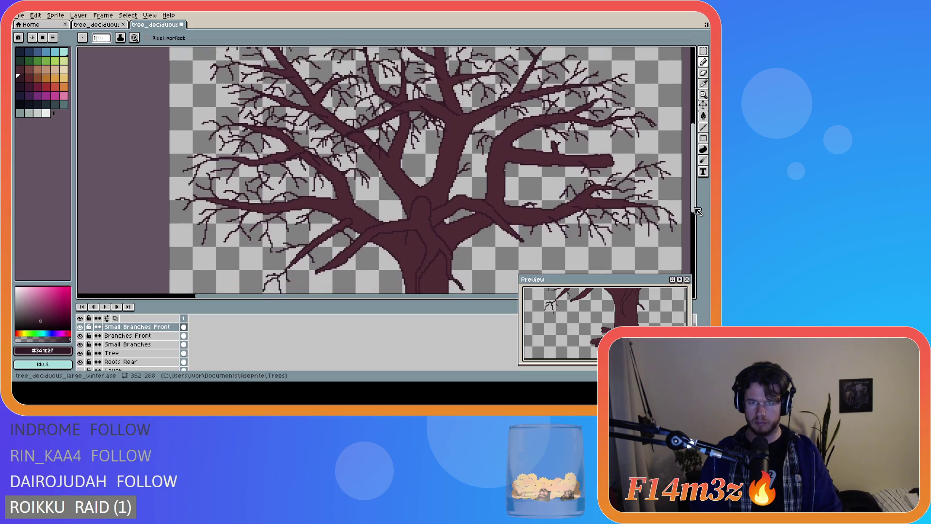
{"action": "left_click_drag", "start_coordinate": [415, 296], "coordinate": [443, 296]}
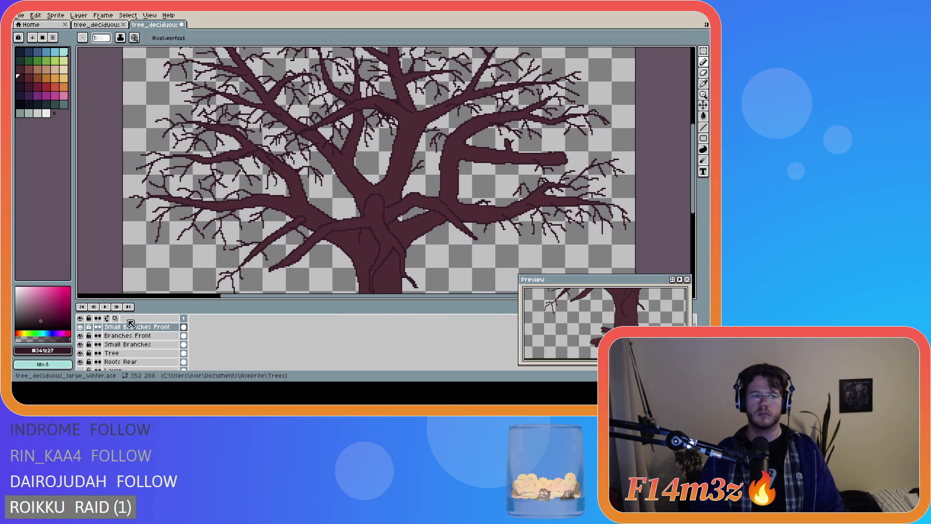
{"action": "left_click", "coordinate": [81, 353]}
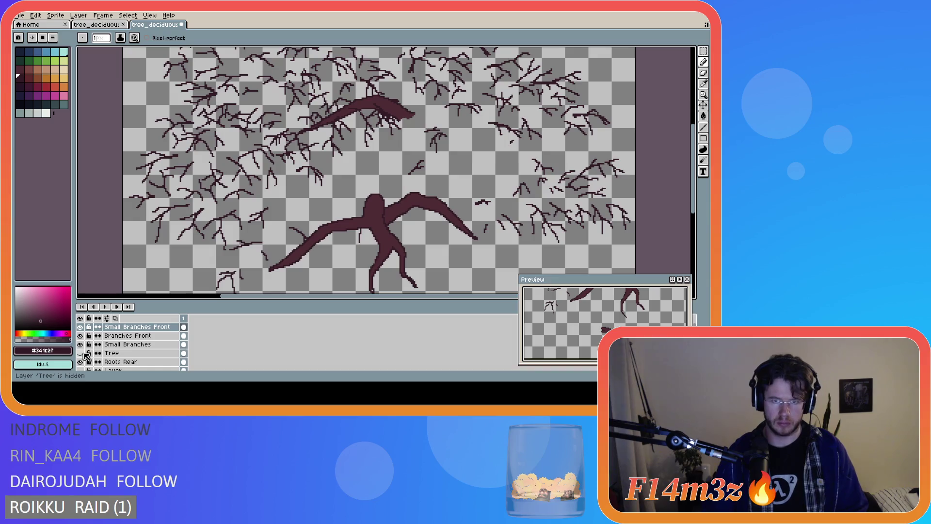
- Hide the Small Branches layer and draw a new twig on the upper front branch
{"action": "left_click", "coordinate": [84, 345]}
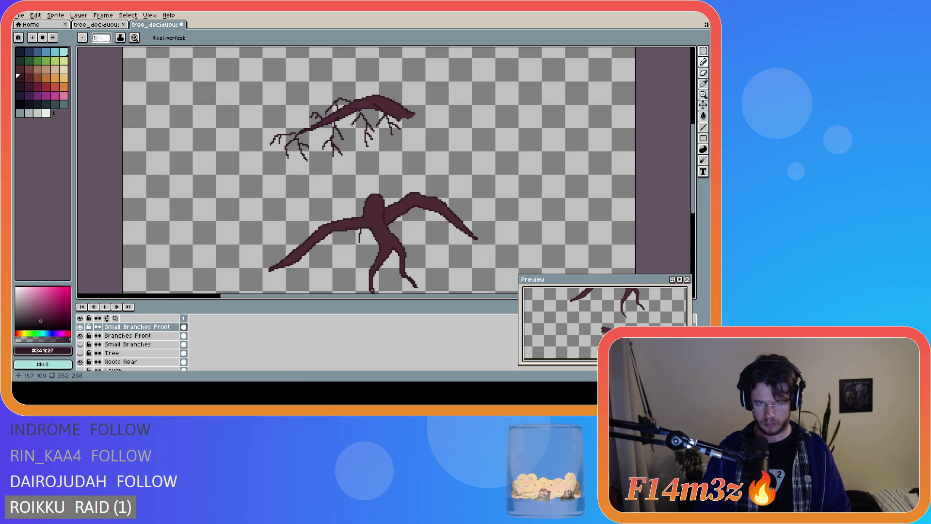
{"action": "key", "text": "ctrl"}
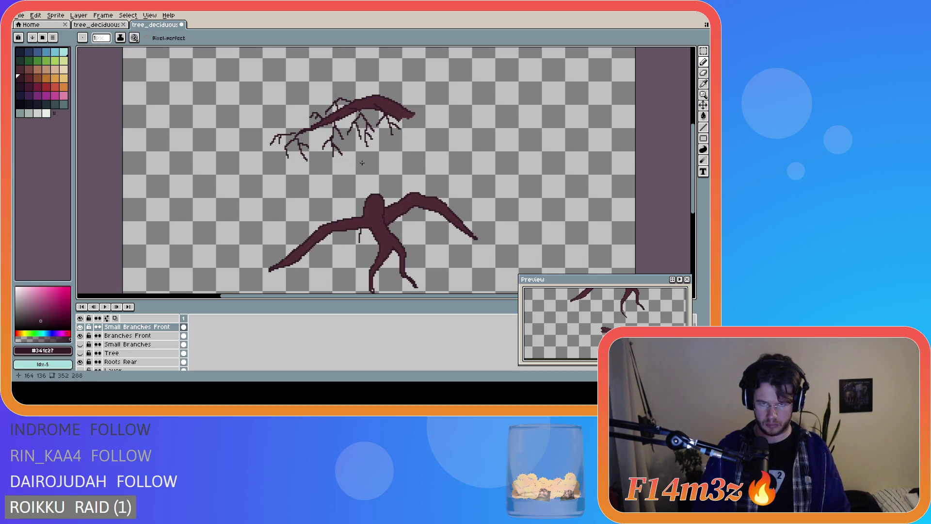
{"action": "key", "text": "ctrl"}
{"action": "key", "text": "ctrl"}
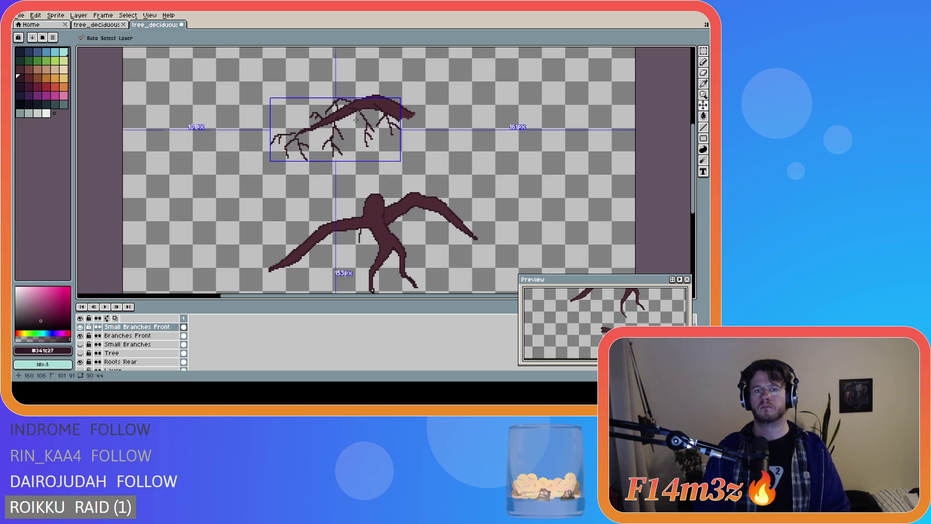
{"action": "left_click_drag", "start_coordinate": [359, 113], "coordinate": [361, 145]}
{"action": "key", "text": "ctrl"}
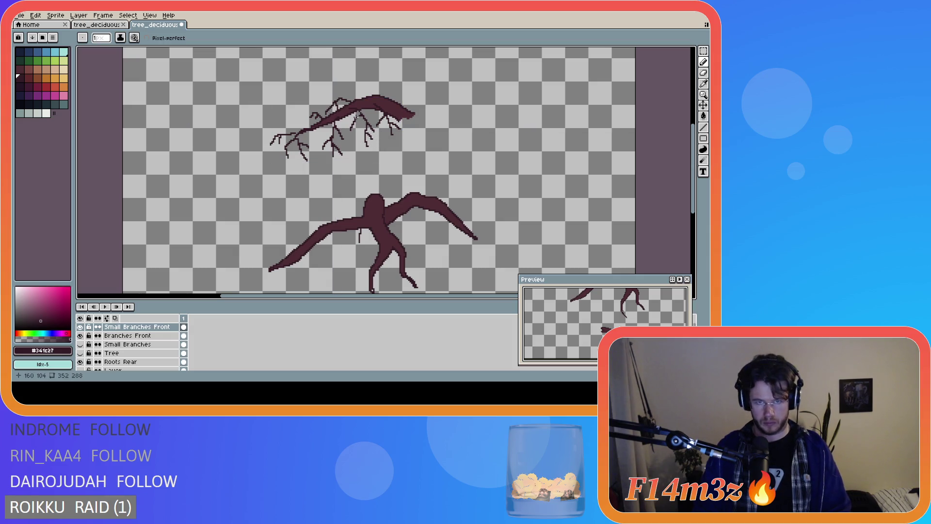
{"action": "key", "text": "ctrl"}
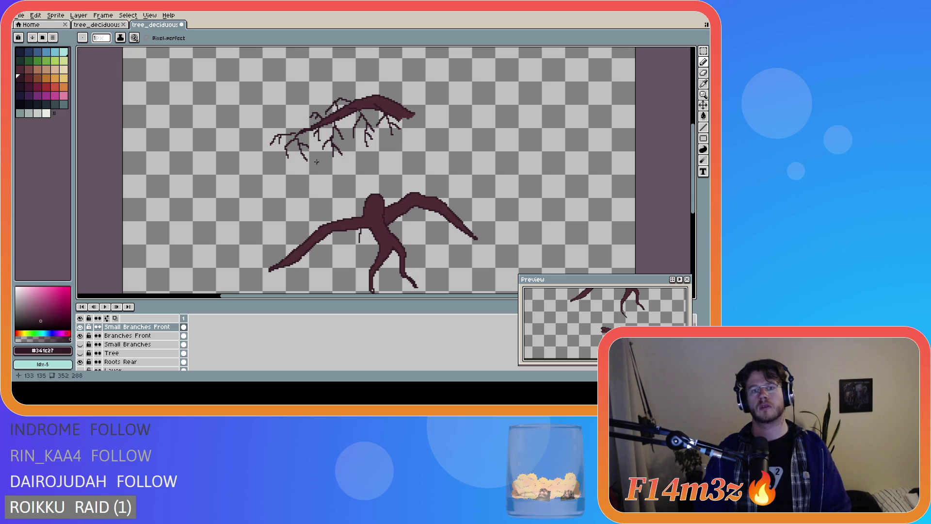
{"action": "key", "text": "ctrl"}
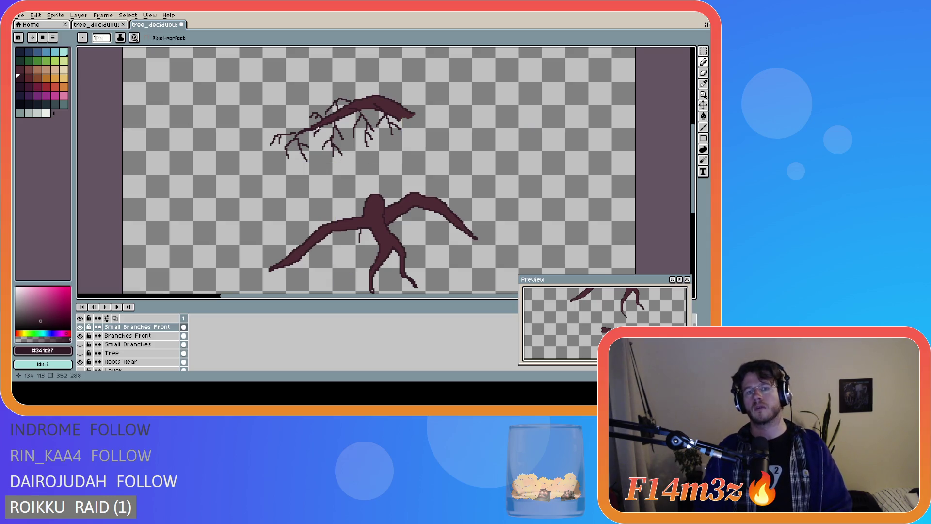
{"action": "key", "text": "ctrl"}
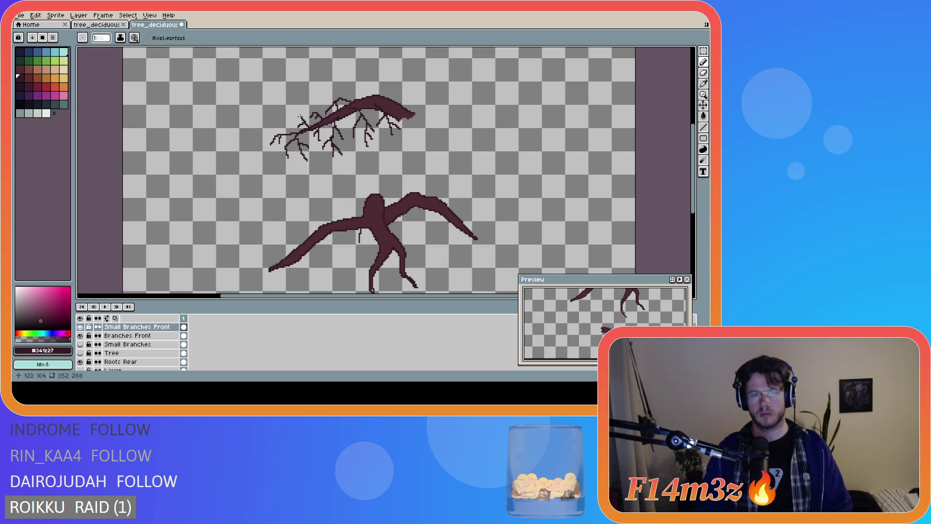
{"action": "key", "text": "ctrl"}
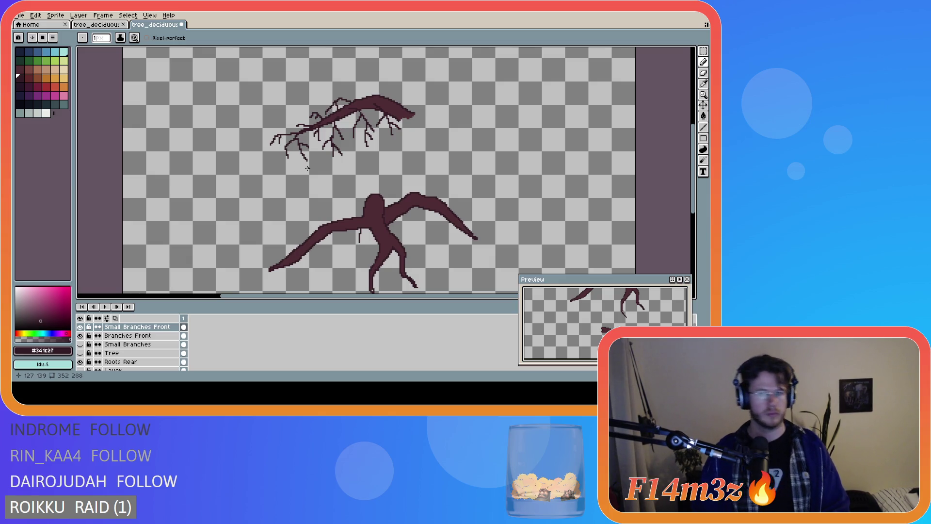
{"action": "left_click_drag", "start_coordinate": [381, 298], "coordinate": [421, 297]}
{"action": "left_click_drag", "start_coordinate": [692, 194], "coordinate": [690, 202]}
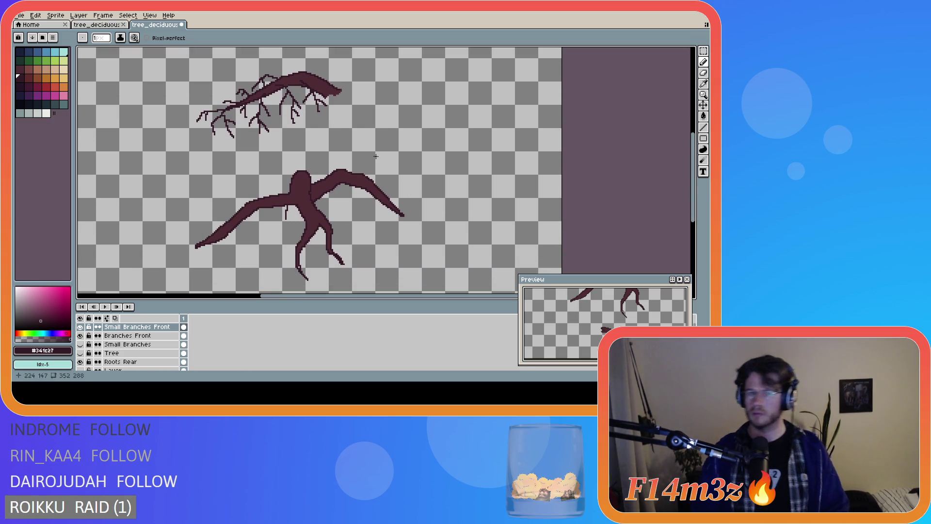
{"action": "scroll", "coordinate": [301, 262], "scroll_direction": "up", "scroll_amount": 2}
- Sample the dark root colour with the eyedropper and return to the Pencil
{"action": "key", "text": "i"}
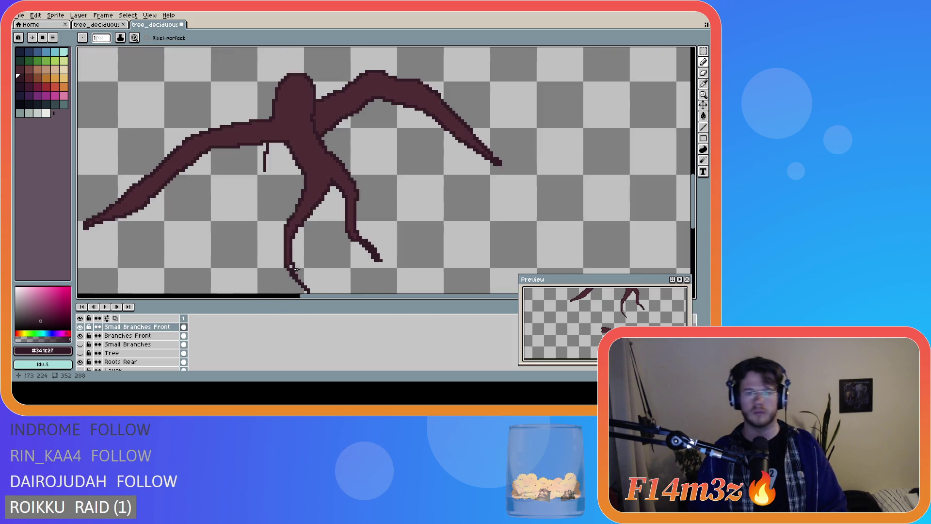
{"action": "left_click", "coordinate": [292, 254]}
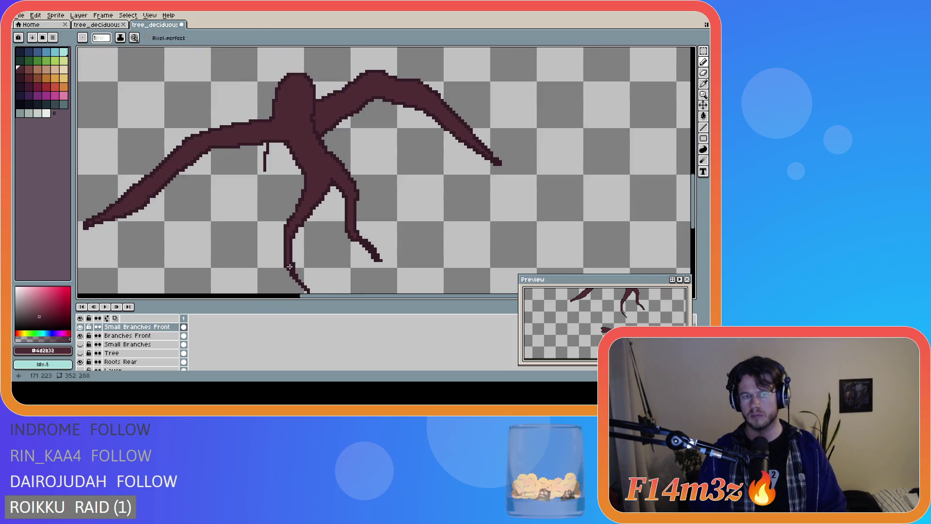
{"action": "left_click", "coordinate": [295, 252]}
{"action": "key", "text": "b"}
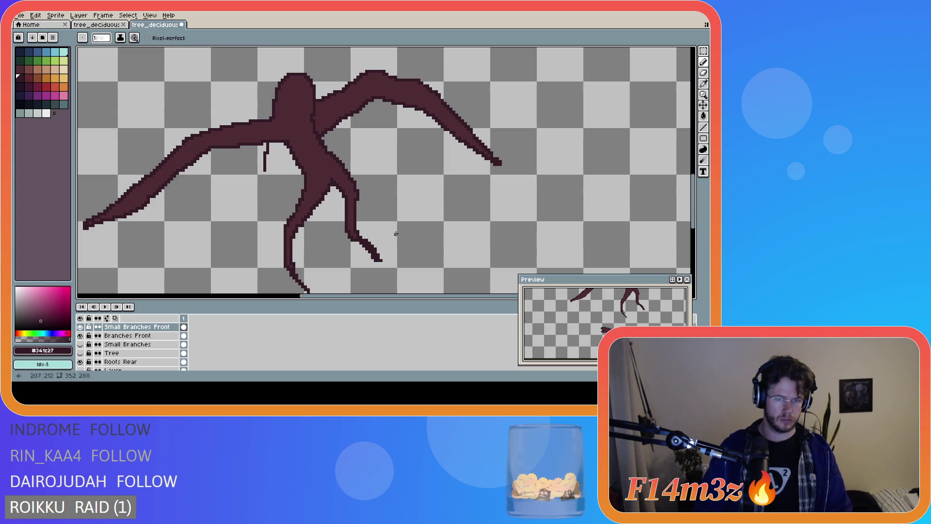
- Draw thin twigs hanging down and extending right from the lower branch, redoing rejected strokes
{"action": "scroll", "coordinate": [490, 211], "scroll_direction": "down", "scroll_amount": 3}
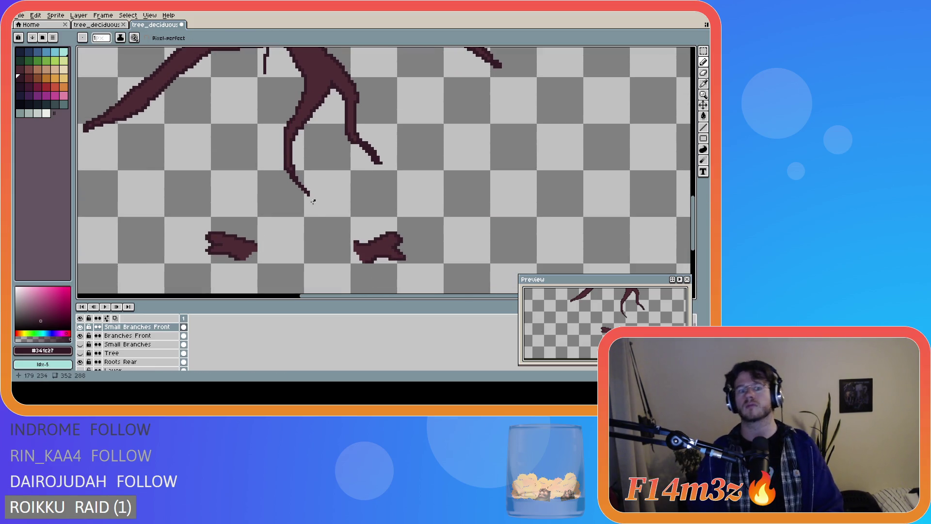
{"action": "mouse_move", "coordinate": [309, 195]}
{"action": "left_mouse_down"}
{"action": "mouse_move", "coordinate": [332, 217]}
{"action": "mouse_move", "coordinate": [317, 245]}
{"action": "left_mouse_up"}
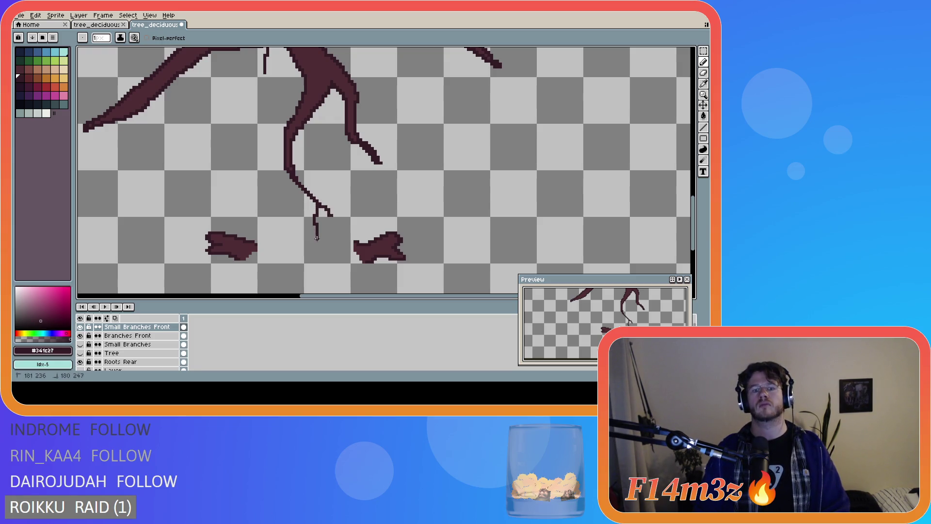
{"action": "left_click_drag", "start_coordinate": [310, 194], "coordinate": [336, 196]}
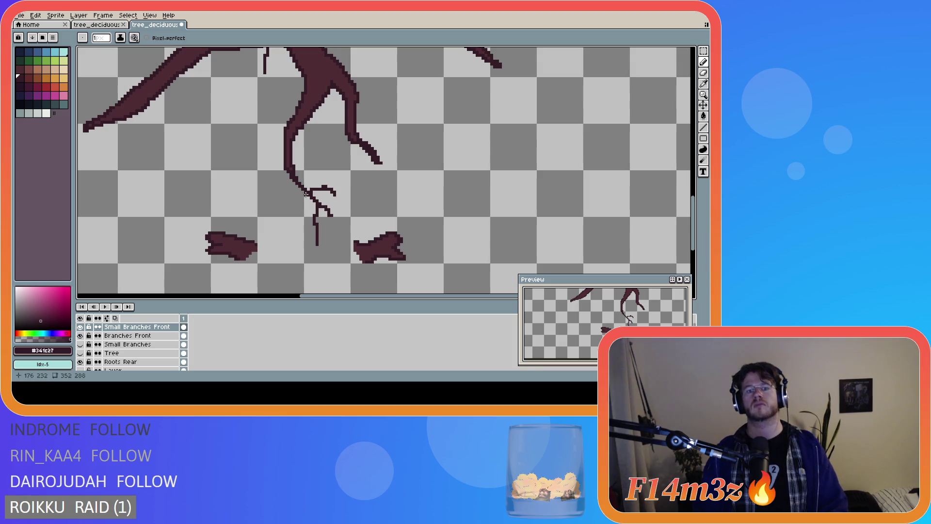
{"action": "key", "text": "ctrl+z"}
{"action": "key", "text": "ctrl+z"}
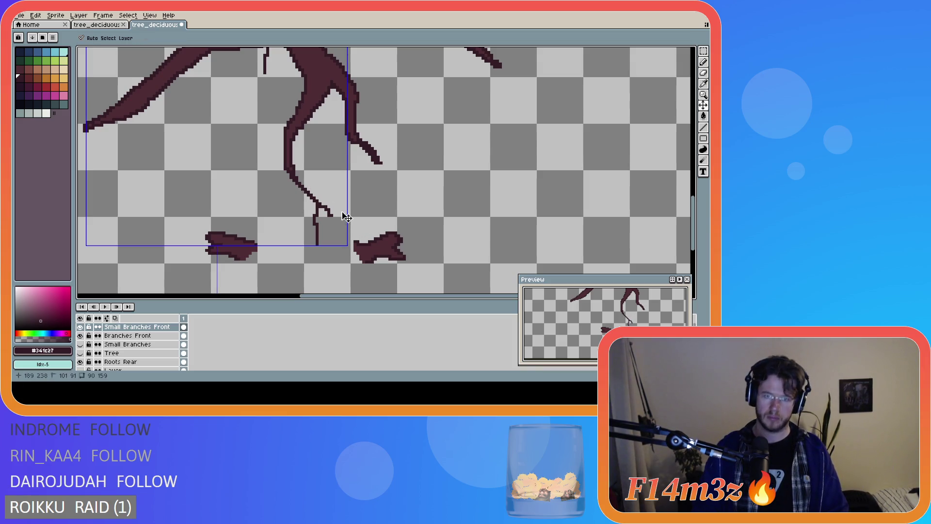
{"action": "key", "text": "ctrl+z"}
{"action": "key", "text": "ctrl+z"}
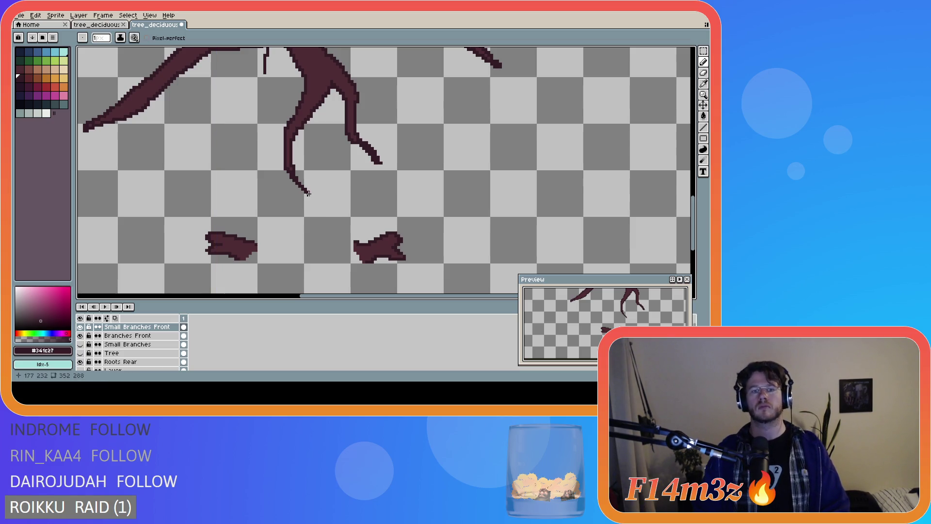
{"action": "mouse_move", "coordinate": [294, 180]}
{"action": "left_mouse_down"}
{"action": "mouse_move", "coordinate": [294, 222]}
{"action": "mouse_move", "coordinate": [324, 199]}
{"action": "mouse_move", "coordinate": [313, 224]}
{"action": "left_mouse_up"}
{"action": "mouse_move", "coordinate": [307, 190]}
{"action": "left_mouse_down"}
{"action": "mouse_move", "coordinate": [320, 186]}
{"action": "mouse_move", "coordinate": [334, 204]}
{"action": "left_mouse_up"}
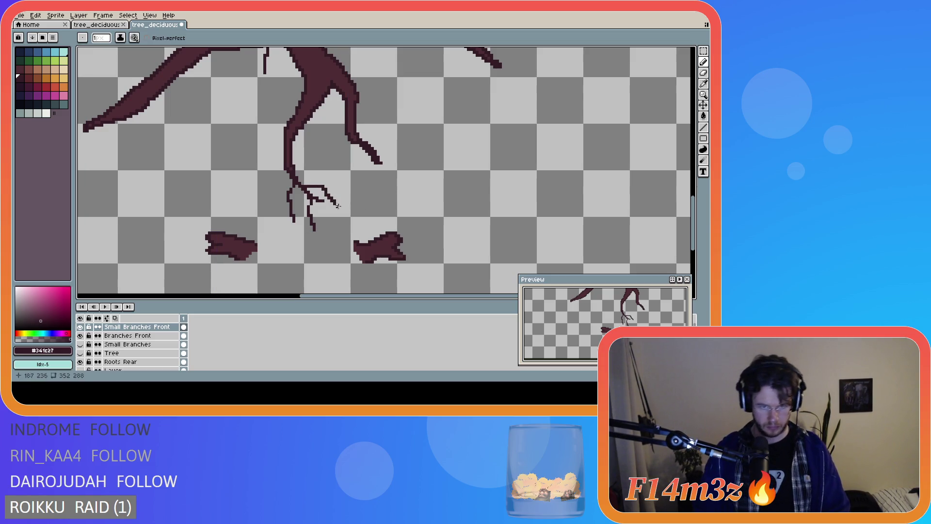
- Place a single pixel at the branch tip, discarding trial extensions and lines
{"action": "scroll", "coordinate": [421, 179], "scroll_direction": "down", "scroll_amount": 1}
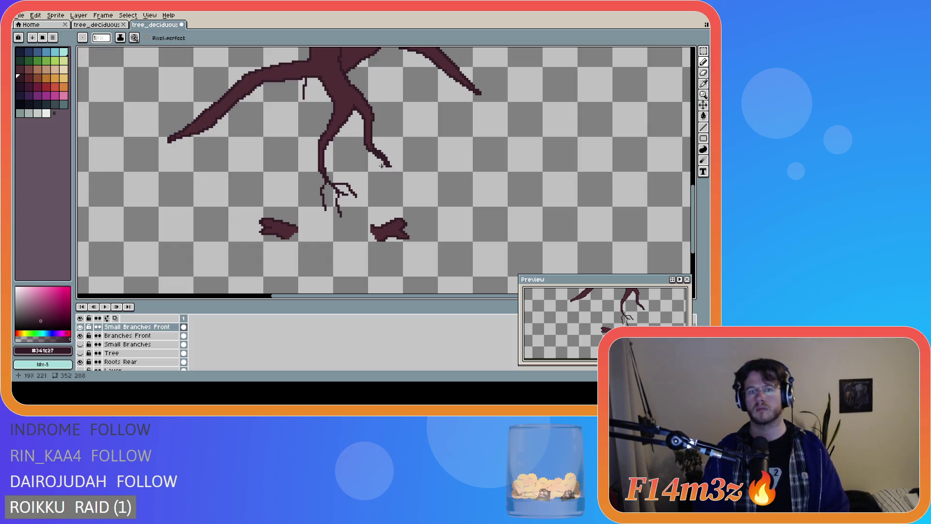
{"action": "left_click_drag", "start_coordinate": [371, 152], "coordinate": [378, 154]}
{"action": "key", "text": "ctrl+z"}
{"action": "left_click", "coordinate": [373, 152]}
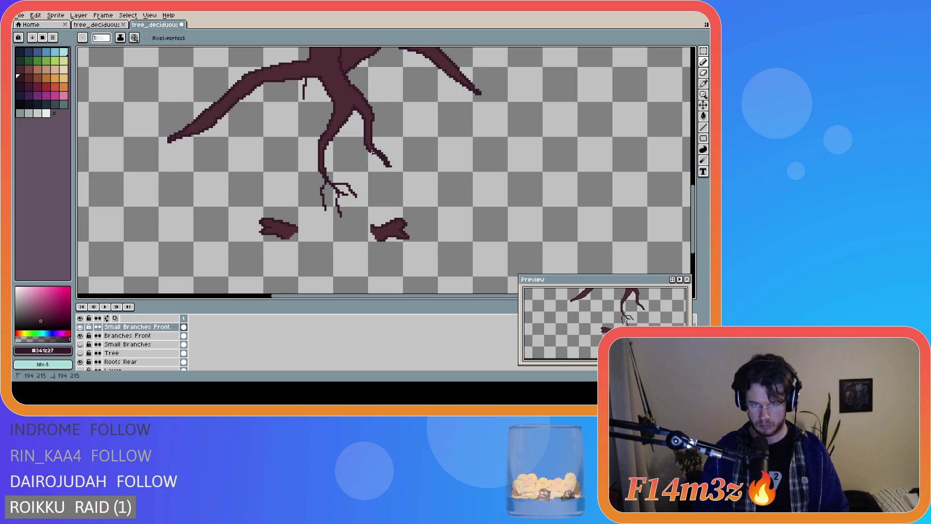
{"action": "left_click_drag", "start_coordinate": [388, 164], "coordinate": [401, 174]}
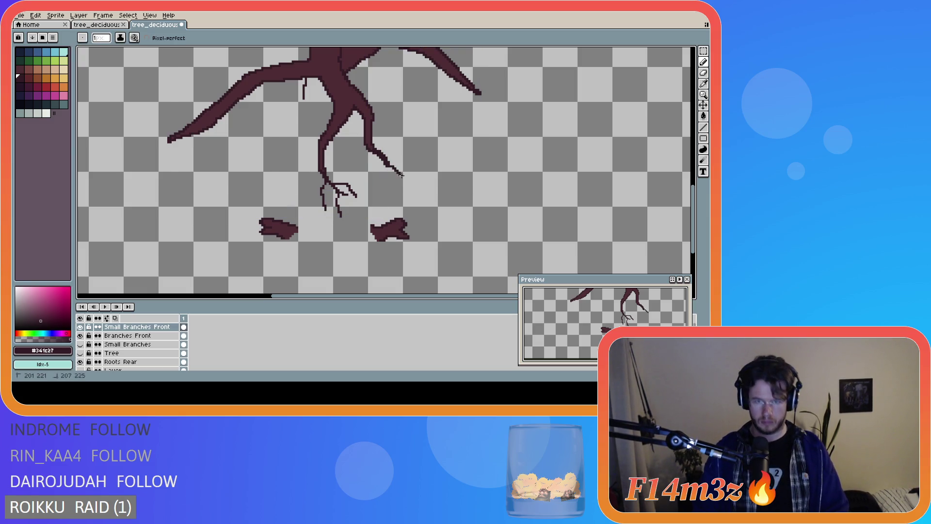
{"action": "key", "text": "ctrl+z"}
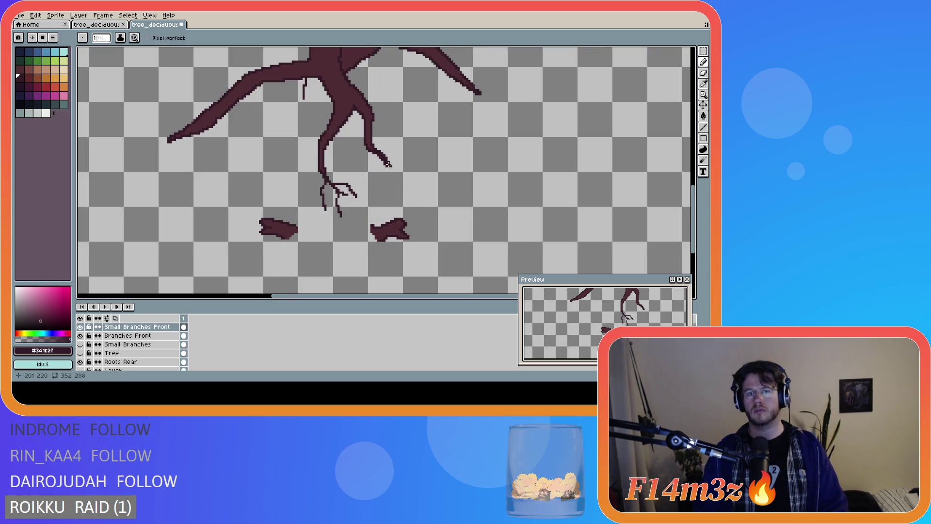
{"action": "left_click", "coordinate": [404, 179], "text": "shift"}
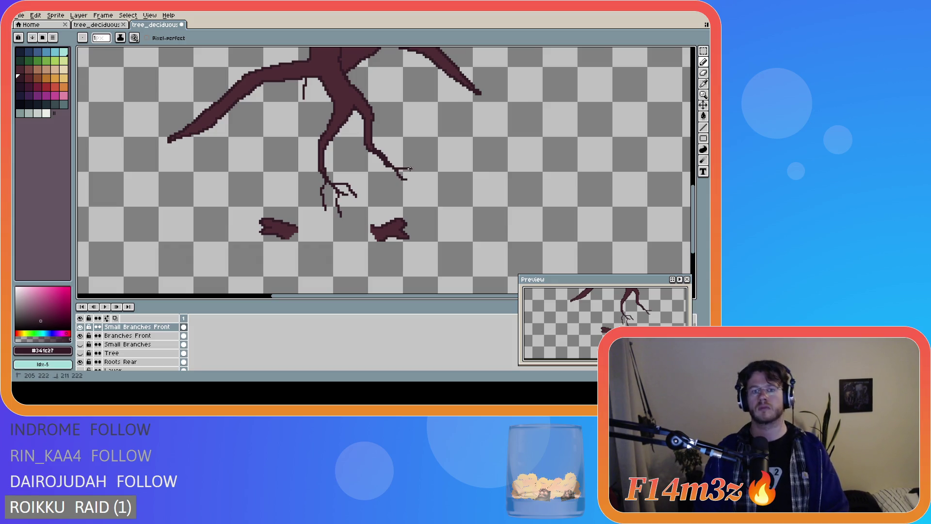
{"action": "key", "text": "ctrl+z"}
- Draw a small forked twig at the branch tip with a short twig branching right
{"action": "left_click_drag", "start_coordinate": [399, 170], "coordinate": [424, 172]}
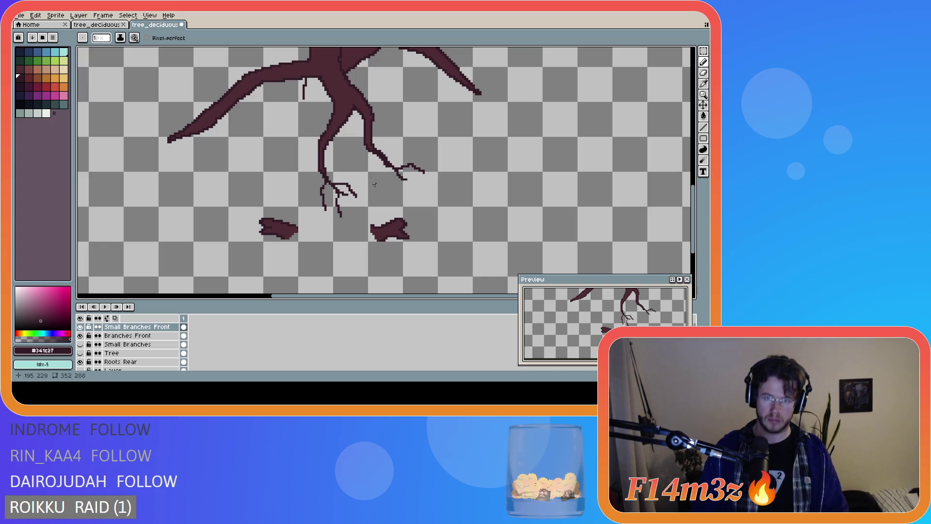
{"action": "mouse_move", "coordinate": [384, 154]}
{"action": "left_mouse_down"}
{"action": "mouse_move", "coordinate": [407, 154]}
{"action": "mouse_move", "coordinate": [399, 151]}
{"action": "left_mouse_up"}
{"action": "key", "text": "ctrl+z"}
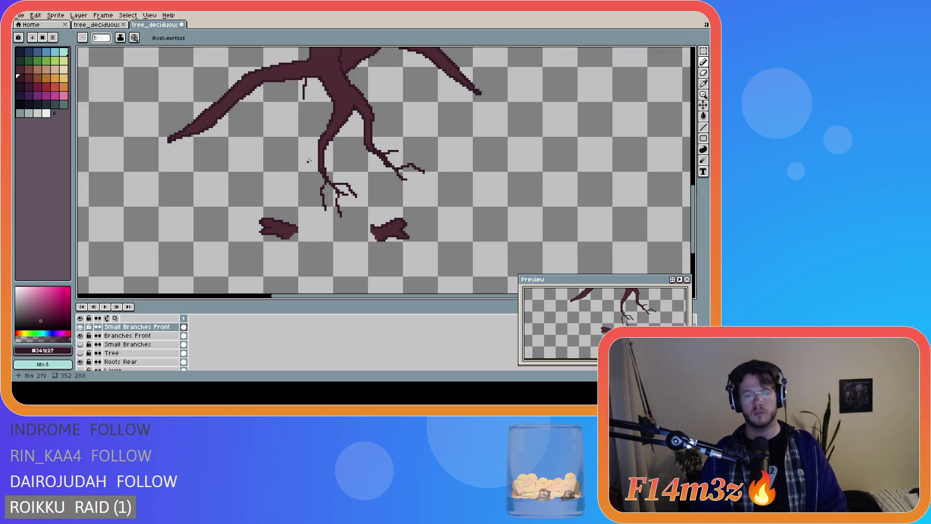
{"action": "scroll", "coordinate": [371, 125], "scroll_direction": "down", "scroll_amount": 1}
{"action": "left_click_drag", "start_coordinate": [692, 189], "coordinate": [691, 158]}
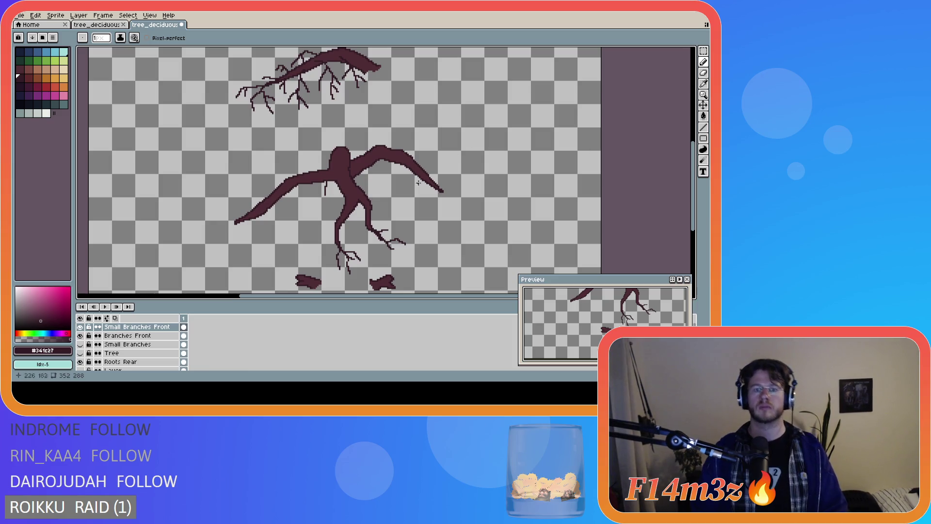
- Pencil twigs onto the right limb and thin branches running down-left from the trunk
{"action": "mouse_move", "coordinate": [385, 195]}
{"action": "left_mouse_down"}
{"action": "mouse_move", "coordinate": [410, 210]}
{"action": "mouse_move", "coordinate": [386, 196]}
{"action": "left_mouse_up"}
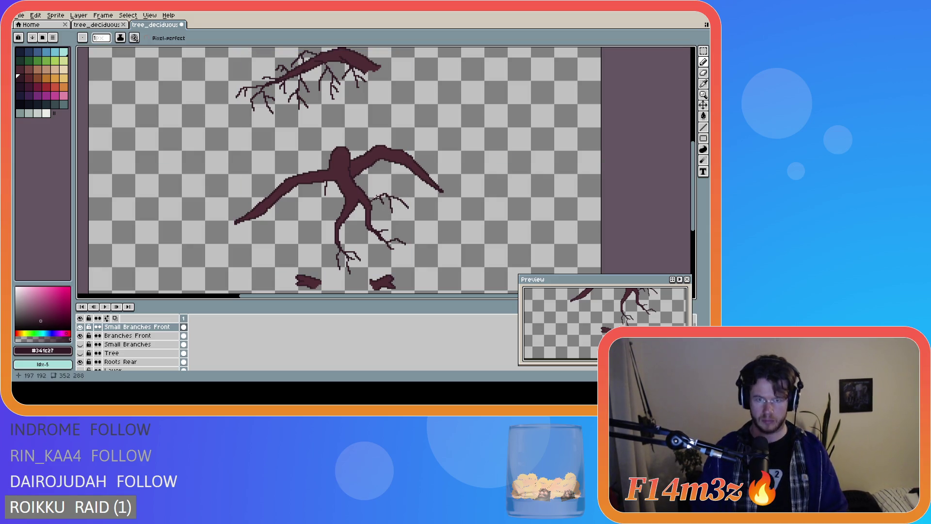
{"action": "scroll", "coordinate": [379, 196], "scroll_direction": "up", "scroll_amount": 3}
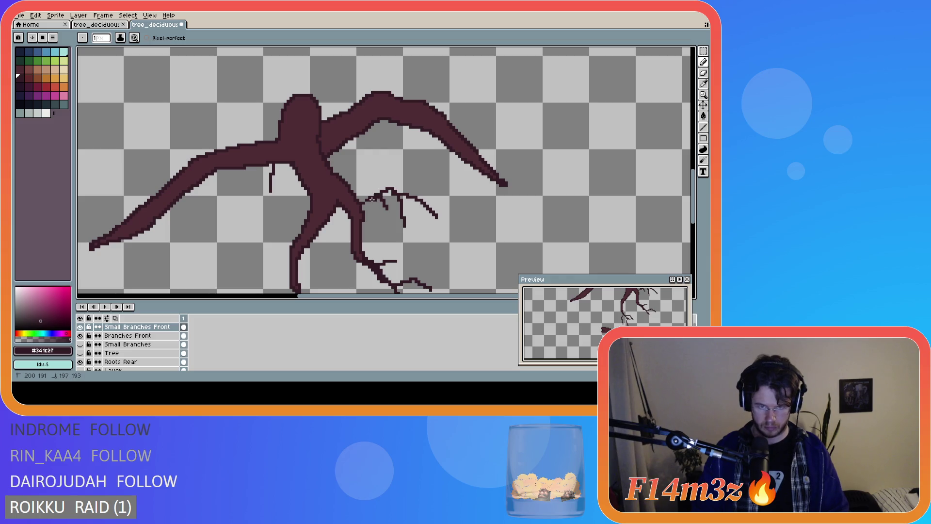
{"action": "scroll", "coordinate": [418, 214], "scroll_direction": "down", "scroll_amount": 1}
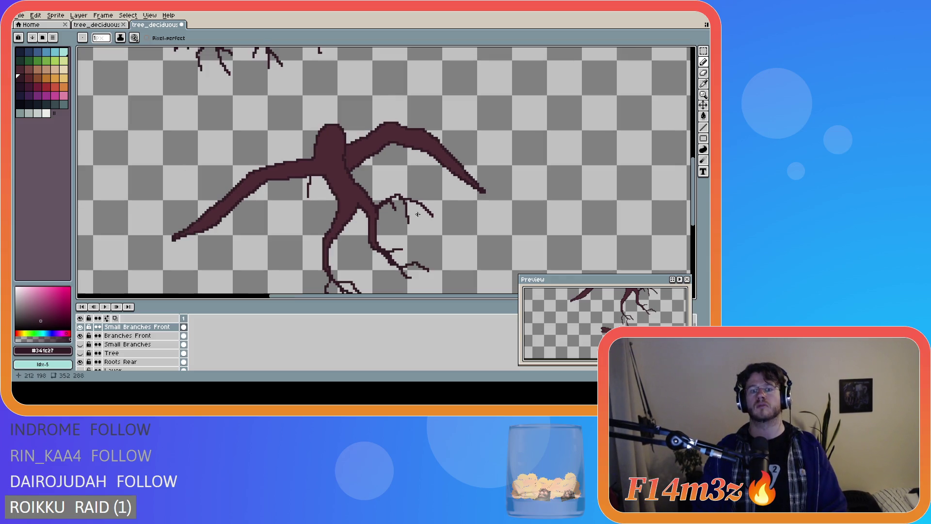
{"action": "scroll", "coordinate": [390, 227], "scroll_direction": "down", "scroll_amount": 1}
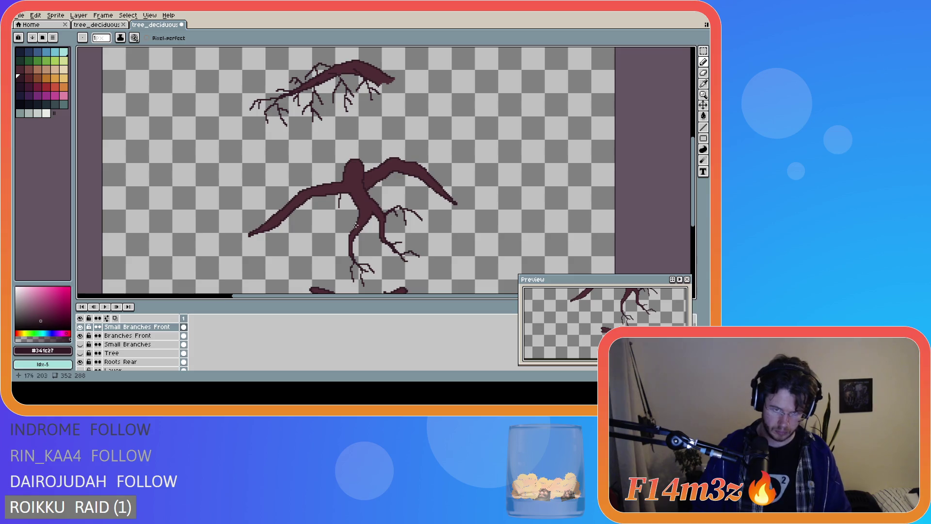
{"action": "mouse_move", "coordinate": [359, 219]}
{"action": "left_mouse_down"}
{"action": "mouse_move", "coordinate": [325, 227]}
{"action": "mouse_move", "coordinate": [323, 213]}
{"action": "mouse_move", "coordinate": [333, 233]}
{"action": "left_mouse_up"}
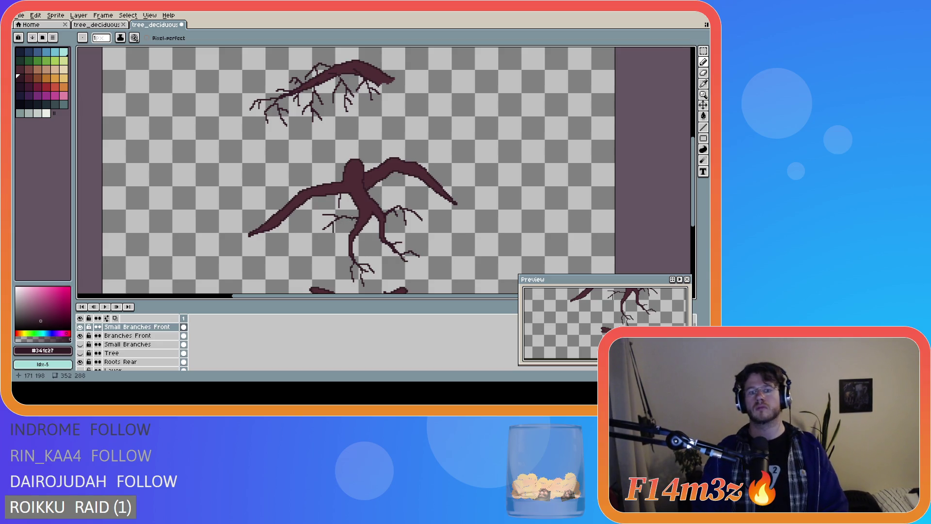
{"action": "scroll", "coordinate": [350, 235], "scroll_direction": "up", "scroll_amount": 1}
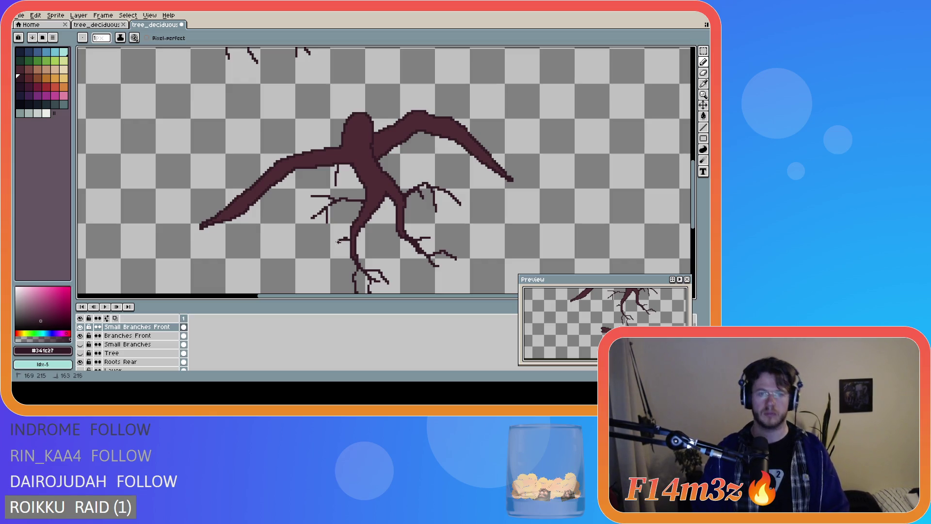
{"action": "mouse_move", "coordinate": [348, 242]}
{"action": "left_mouse_down"}
{"action": "mouse_move", "coordinate": [306, 246]}
{"action": "mouse_move", "coordinate": [321, 254]}
{"action": "mouse_move", "coordinate": [310, 270]}
{"action": "mouse_move", "coordinate": [317, 241]}
{"action": "mouse_move", "coordinate": [313, 253]}
{"action": "mouse_move", "coordinate": [345, 245]}
{"action": "mouse_move", "coordinate": [309, 263]}
{"action": "mouse_move", "coordinate": [318, 241]}
{"action": "mouse_move", "coordinate": [320, 276]}
{"action": "left_mouse_up"}
- Undo the left root twigs and draw a down-right twig with a short offshoot from the trunk
{"action": "key", "text": "ctrl"}
{"action": "key", "text": "ctrl+z"}
{"action": "key", "text": "ctrl+z"}
{"action": "key", "text": "ctrl+z"}
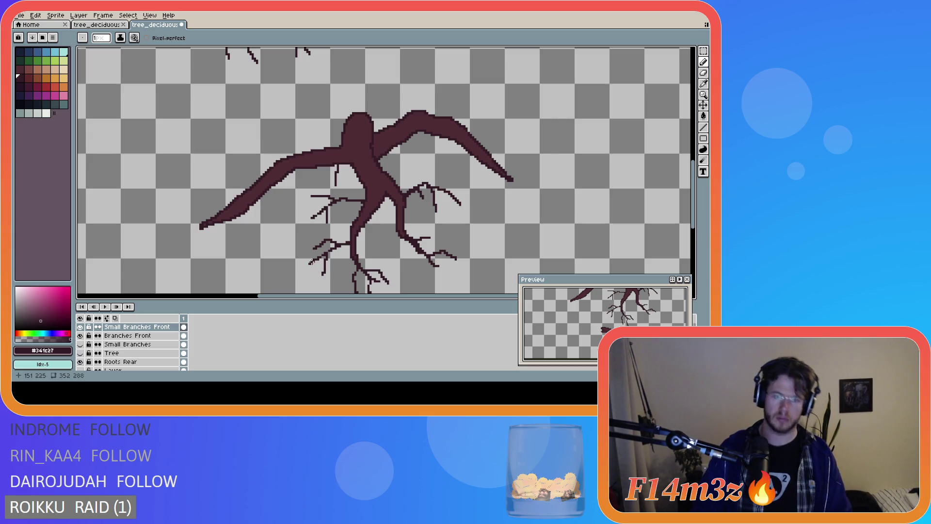
{"action": "scroll", "coordinate": [349, 231], "scroll_direction": "down", "scroll_amount": 1}
{"action": "scroll", "coordinate": [355, 234], "scroll_direction": "up", "scroll_amount": 1}
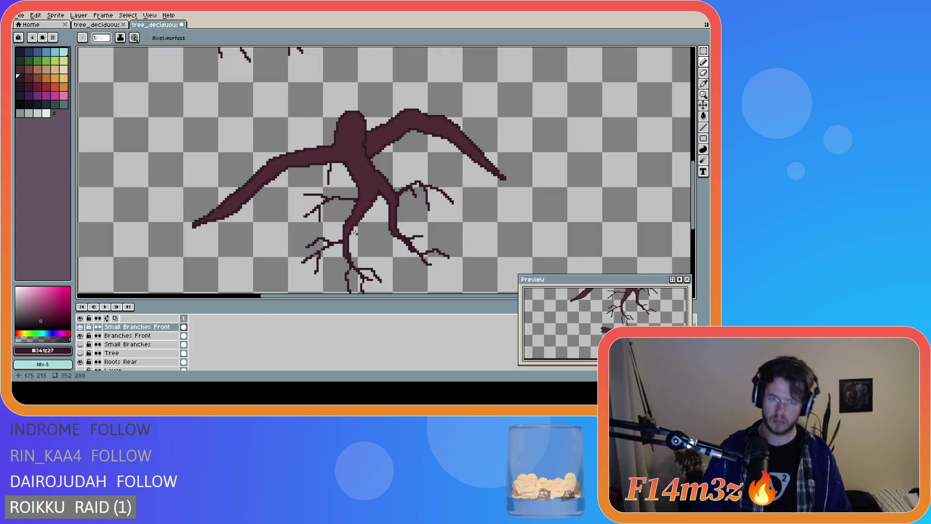
{"action": "mouse_move", "coordinate": [356, 225]}
{"action": "left_mouse_down"}
{"action": "mouse_move", "coordinate": [371, 249]}
{"action": "mouse_move", "coordinate": [371, 236]}
{"action": "mouse_move", "coordinate": [381, 237]}
{"action": "mouse_move", "coordinate": [366, 236]}
{"action": "left_mouse_up"}
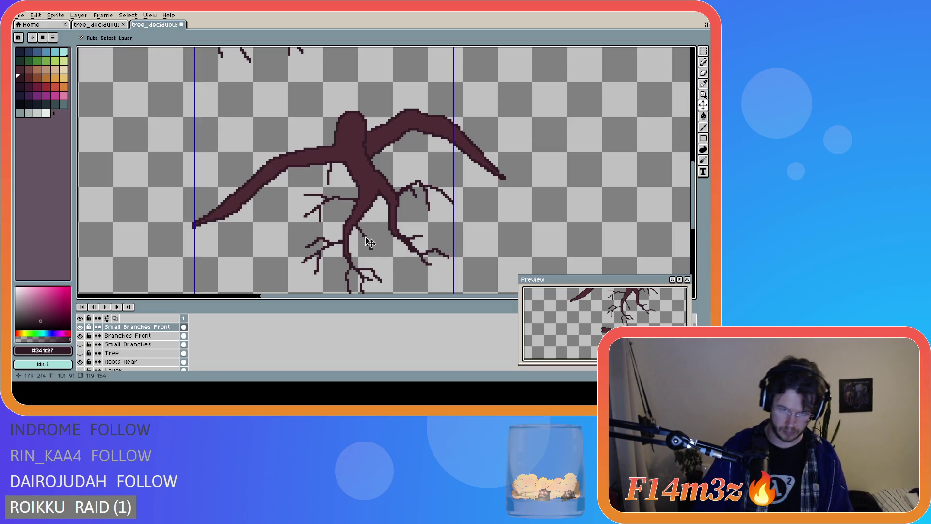
{"action": "left_click_drag", "start_coordinate": [363, 235], "coordinate": [377, 242]}
{"action": "scroll", "coordinate": [448, 266], "scroll_direction": "down", "scroll_amount": 1}
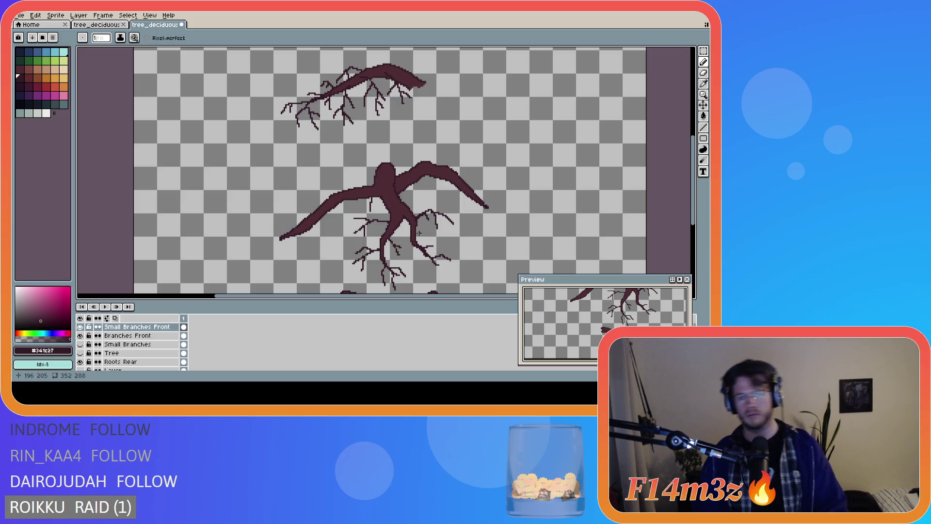
- Thicken the right root, add twig marks among the roots, and draw a thin branch up-left
{"action": "left_click_drag", "start_coordinate": [415, 232], "coordinate": [437, 240]}
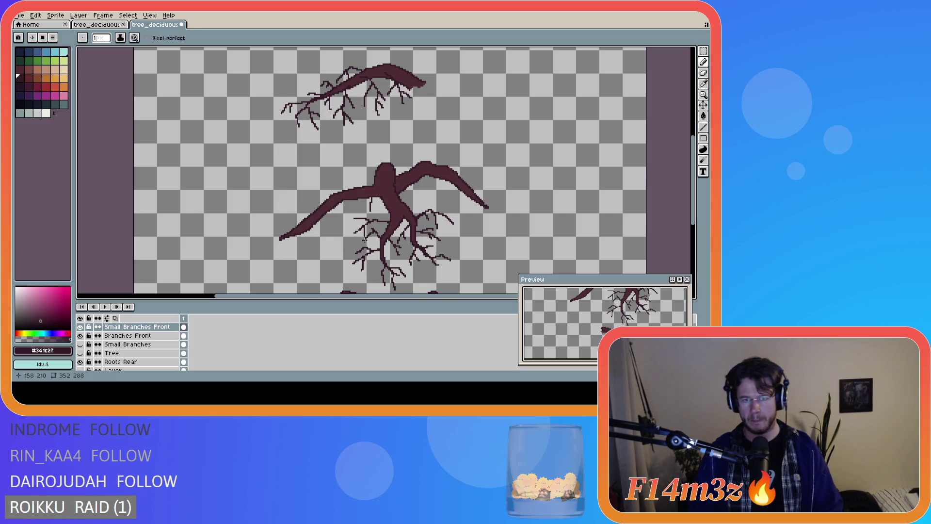
{"action": "left_click_drag", "start_coordinate": [379, 233], "coordinate": [364, 233]}
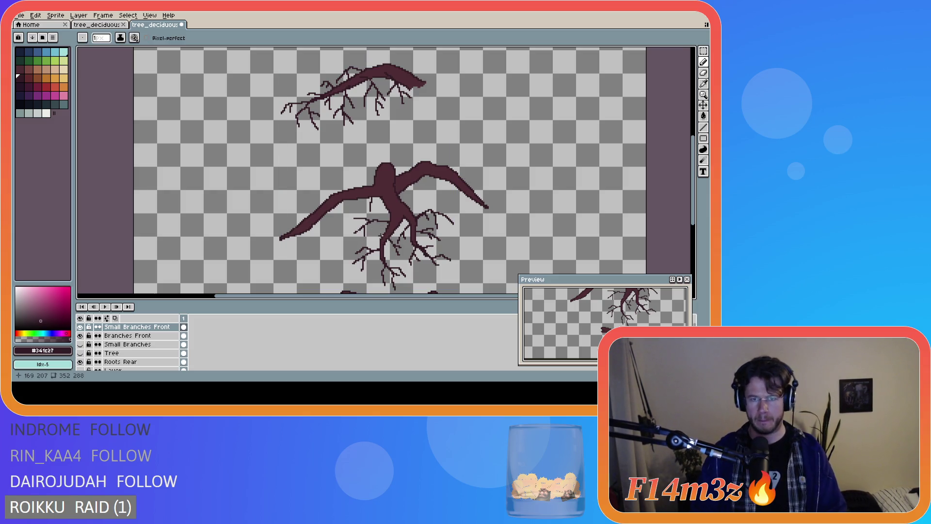
{"action": "left_click_drag", "start_coordinate": [377, 236], "coordinate": [363, 240]}
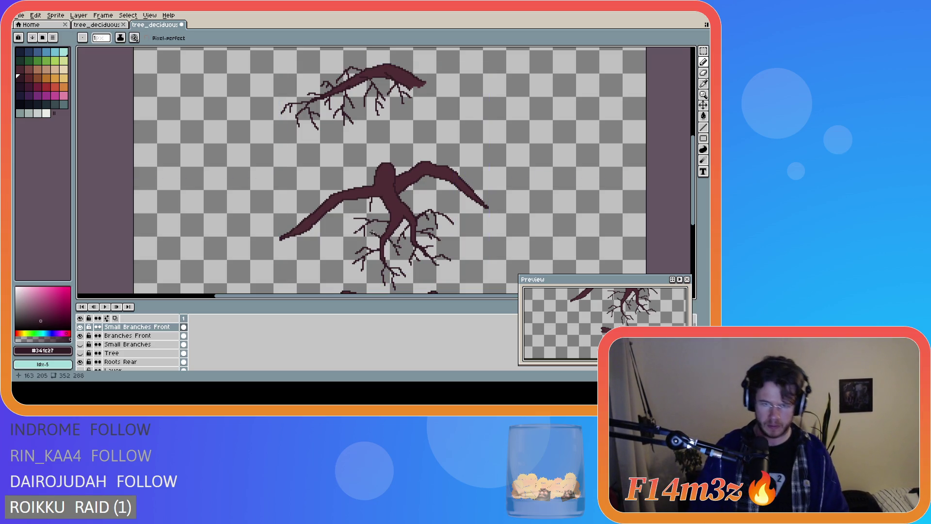
{"action": "scroll", "coordinate": [464, 232], "scroll_direction": "down", "scroll_amount": 2}
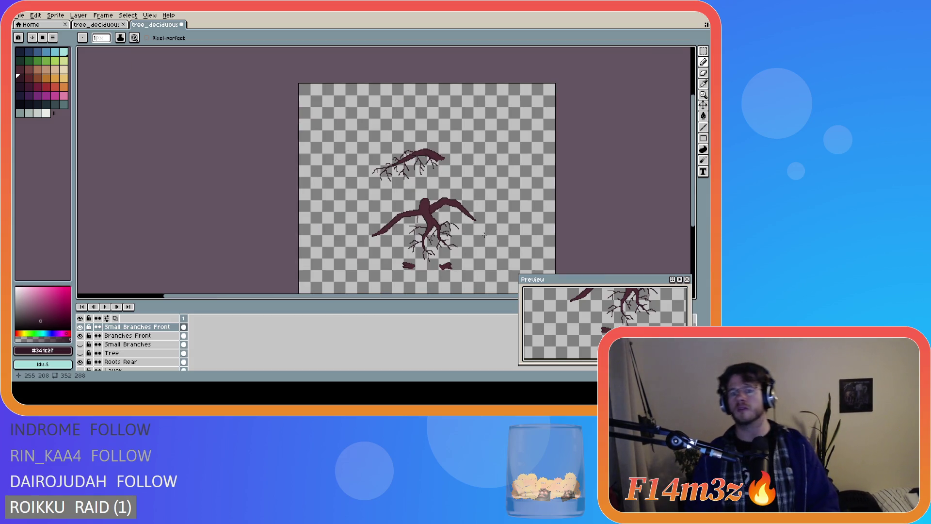
{"action": "scroll", "coordinate": [483, 235], "scroll_direction": "up", "scroll_amount": 2}
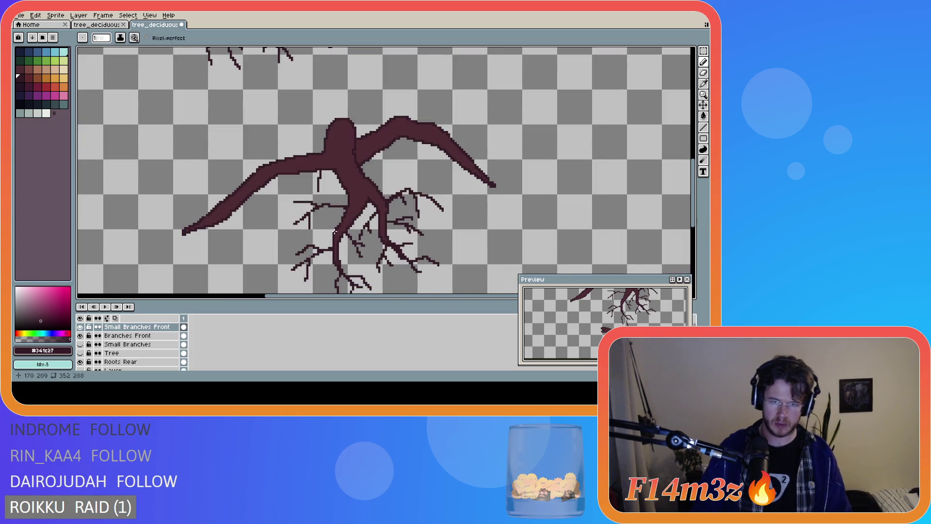
{"action": "left_click_drag", "start_coordinate": [334, 233], "coordinate": [320, 222]}
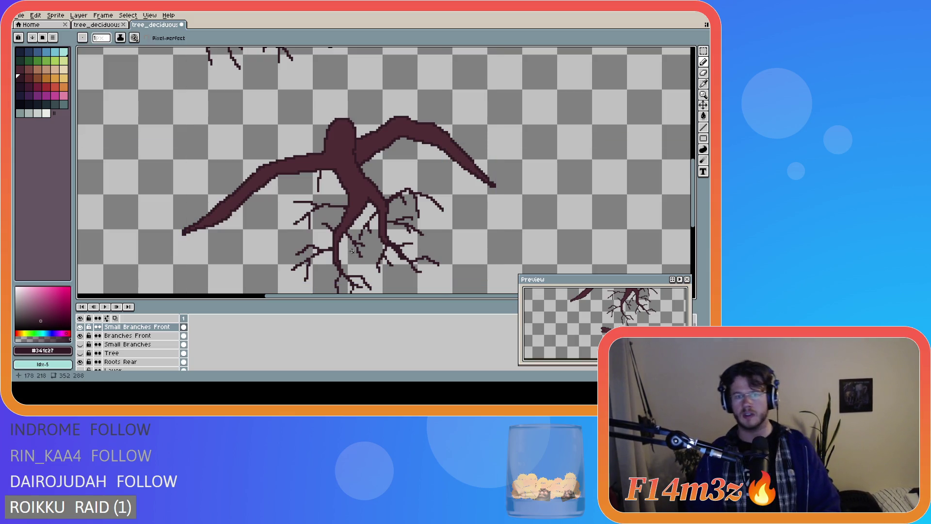
- Draw a thin twig off the main branch on the right
{"action": "scroll", "coordinate": [417, 256], "scroll_direction": "down", "scroll_amount": 1}
{"action": "scroll", "coordinate": [377, 240], "scroll_direction": "up", "scroll_amount": 1}
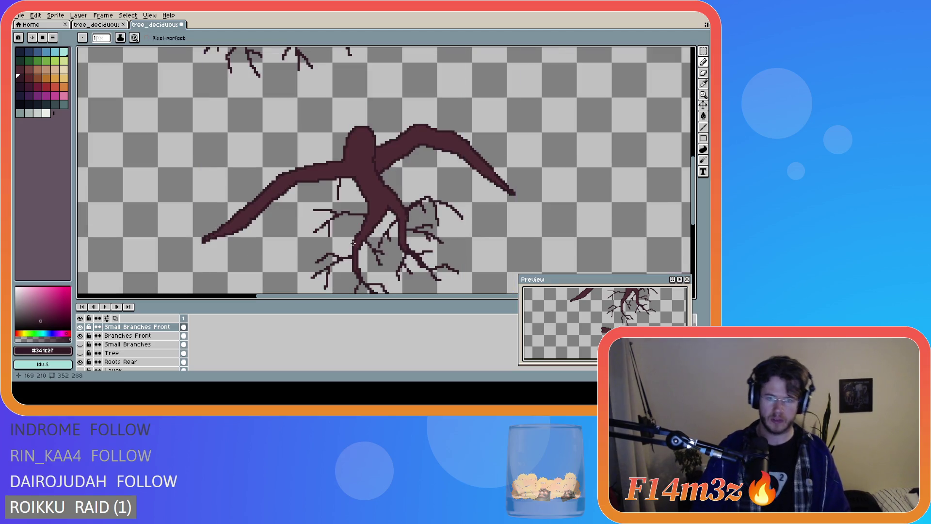
{"action": "scroll", "coordinate": [475, 222], "scroll_direction": "down", "scroll_amount": 1}
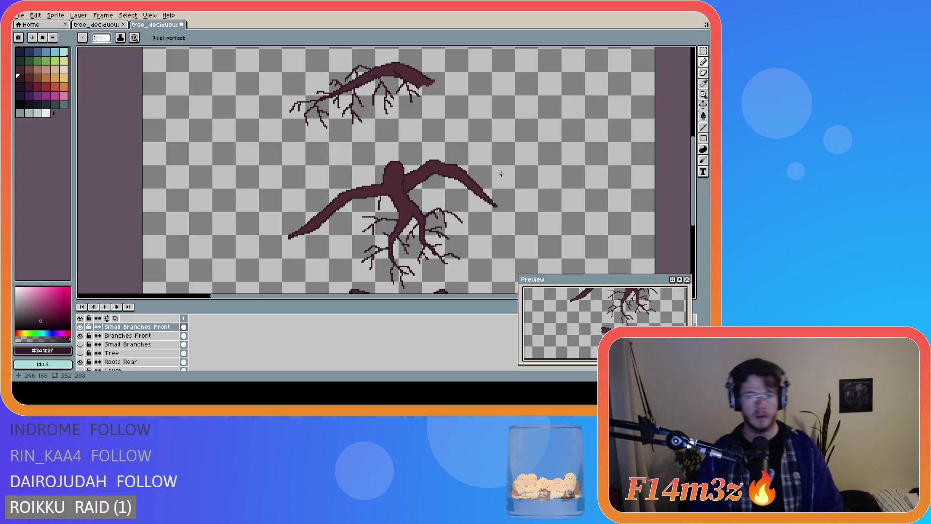
{"action": "scroll", "coordinate": [426, 175], "scroll_direction": "up", "scroll_amount": 1}
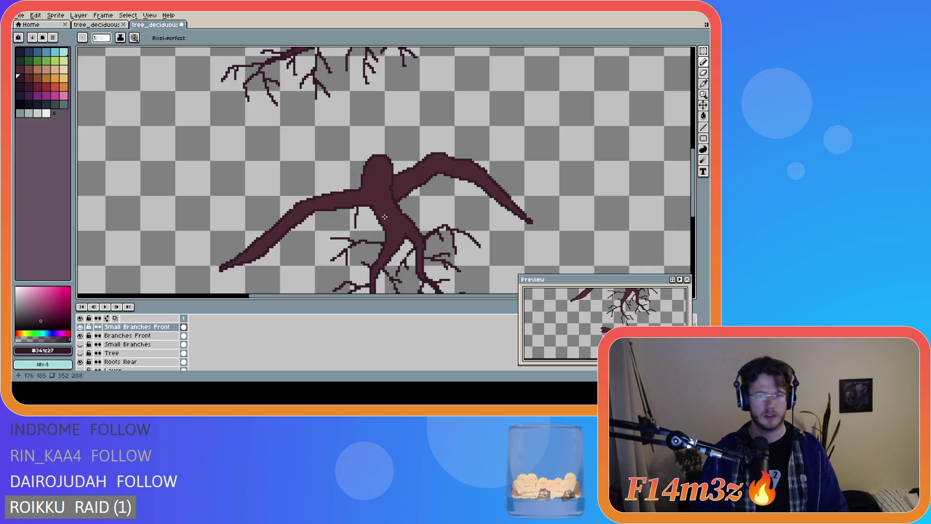
{"action": "scroll", "coordinate": [412, 213], "scroll_direction": "down", "scroll_amount": 2}
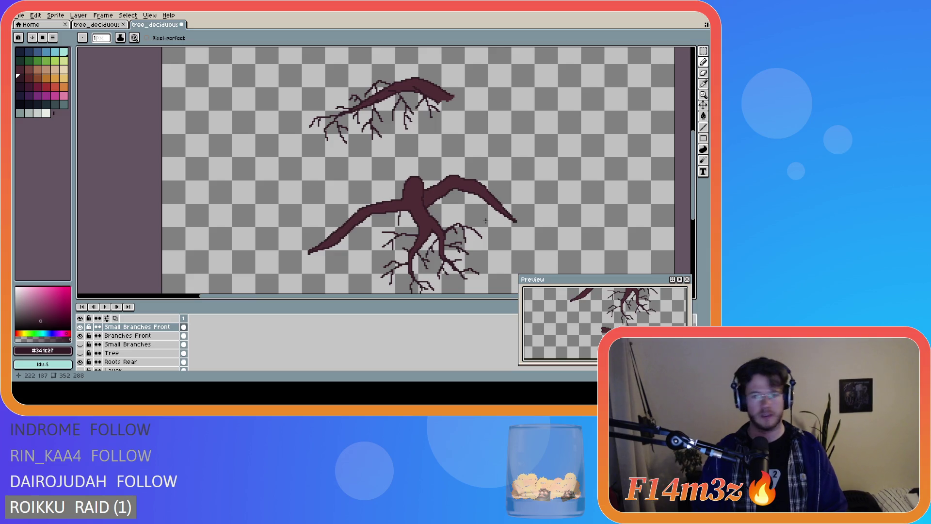
{"action": "scroll", "coordinate": [476, 215], "scroll_direction": "up", "scroll_amount": 2}
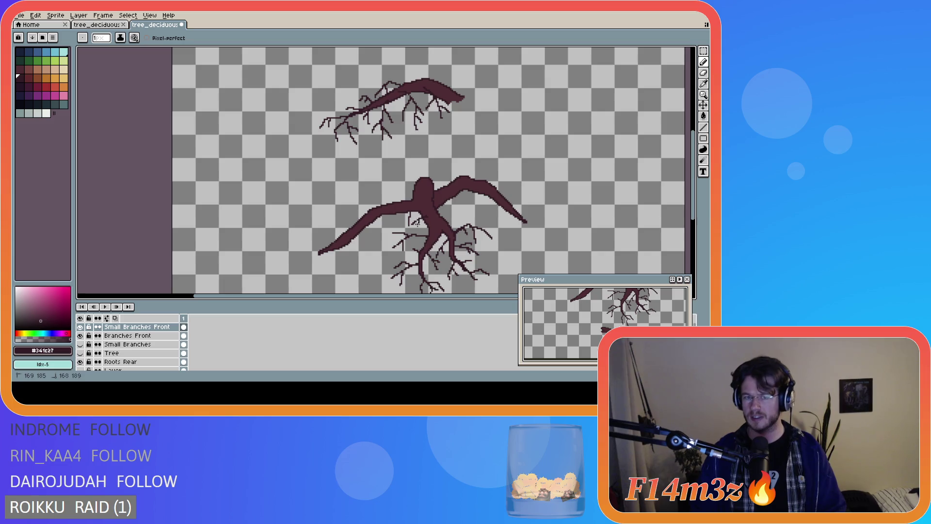
{"action": "key", "text": "ctrl"}
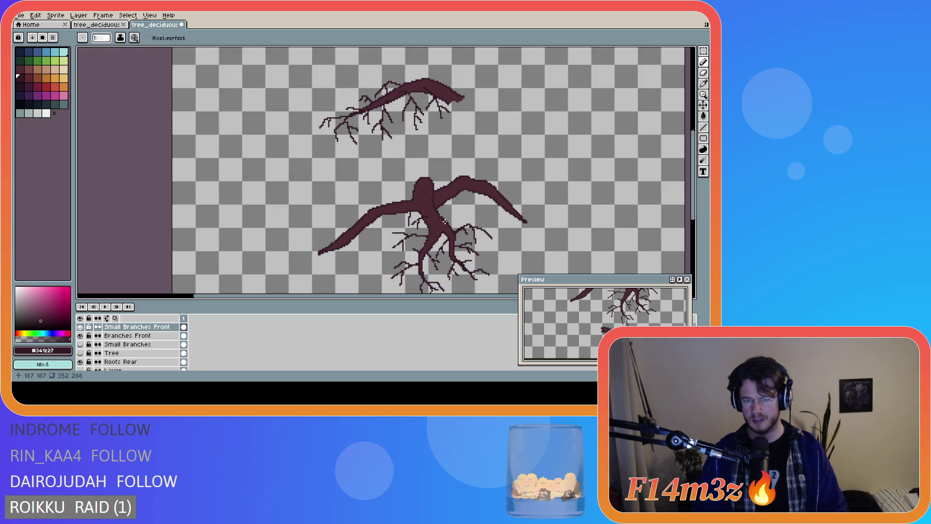
{"action": "left_click_drag", "start_coordinate": [451, 216], "coordinate": [464, 218]}
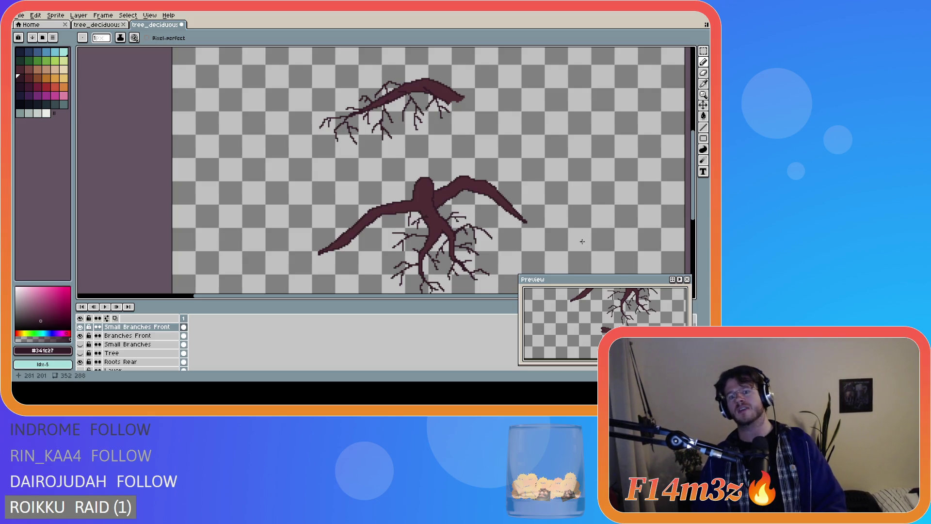
{"action": "scroll", "coordinate": [583, 243], "scroll_direction": "down", "scroll_amount": 2}
{"action": "scroll", "coordinate": [549, 237], "scroll_direction": "up", "scroll_amount": 2}
{"action": "left_click_drag", "start_coordinate": [418, 296], "coordinate": [454, 297]}
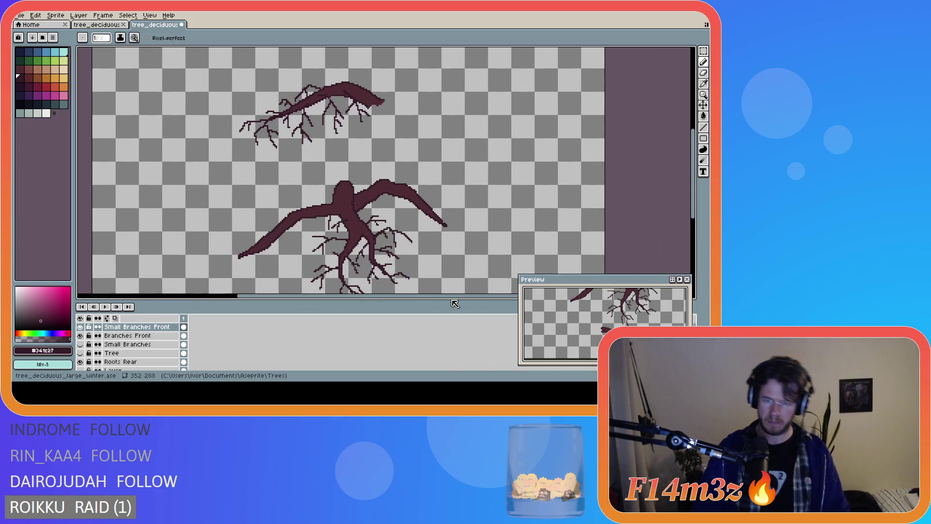
- Grow fine twigs from the right branch tip, spreading down, left and right
{"action": "scroll", "coordinate": [582, 201], "scroll_direction": "down", "scroll_amount": 3}
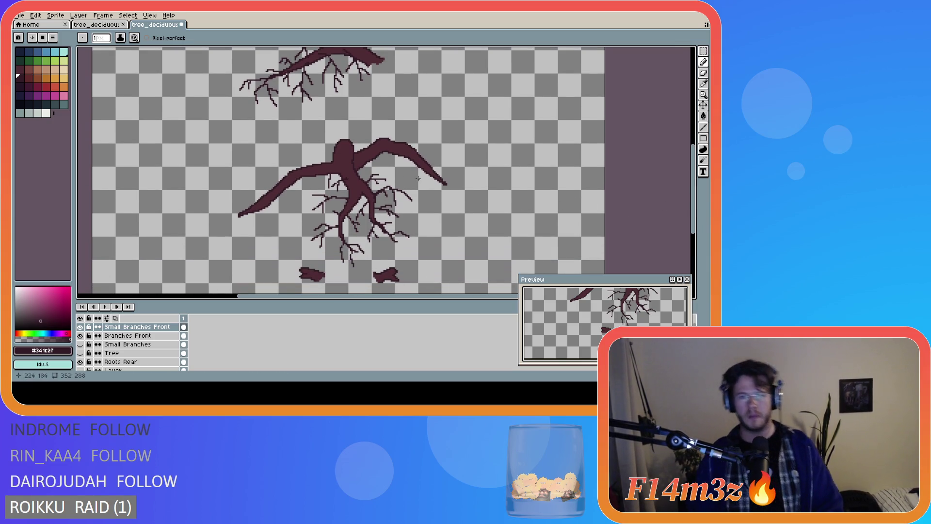
{"action": "mouse_move", "coordinate": [446, 184]}
{"action": "left_mouse_down"}
{"action": "mouse_move", "coordinate": [463, 208]}
{"action": "mouse_move", "coordinate": [449, 205]}
{"action": "mouse_move", "coordinate": [451, 223]}
{"action": "mouse_move", "coordinate": [454, 200]}
{"action": "mouse_move", "coordinate": [477, 191]}
{"action": "left_mouse_up"}
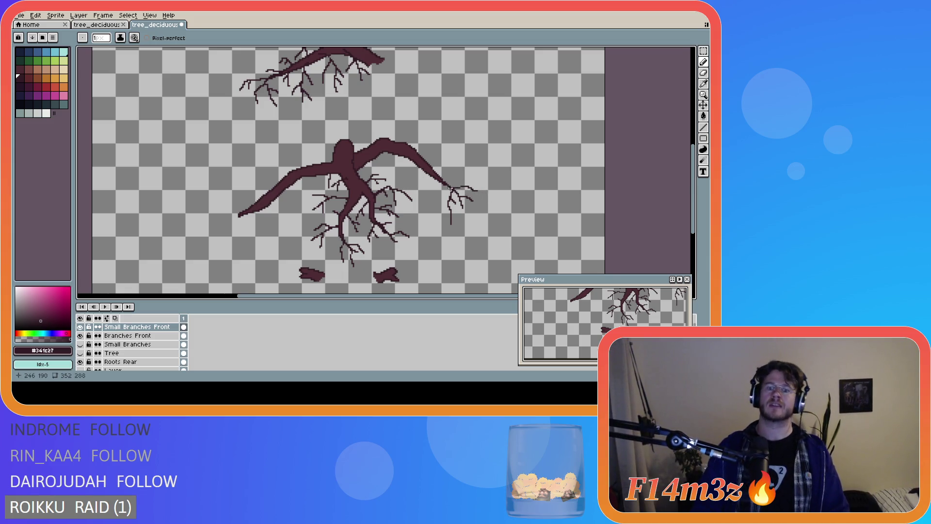
{"action": "left_click_drag", "start_coordinate": [451, 188], "coordinate": [439, 181]}
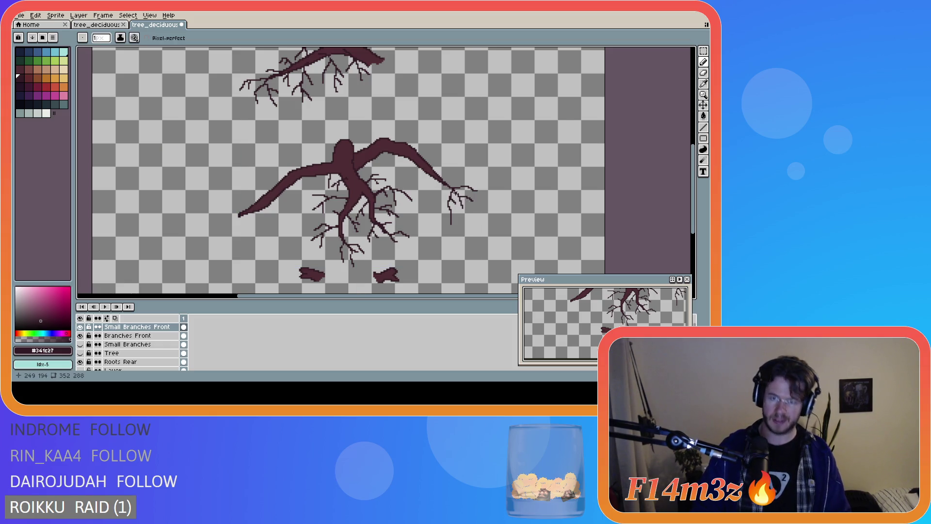
{"action": "scroll", "coordinate": [454, 190], "scroll_direction": "up", "scroll_amount": 3}
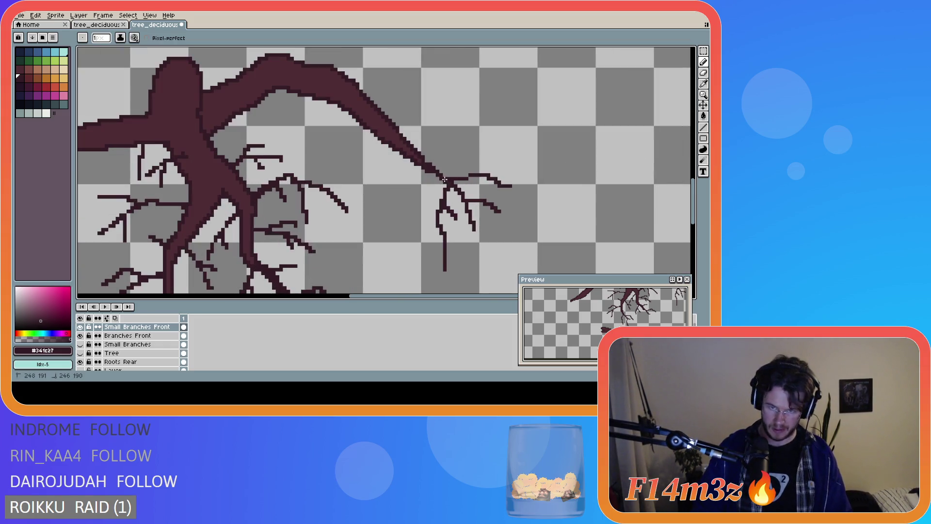
{"action": "scroll", "coordinate": [464, 194], "scroll_direction": "down", "scroll_amount": 1}
{"action": "scroll", "coordinate": [464, 194], "scroll_direction": "down", "scroll_amount": 2}
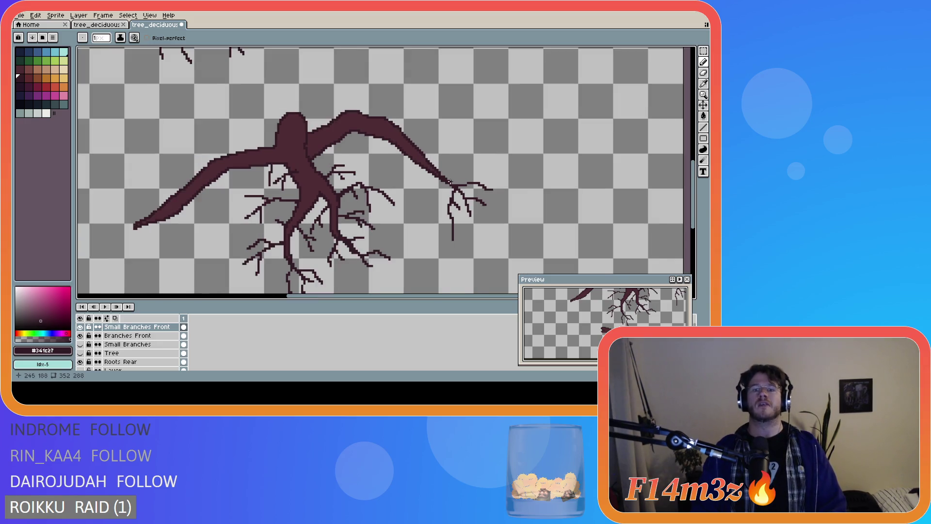
{"action": "scroll", "coordinate": [485, 195], "scroll_direction": "up", "scroll_amount": 3}
{"action": "scroll", "coordinate": [502, 197], "scroll_direction": "down", "scroll_amount": 1}
{"action": "scroll", "coordinate": [502, 197], "scroll_direction": "down", "scroll_amount": 2}
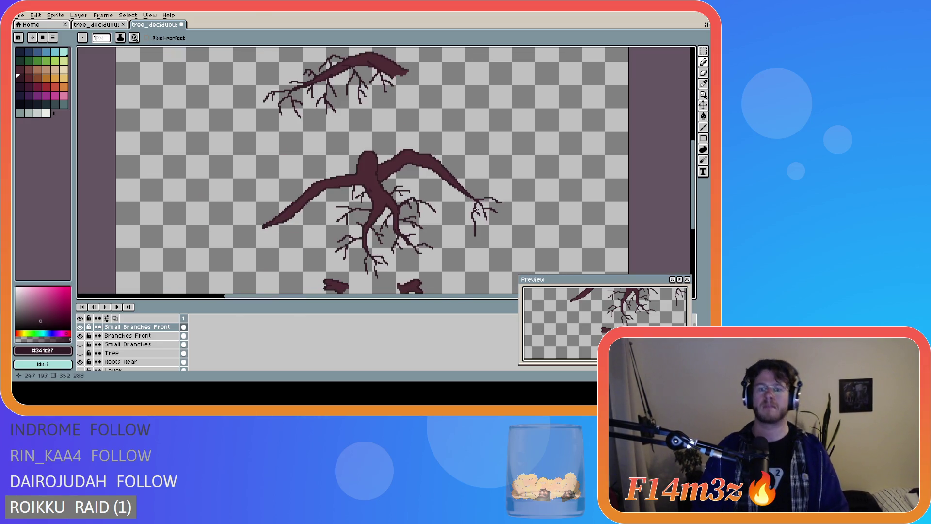
{"action": "mouse_move", "coordinate": [455, 192]}
{"action": "left_mouse_down"}
{"action": "mouse_move", "coordinate": [444, 203]}
{"action": "mouse_move", "coordinate": [463, 225]}
{"action": "left_mouse_up"}
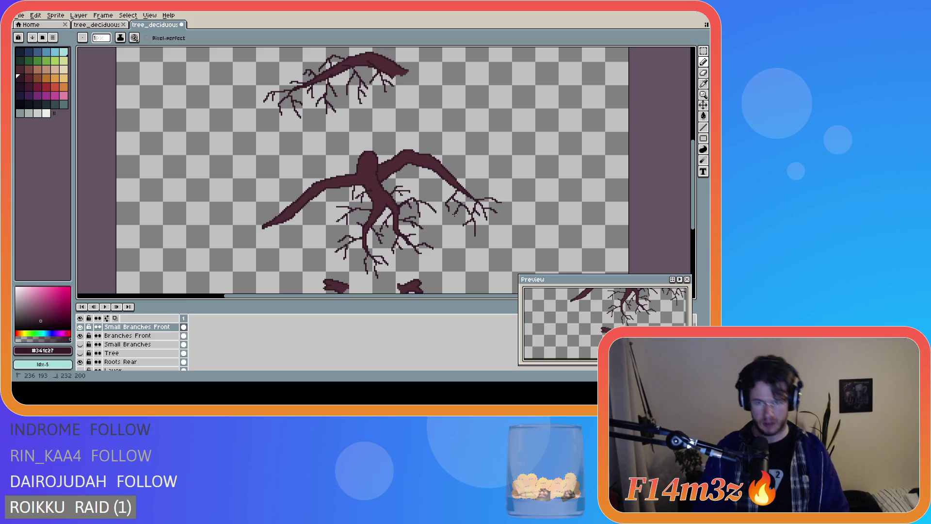
{"action": "mouse_move", "coordinate": [454, 181]}
{"action": "left_mouse_down"}
{"action": "mouse_move", "coordinate": [485, 173]}
{"action": "mouse_move", "coordinate": [485, 198]}
{"action": "left_mouse_up"}
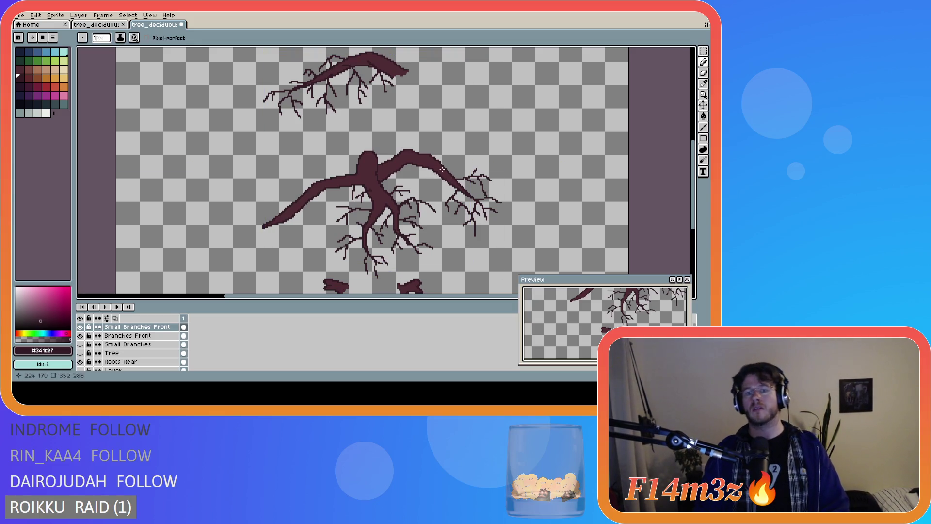
- Add twigs above the right branch and a redrawn twig extending right from its tip
{"action": "left_click_drag", "start_coordinate": [426, 173], "coordinate": [432, 190]}
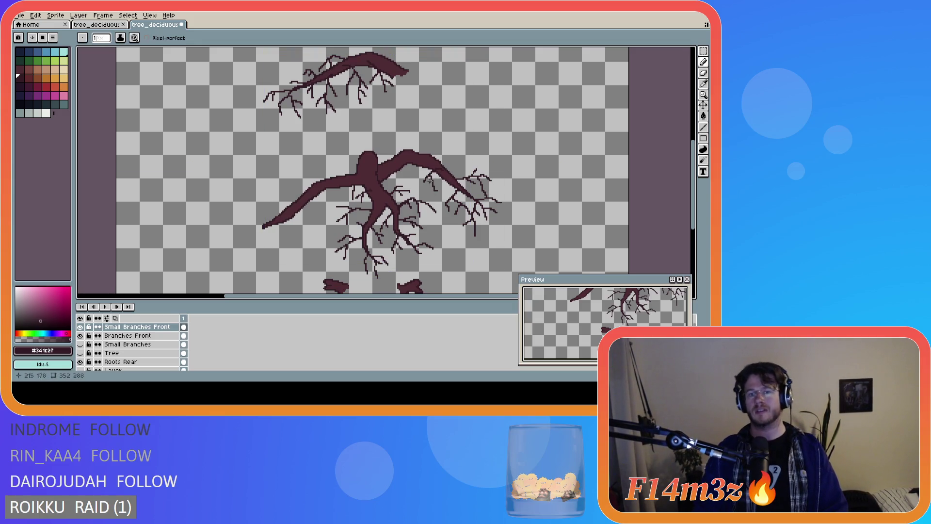
{"action": "key", "text": "v"}
{"action": "key", "text": "b"}
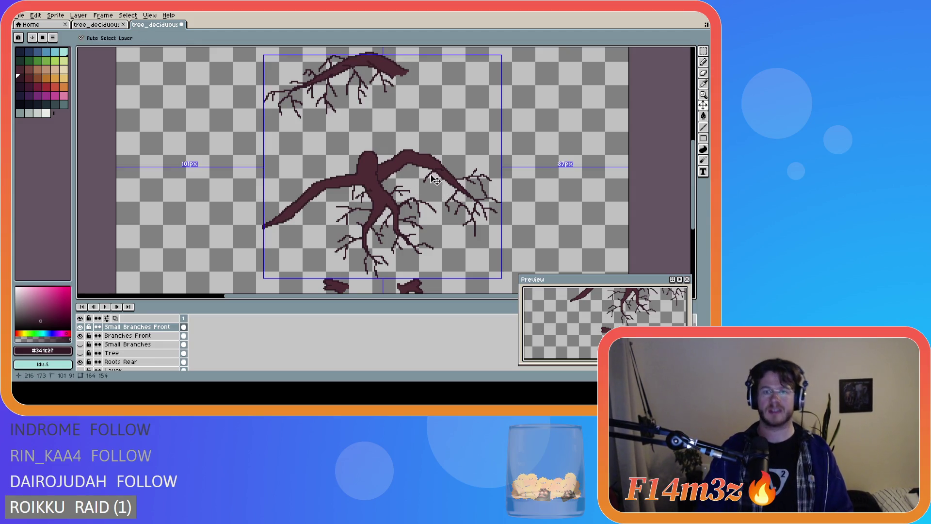
{"action": "left_click_drag", "start_coordinate": [429, 173], "coordinate": [438, 189]}
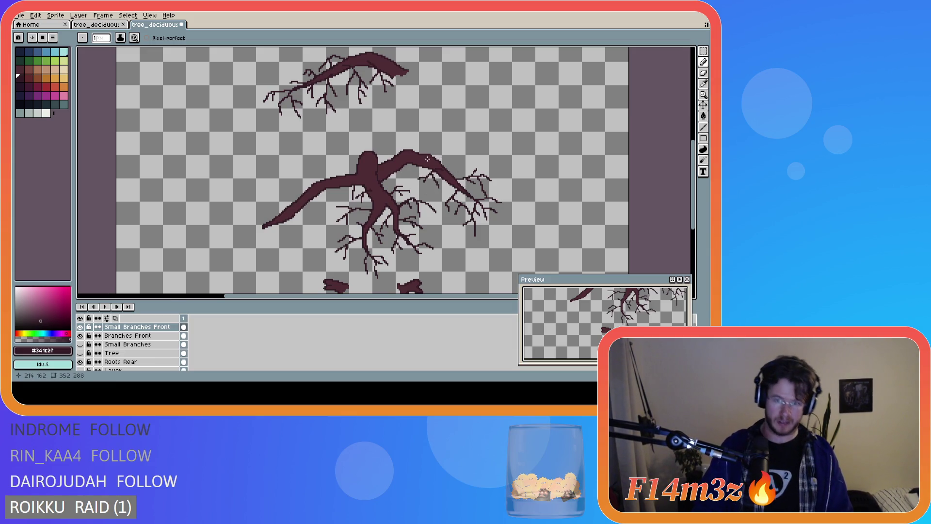
{"action": "left_click_drag", "start_coordinate": [431, 154], "coordinate": [453, 152]}
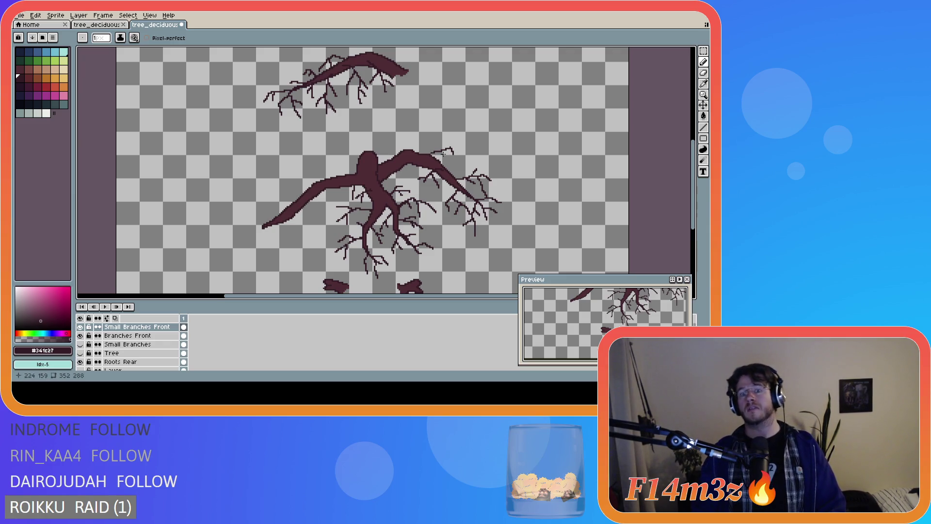
{"action": "key", "text": "ctrl+z"}
{"action": "left_click_drag", "start_coordinate": [445, 150], "coordinate": [466, 149]}
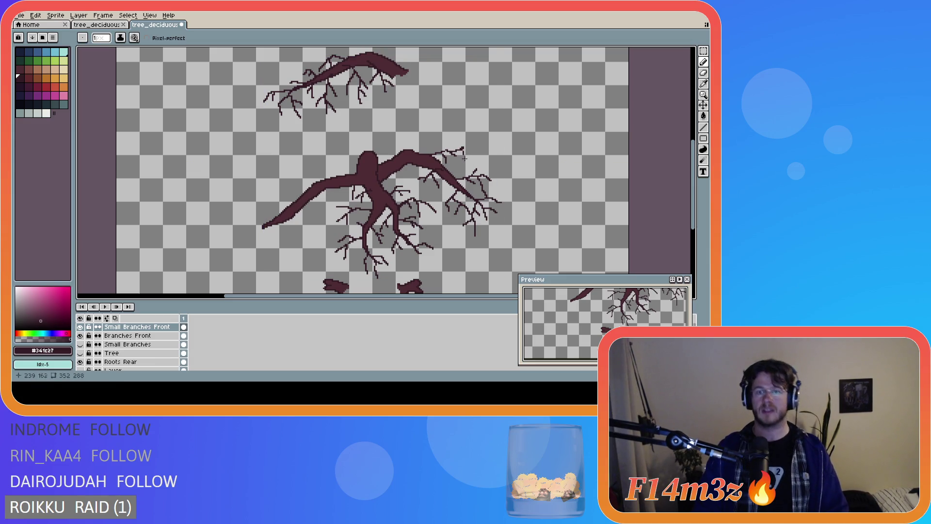
{"action": "left_click_drag", "start_coordinate": [461, 149], "coordinate": [465, 151]}
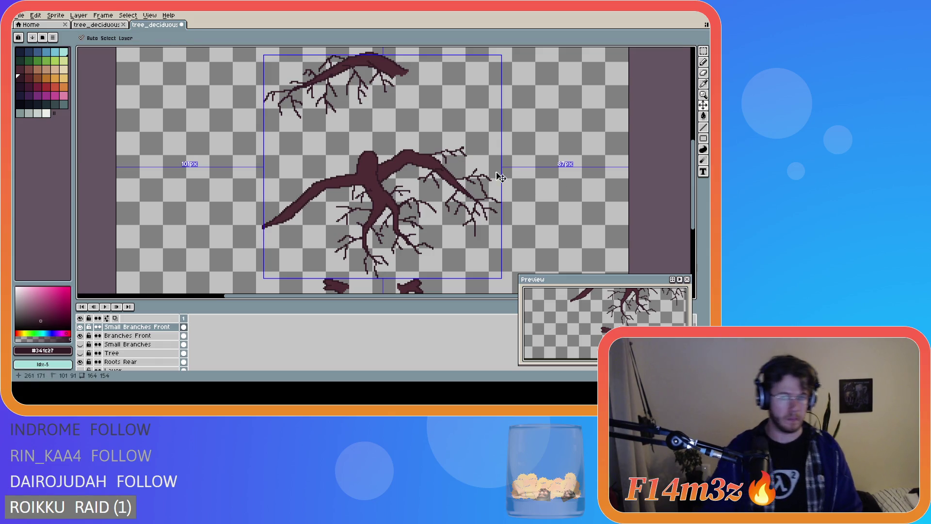
{"action": "key", "text": "b"}
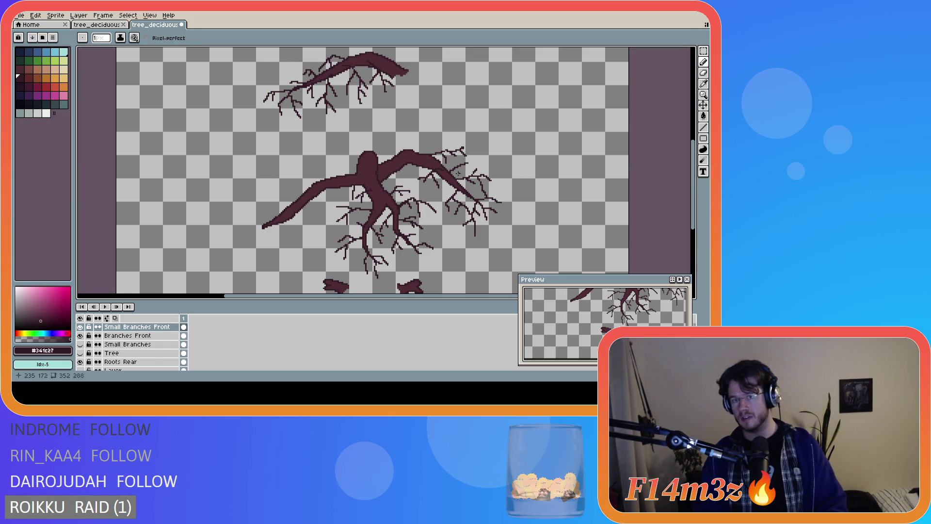
{"action": "left_click_drag", "start_coordinate": [458, 168], "coordinate": [468, 174]}
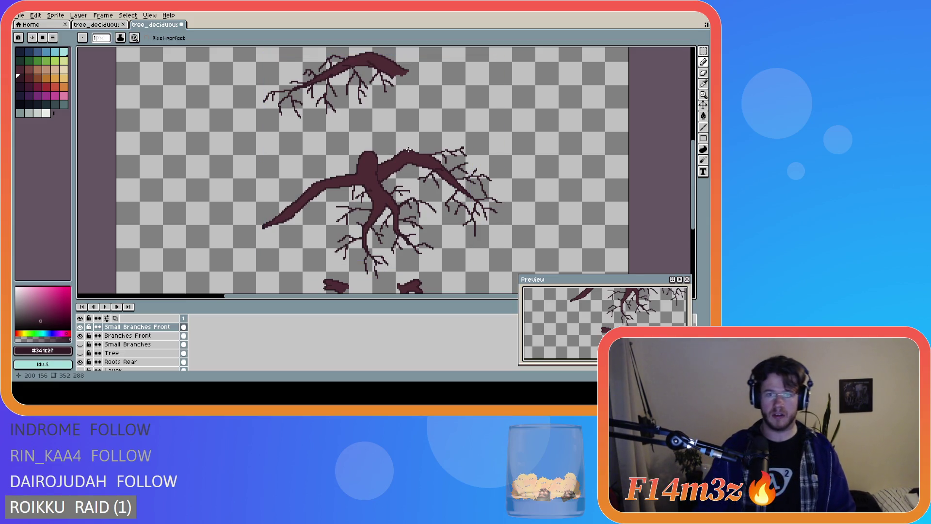
- Draw a short twig rising above the trunk and a small twig below the left branch
{"action": "left_click_drag", "start_coordinate": [408, 150], "coordinate": [418, 135]}
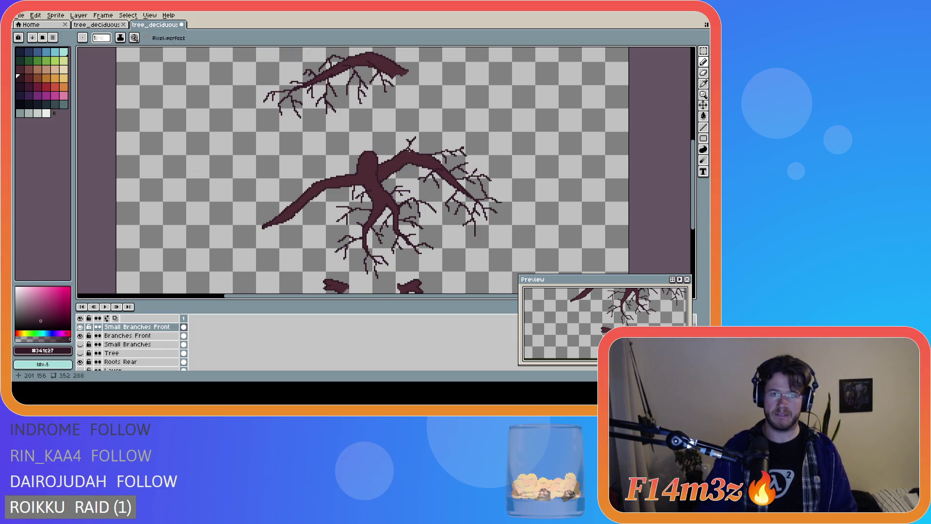
{"action": "key", "text": "ctrl"}
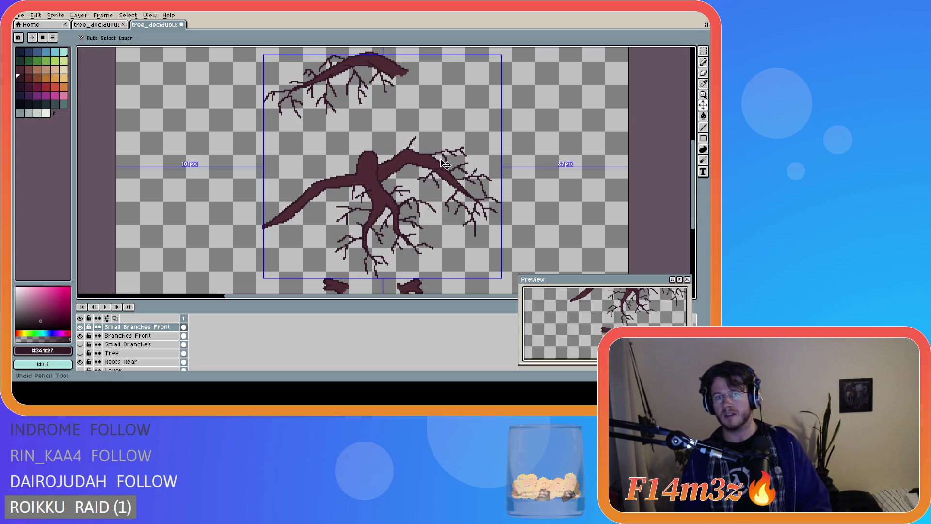
{"action": "key", "text": "ctrl"}
{"action": "left_click_drag", "start_coordinate": [407, 146], "coordinate": [420, 138]}
{"action": "key", "text": "ctrl+z"}
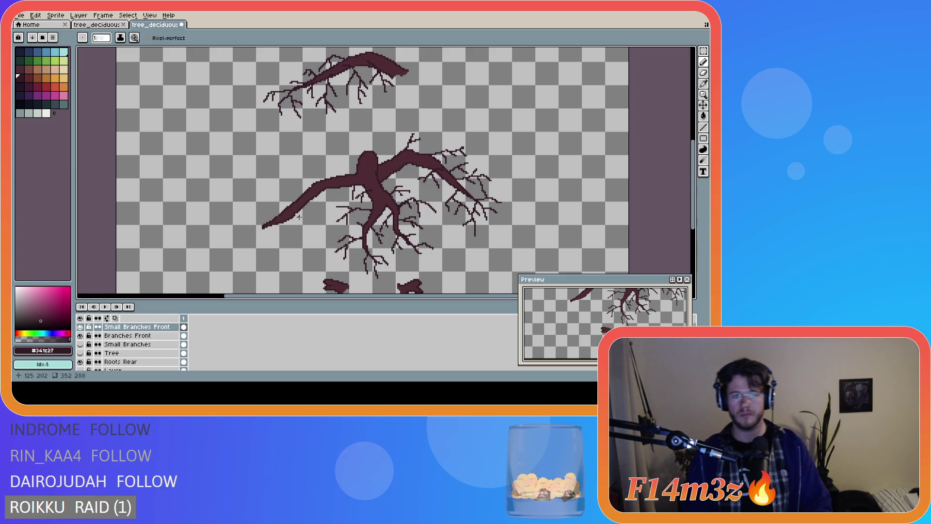
{"action": "mouse_move", "coordinate": [295, 213]}
{"action": "left_mouse_down"}
{"action": "mouse_move", "coordinate": [301, 235]}
{"action": "mouse_move", "coordinate": [297, 219]}
{"action": "mouse_move", "coordinate": [314, 246]}
{"action": "mouse_move", "coordinate": [305, 230]}
{"action": "mouse_move", "coordinate": [322, 240]}
{"action": "left_mouse_up"}
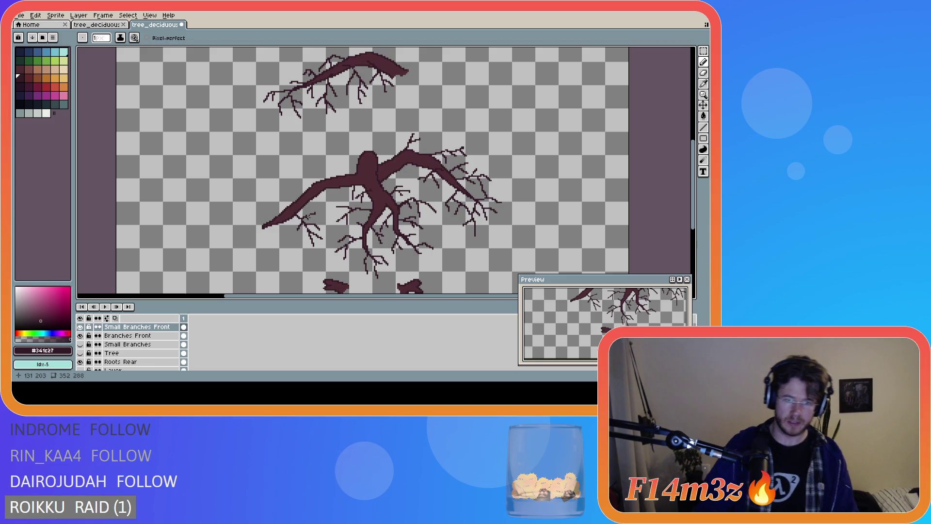
- Try short twig strokes at the left branch tip and undo them
{"action": "left_click", "coordinate": [309, 214]}
{"action": "key", "text": "ctrl+z"}
{"action": "left_click_drag", "start_coordinate": [309, 215], "coordinate": [311, 217]}
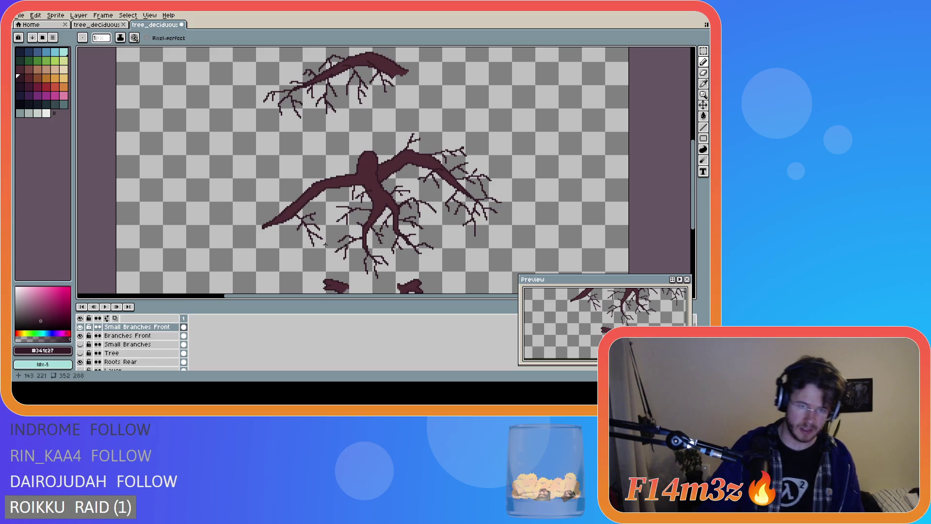
{"action": "key", "text": "ctrl+z"}
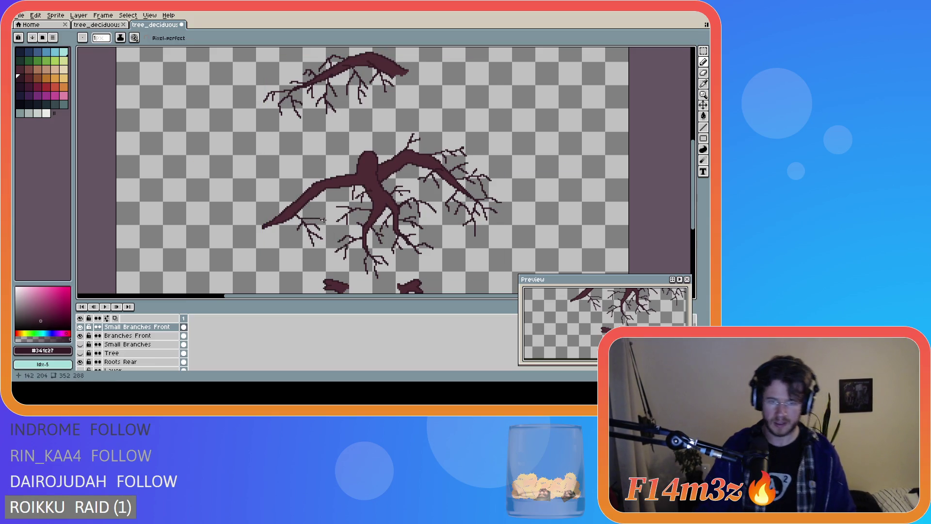
{"action": "key", "text": "ctrl+z"}
{"action": "key", "text": "ctrl+z"}
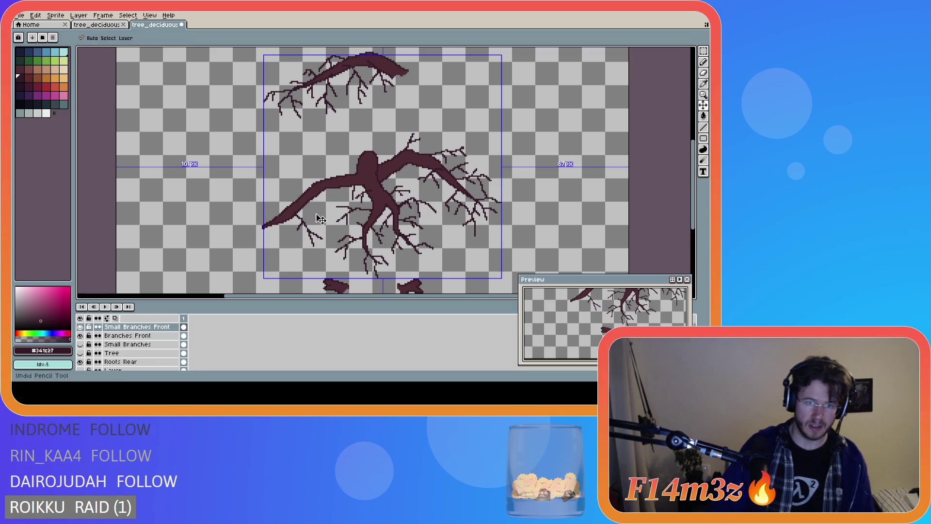
{"action": "key", "text": "ctrl+z"}
- Draw a longer forked twig from the left arm tip, reaching down and left
{"action": "mouse_move", "coordinate": [296, 214]}
{"action": "left_mouse_down"}
{"action": "mouse_move", "coordinate": [317, 227]}
{"action": "mouse_move", "coordinate": [323, 220]}
{"action": "left_mouse_up"}
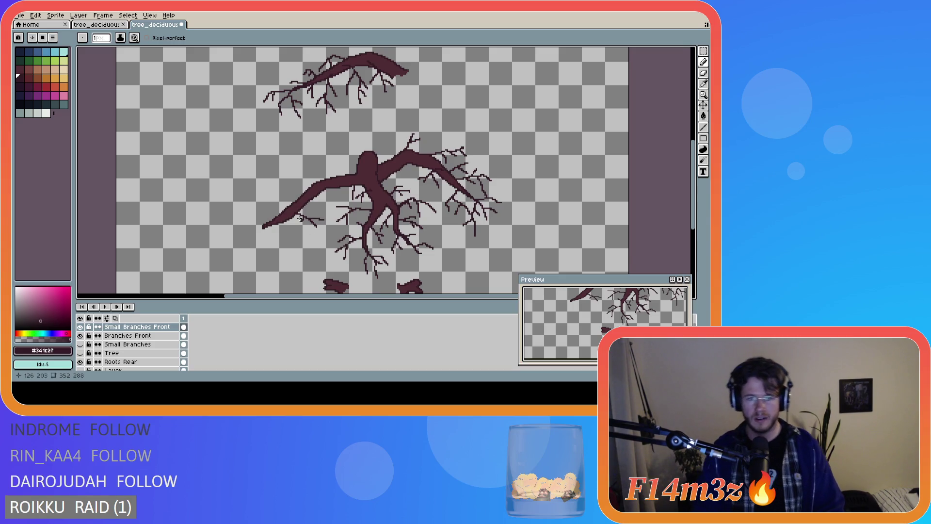
{"action": "mouse_move", "coordinate": [261, 228]}
{"action": "left_mouse_down"}
{"action": "mouse_move", "coordinate": [256, 245]}
{"action": "mouse_move", "coordinate": [236, 245]}
{"action": "mouse_move", "coordinate": [262, 238]}
{"action": "mouse_move", "coordinate": [264, 247]}
{"action": "left_mouse_up"}
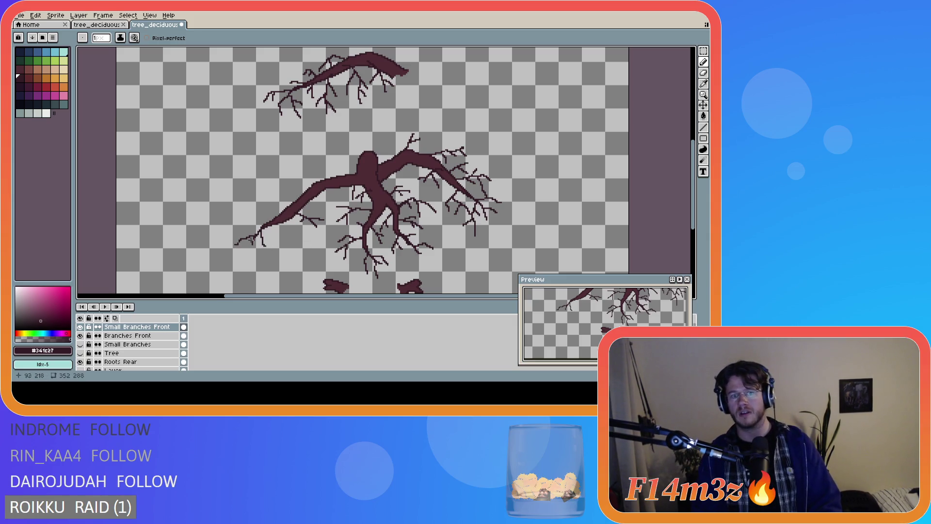
{"action": "left_click_drag", "start_coordinate": [259, 229], "coordinate": [237, 233]}
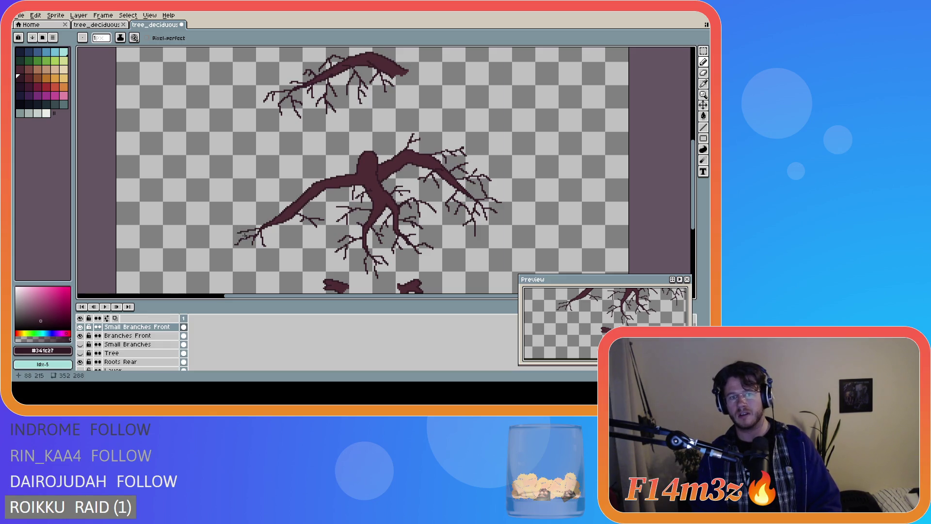
{"action": "key", "text": "v"}
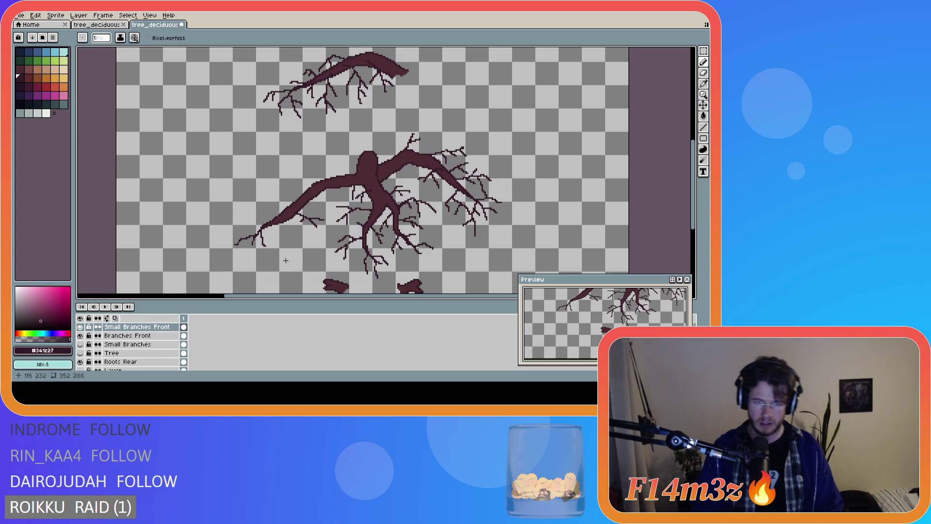
{"action": "key", "text": "b"}
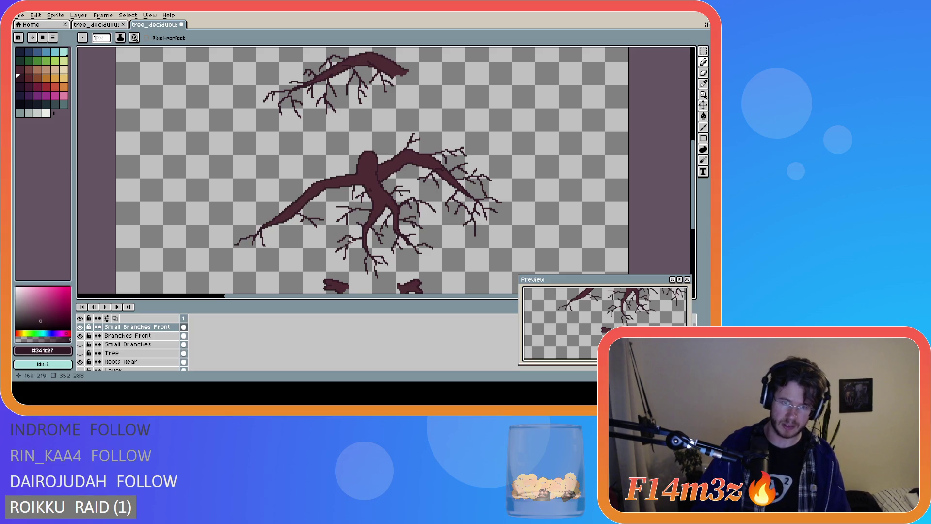
{"action": "scroll", "coordinate": [349, 237], "scroll_direction": "down", "scroll_amount": 2}
- Draw a twig hanging off the left main branch, undo that stroke, and zoom back out
{"action": "scroll", "coordinate": [339, 251], "scroll_direction": "up", "scroll_amount": 2}
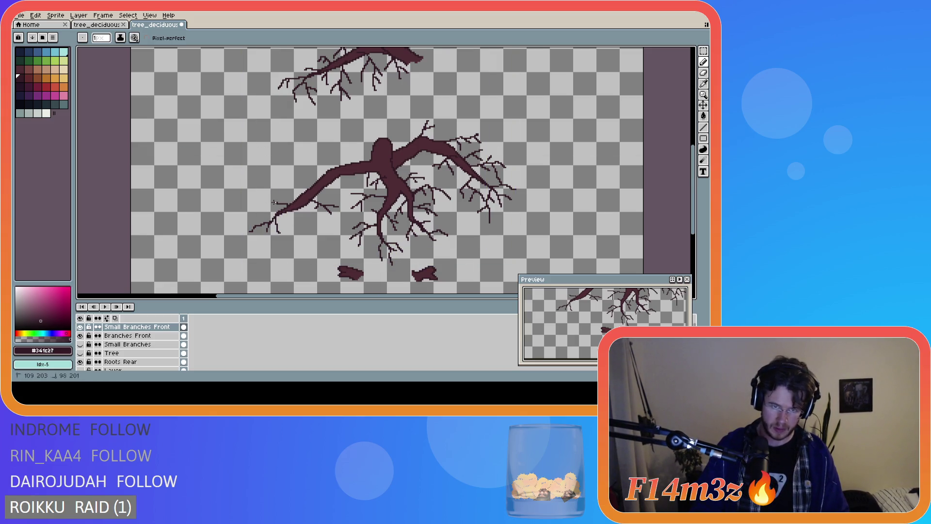
{"action": "mouse_move", "coordinate": [252, 208]}
{"action": "left_mouse_down"}
{"action": "mouse_move", "coordinate": [221, 212]}
{"action": "mouse_move", "coordinate": [242, 222]}
{"action": "mouse_move", "coordinate": [238, 228]}
{"action": "mouse_move", "coordinate": [243, 199]}
{"action": "left_mouse_up"}
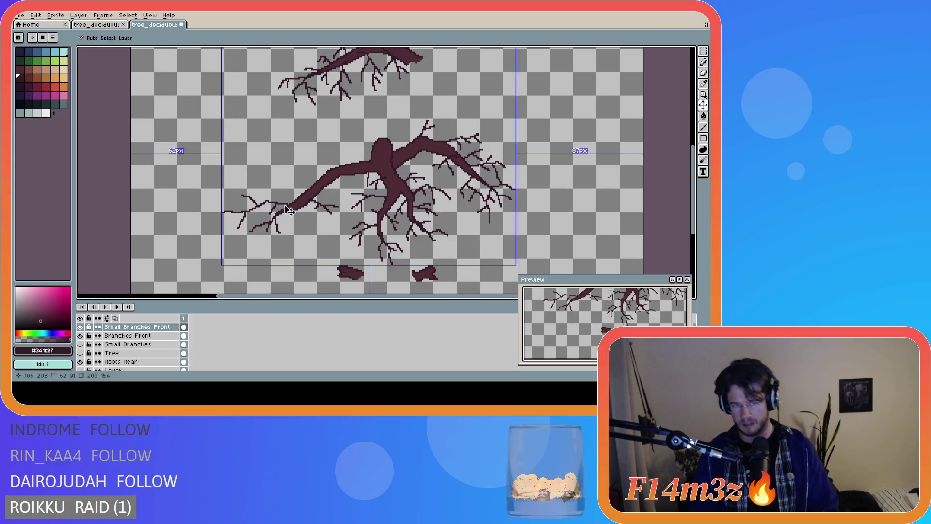
{"action": "key", "text": "ctrl+z"}
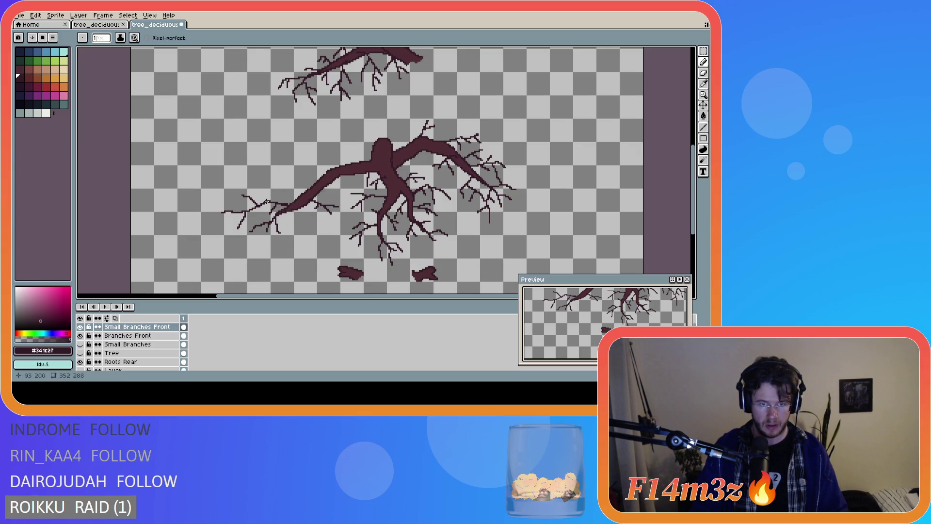
{"action": "key", "text": "ctrl"}
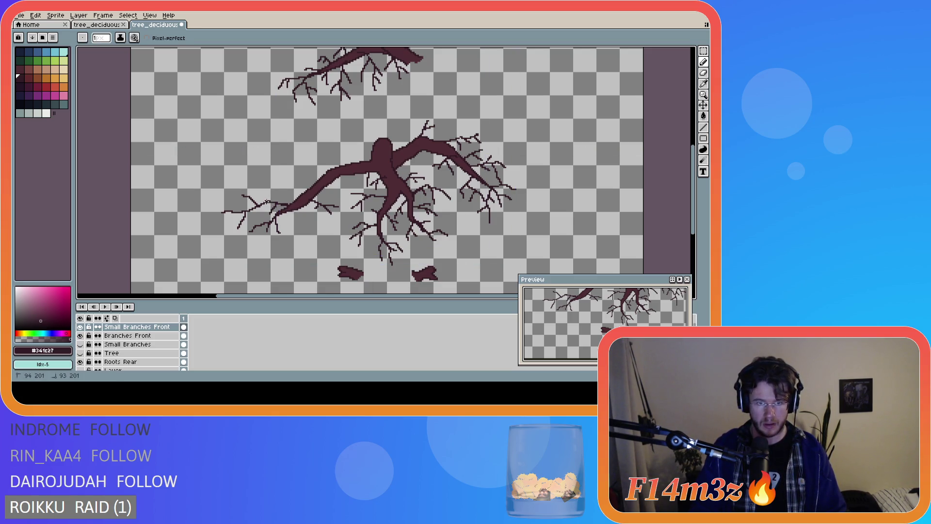
{"action": "scroll", "coordinate": [326, 216], "scroll_direction": "down", "scroll_amount": 2}
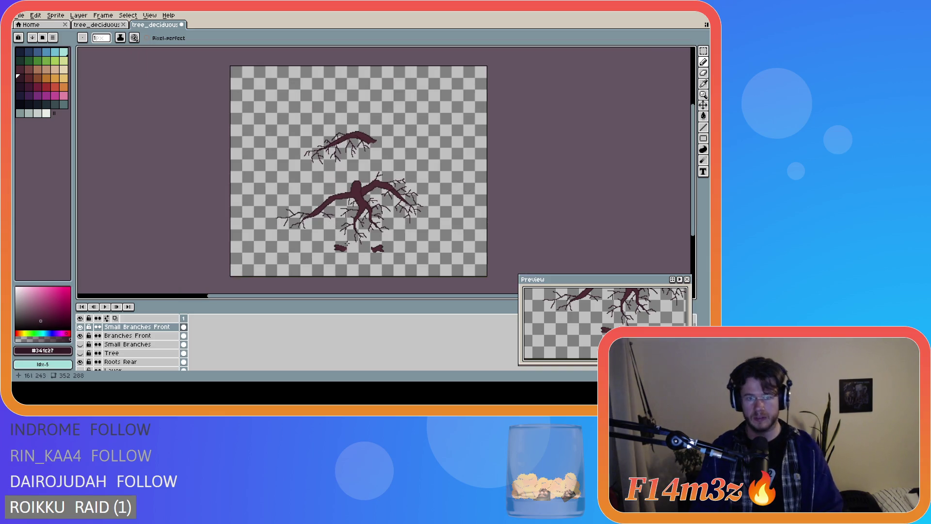
- Pencil several short twigs along the left branch, extending left and angling up-left
{"action": "scroll", "coordinate": [349, 244], "scroll_direction": "up", "scroll_amount": 2}
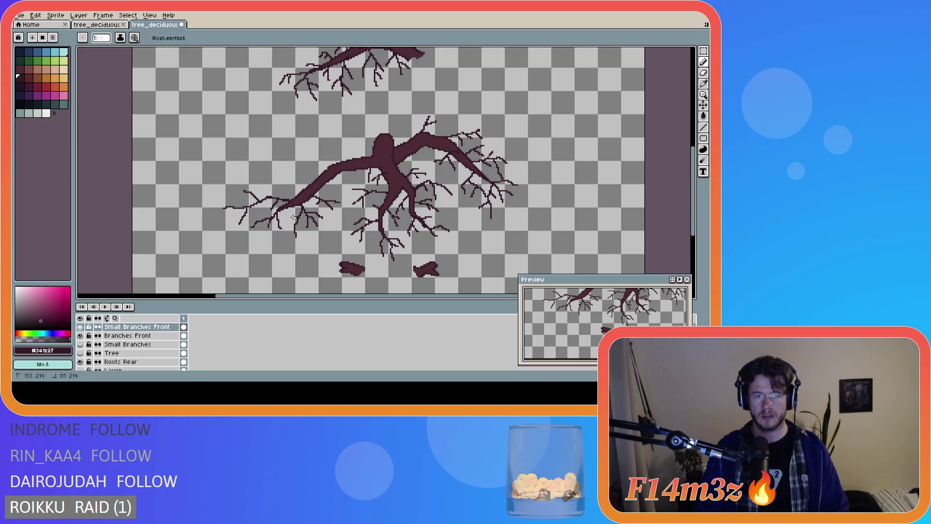
{"action": "scroll", "coordinate": [340, 241], "scroll_direction": "down", "scroll_amount": 1}
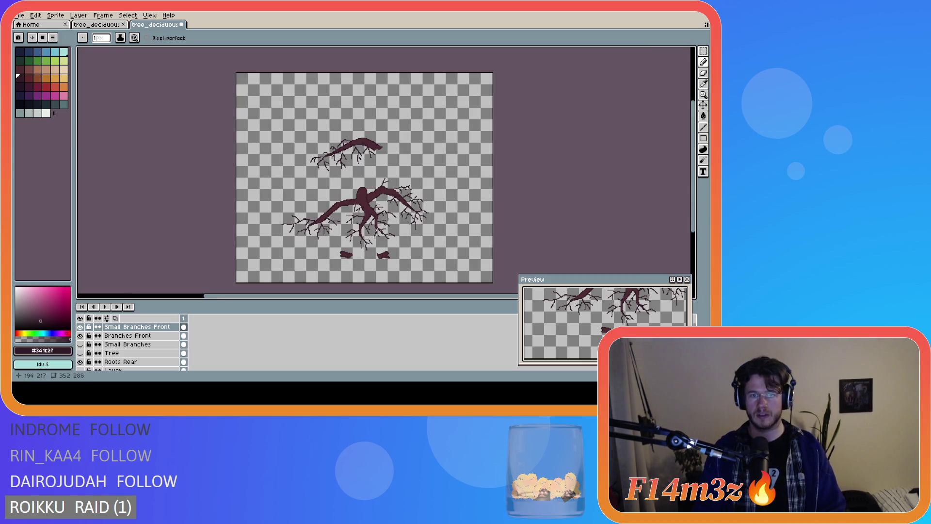
{"action": "scroll", "coordinate": [301, 204], "scroll_direction": "up", "scroll_amount": 1}
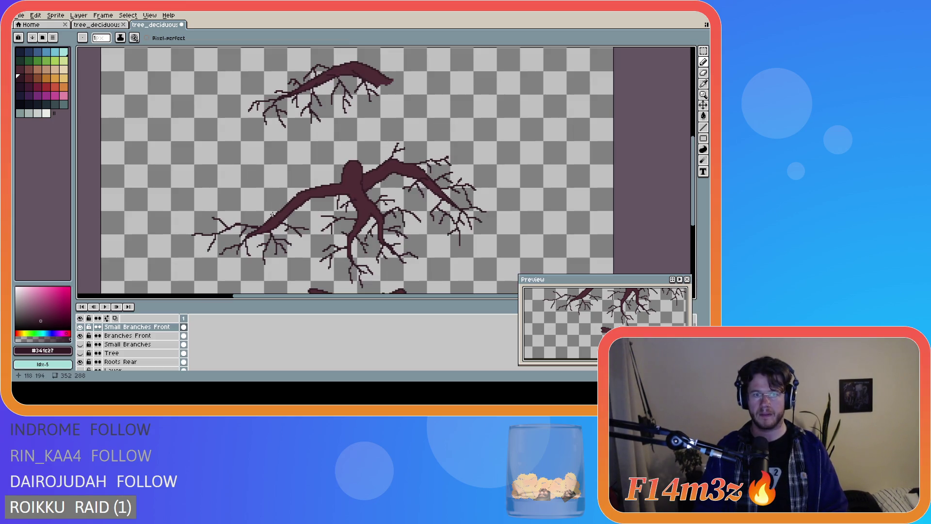
{"action": "left_click_drag", "start_coordinate": [276, 211], "coordinate": [247, 216]}
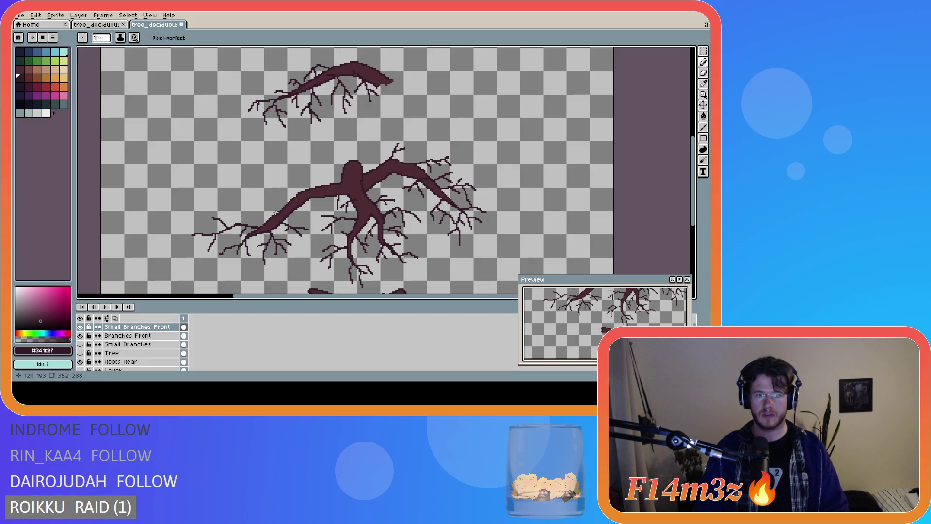
{"action": "key", "text": "ctrl"}
{"action": "left_click_drag", "start_coordinate": [256, 203], "coordinate": [224, 214]}
{"action": "key", "text": "ctrl"}
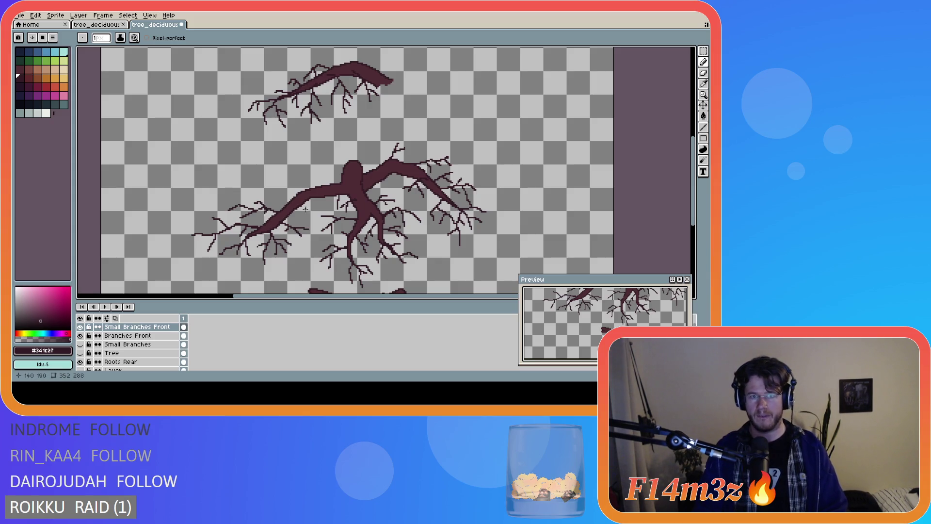
{"action": "left_click", "coordinate": [294, 195]}
{"action": "left_click_drag", "start_coordinate": [294, 194], "coordinate": [280, 189]}
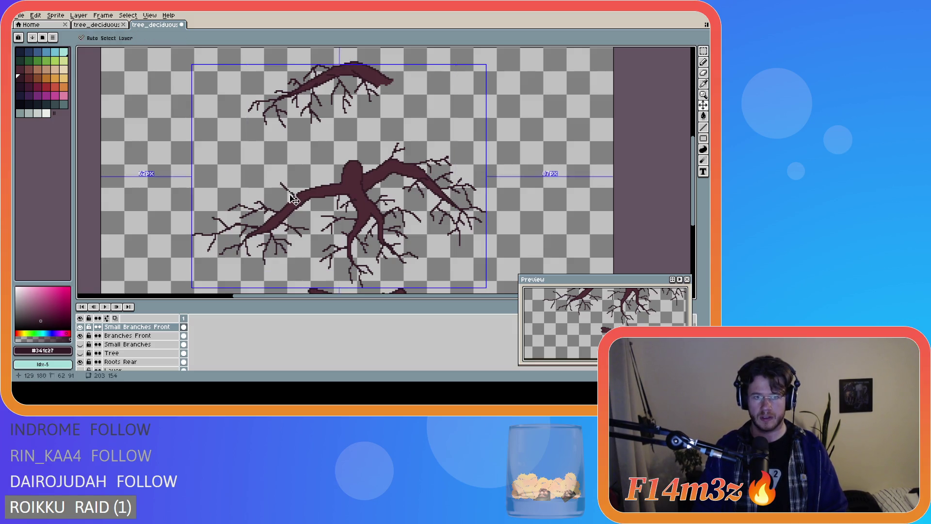
{"action": "scroll", "coordinate": [295, 195], "scroll_direction": "up", "scroll_amount": 1}
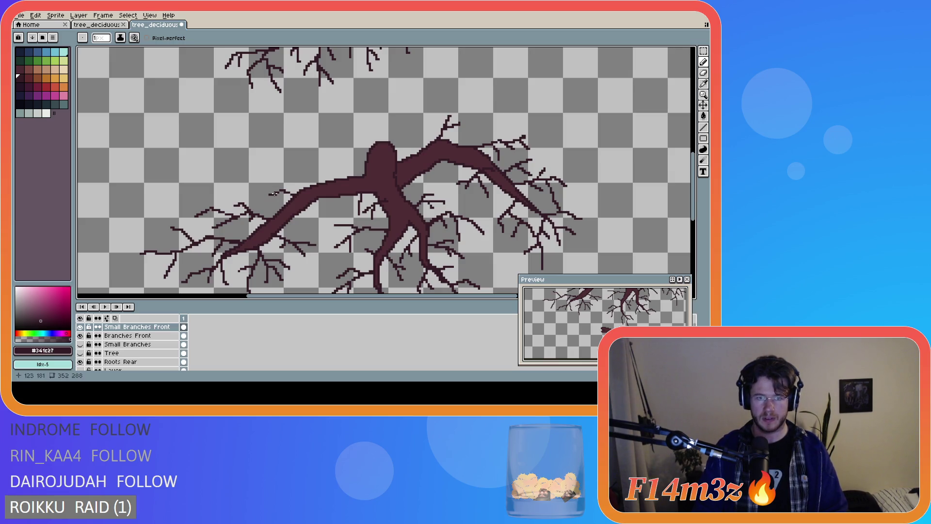
- Add a thin twig angling up-left off the left branch
{"action": "left_click_drag", "start_coordinate": [282, 192], "coordinate": [266, 184]}
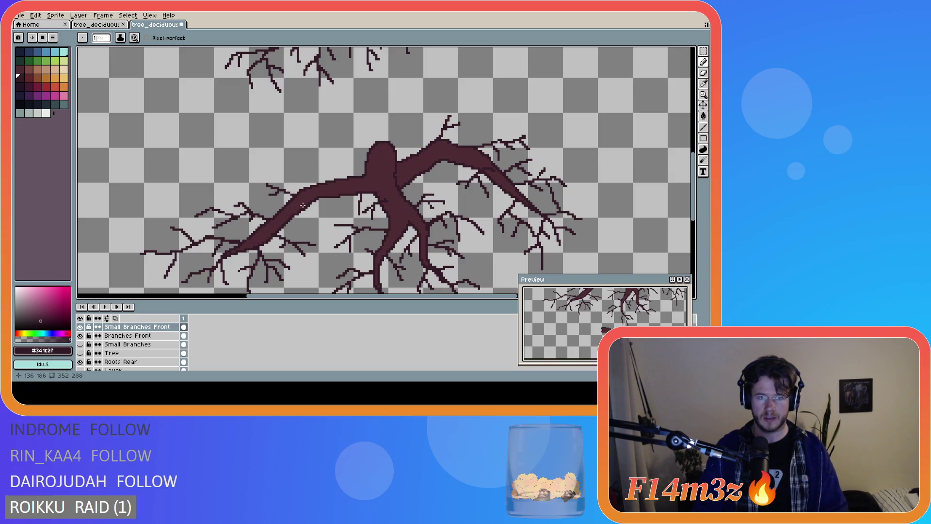
{"action": "scroll", "coordinate": [291, 194], "scroll_direction": "down", "scroll_amount": 1}
{"action": "scroll", "coordinate": [294, 193], "scroll_direction": "up", "scroll_amount": 1}
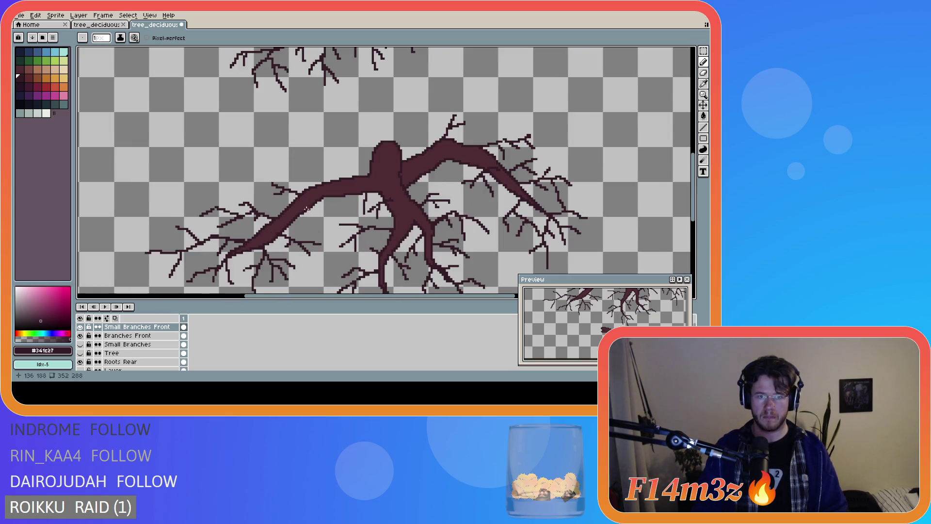
{"action": "scroll", "coordinate": [366, 216], "scroll_direction": "down", "scroll_amount": 1}
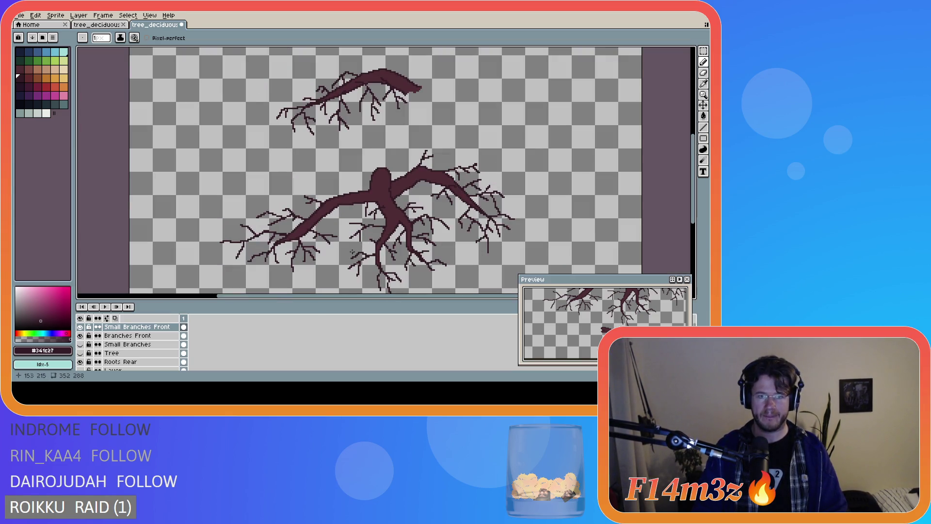
- Draw a short downward twig from the branch, then recentre the tree in view
{"action": "left_click_drag", "start_coordinate": [326, 213], "coordinate": [332, 231]}
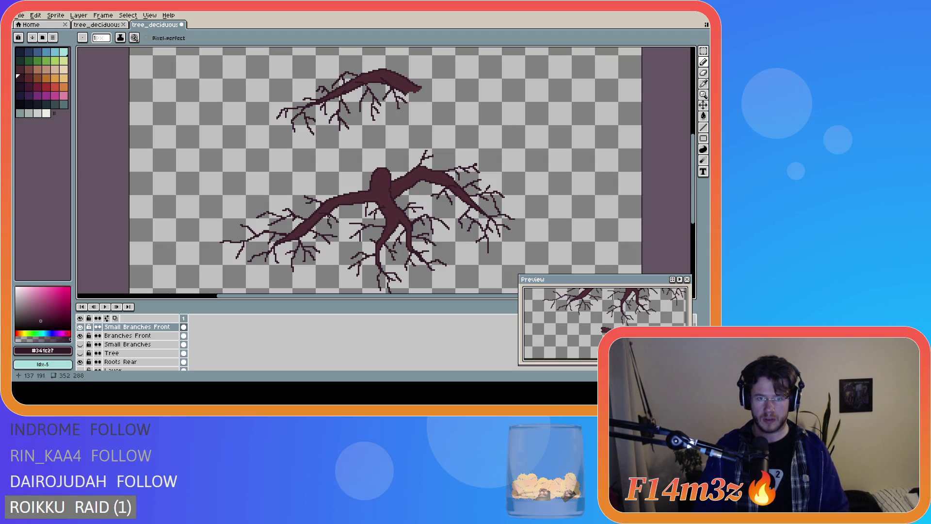
{"action": "scroll", "coordinate": [371, 272], "scroll_direction": "down", "scroll_amount": 2}
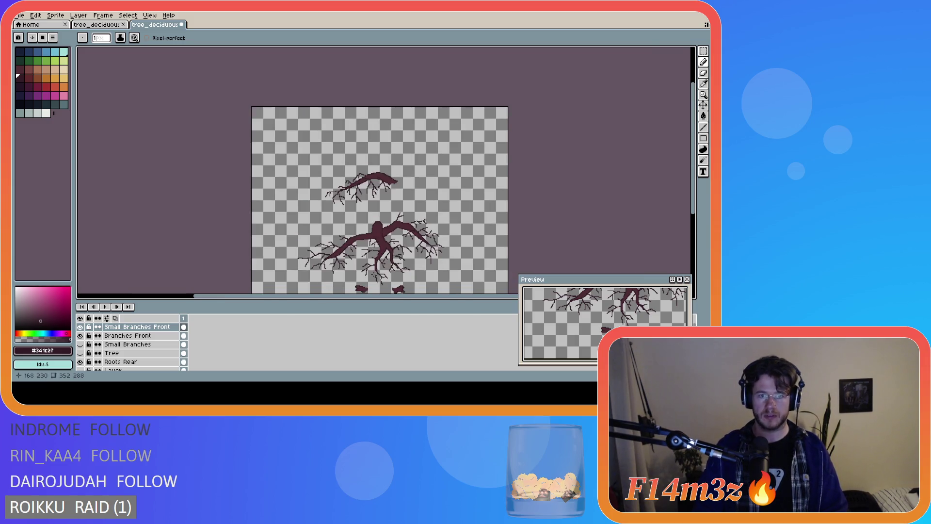
{"action": "scroll", "coordinate": [374, 274], "scroll_direction": "up", "scroll_amount": 2}
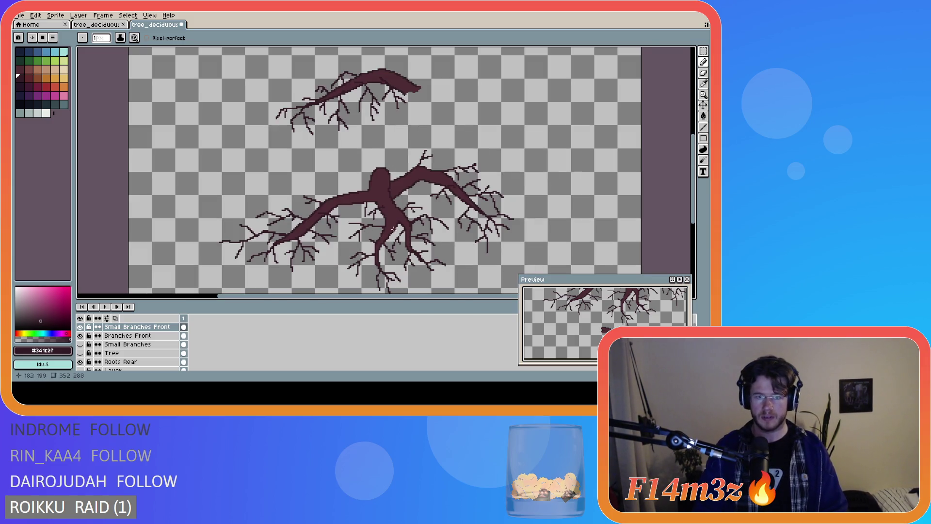
{"action": "scroll", "coordinate": [390, 238], "scroll_direction": "down", "scroll_amount": 2}
{"action": "scroll", "coordinate": [386, 248], "scroll_direction": "up", "scroll_amount": 2}
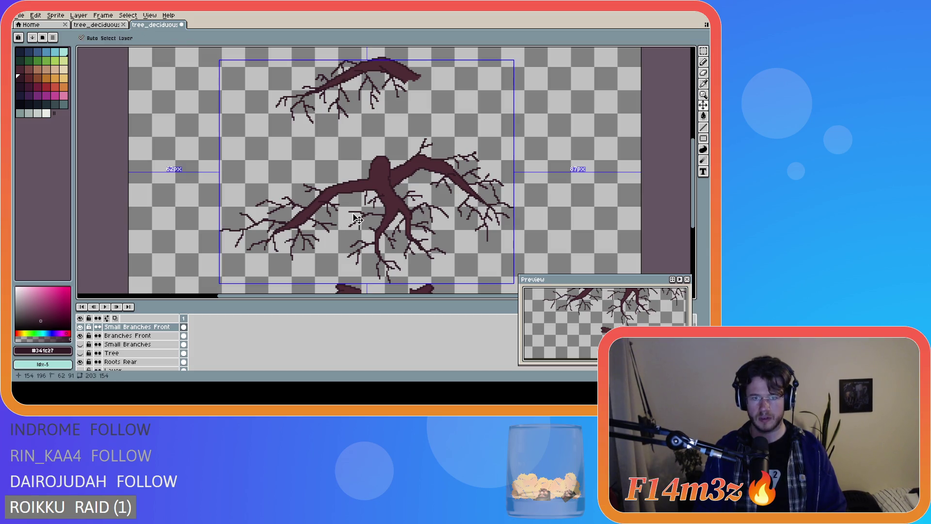
{"action": "left_click_drag", "start_coordinate": [351, 213], "coordinate": [423, 179]}
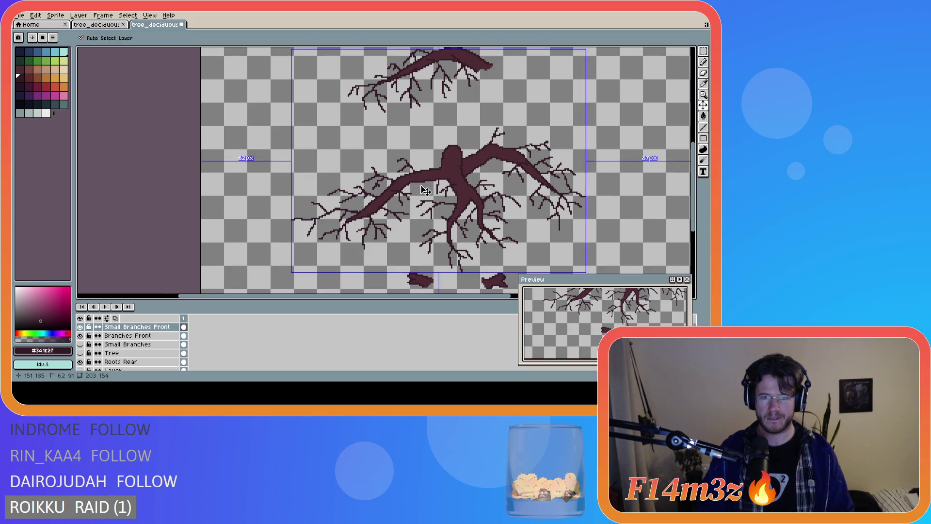
{"action": "left_click", "coordinate": [403, 167]}
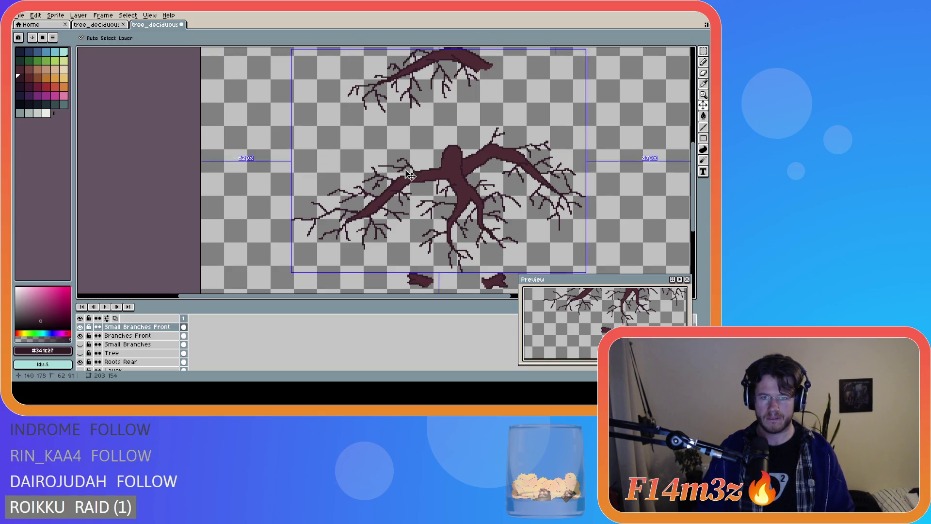
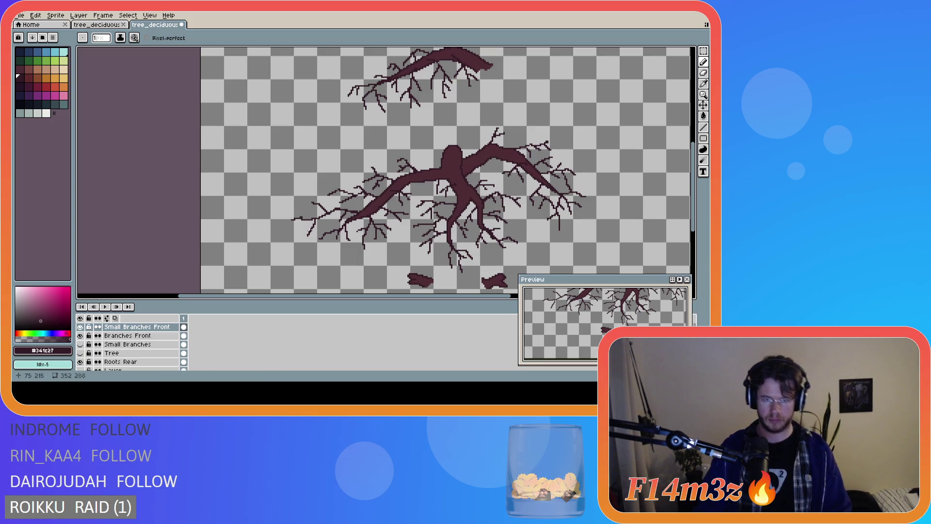
- Draw a short extra twig stroke and add two single twig pixels on Small Branches Front
{"action": "left_click_drag", "start_coordinate": [302, 216], "coordinate": [289, 208]}
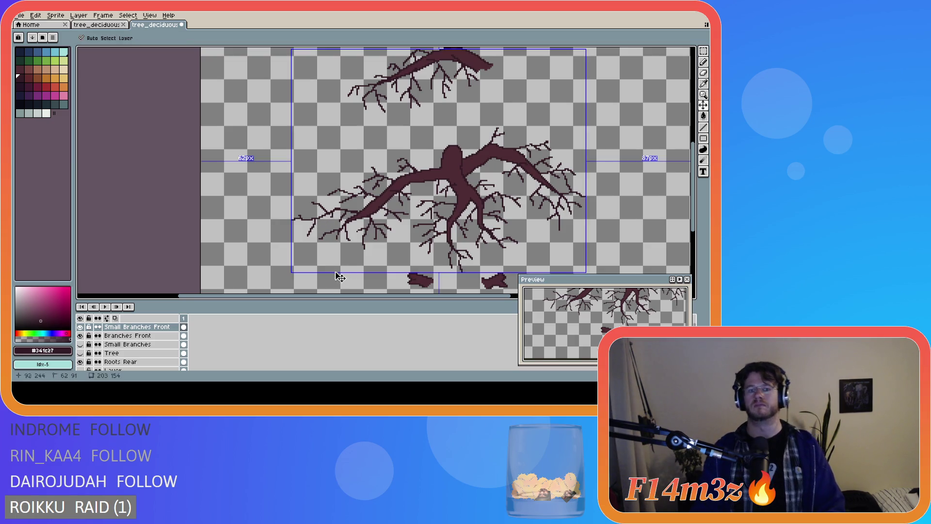
{"action": "left_click", "coordinate": [323, 217]}
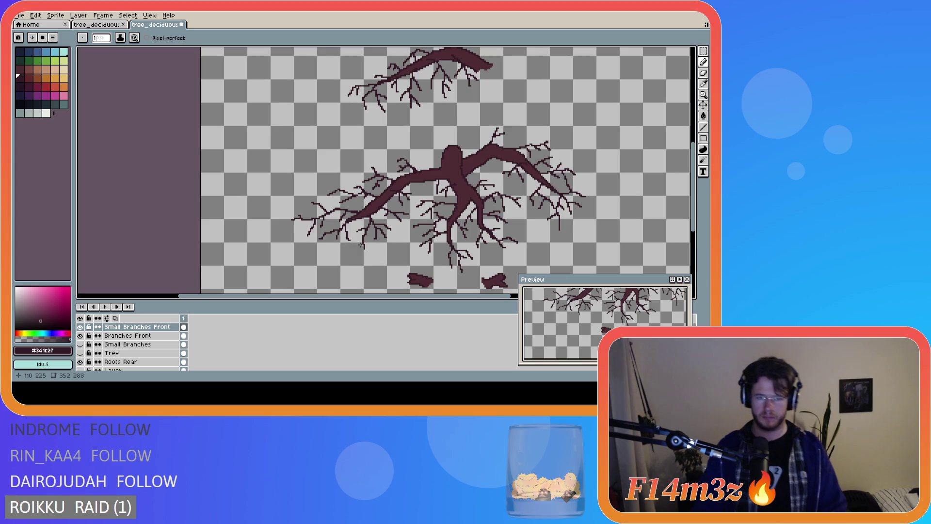
{"action": "left_click", "coordinate": [359, 214]}
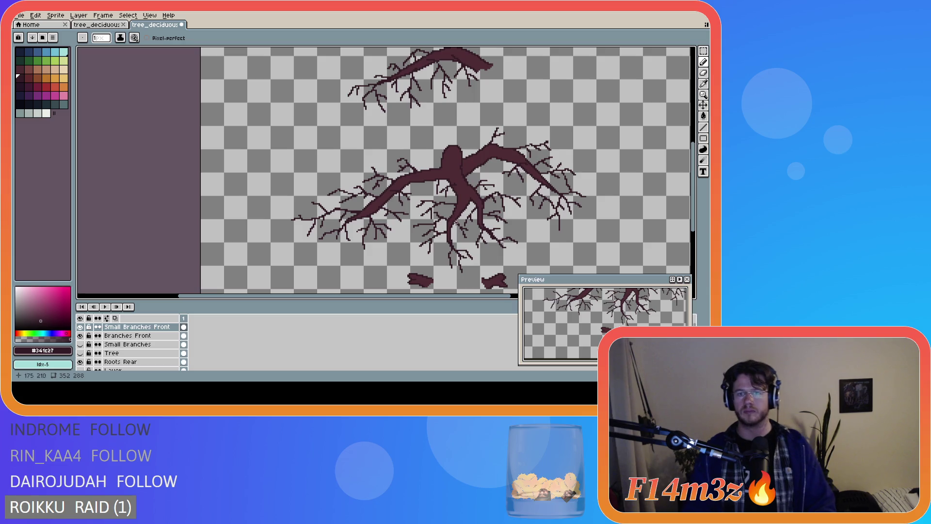
{"action": "scroll", "coordinate": [453, 202], "scroll_direction": "down", "scroll_amount": 2}
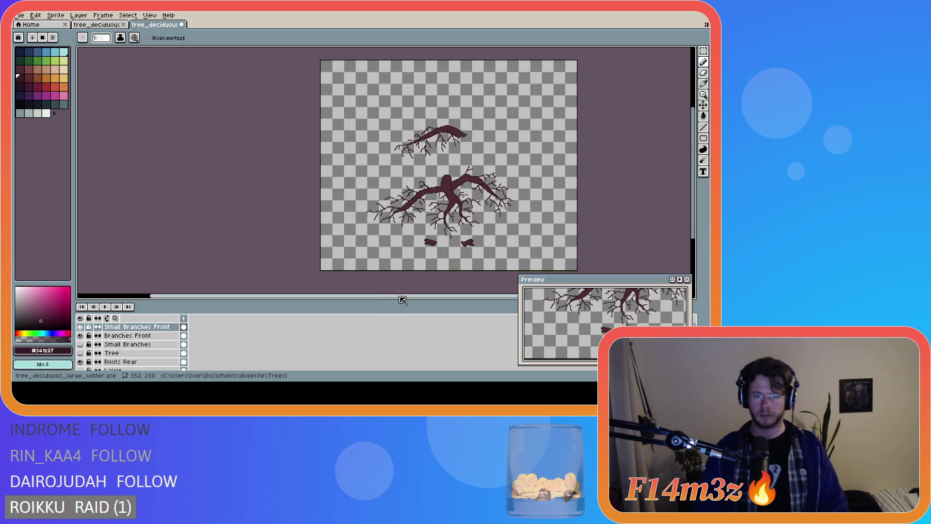
{"action": "left_click_drag", "start_coordinate": [398, 297], "coordinate": [472, 297]}
- Undo to reveal the hidden branch and trunk layers, zoom in, and select Small Branches
{"action": "key", "text": "ctrl+z"}
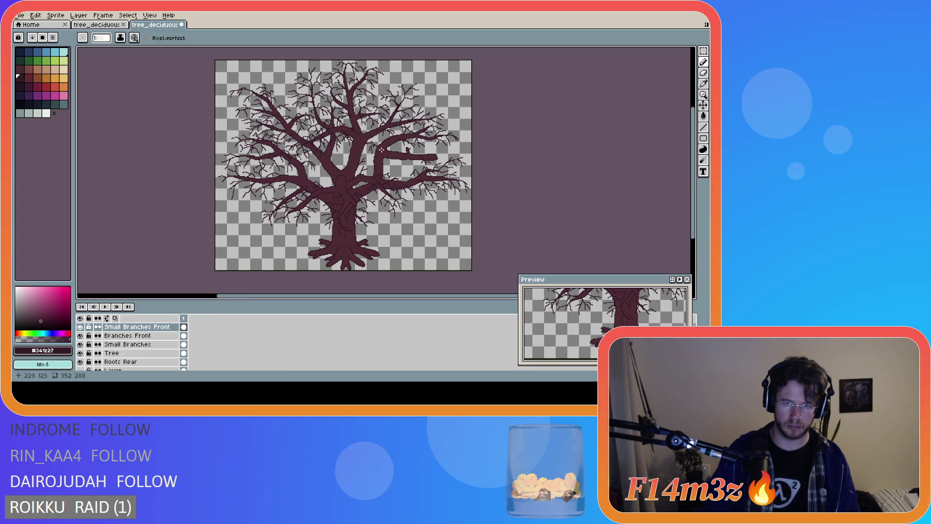
{"action": "scroll", "coordinate": [376, 153], "scroll_direction": "up", "scroll_amount": 2}
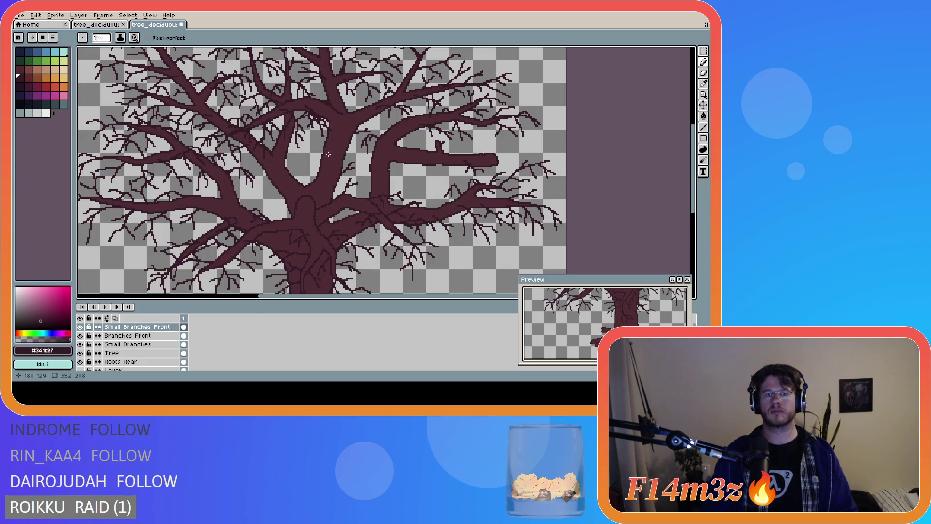
{"action": "left_click", "coordinate": [127, 344]}
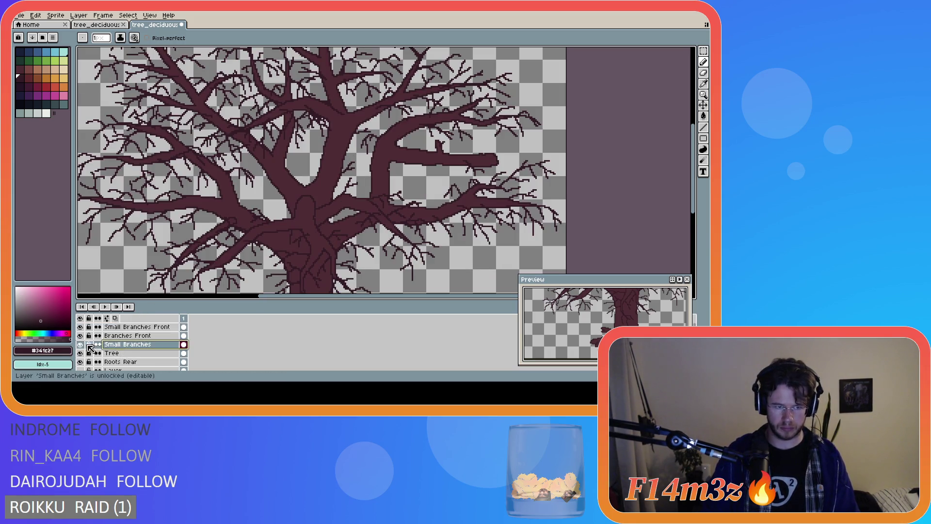
- Unlock Small Branches, toggle all layers off and on, then hide both Small Branches layers
{"action": "left_click", "coordinate": [80, 344]}
{"action": "left_click", "coordinate": [81, 318]}
{"action": "left_click", "coordinate": [81, 318]}
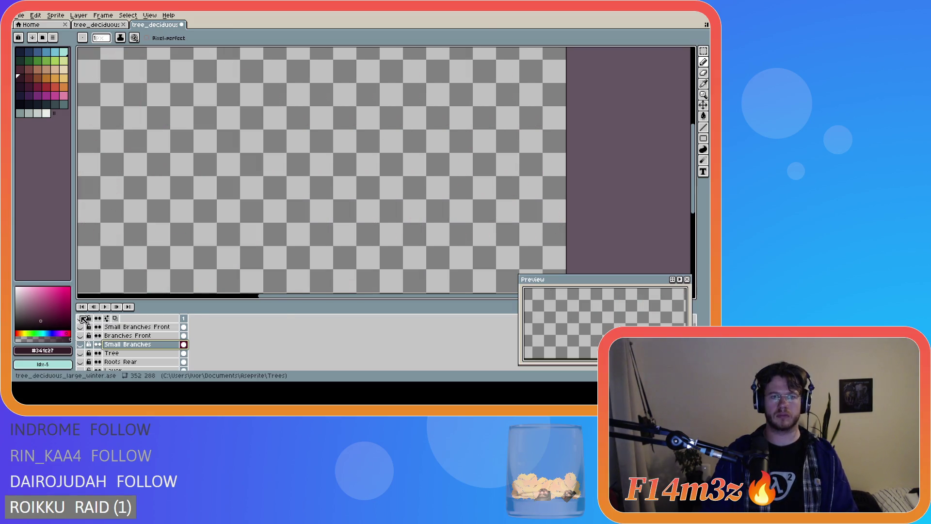
{"action": "left_click", "coordinate": [82, 318]}
{"action": "left_click", "coordinate": [80, 327]}
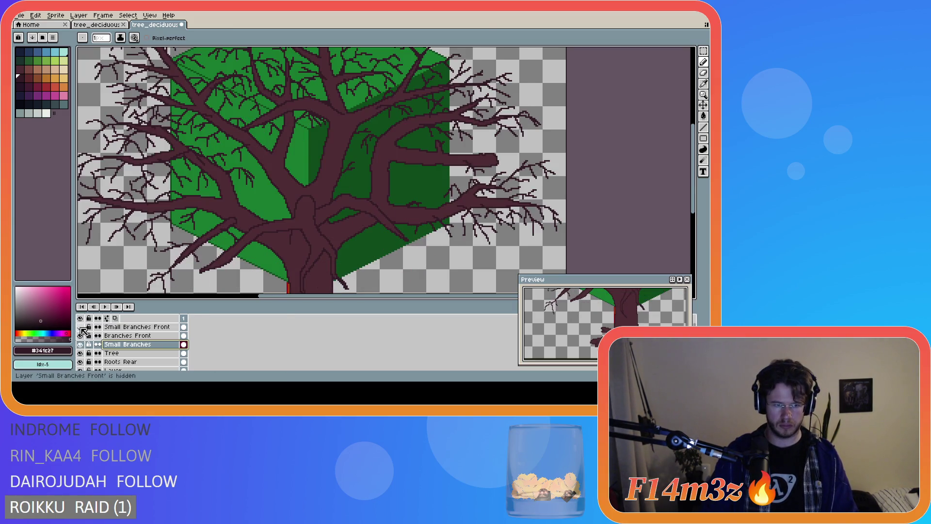
{"action": "left_click", "coordinate": [80, 344]}
- Sample a canvas colour, return to the Pencil, and re-show both Small Branches layers
{"action": "key", "text": "i"}
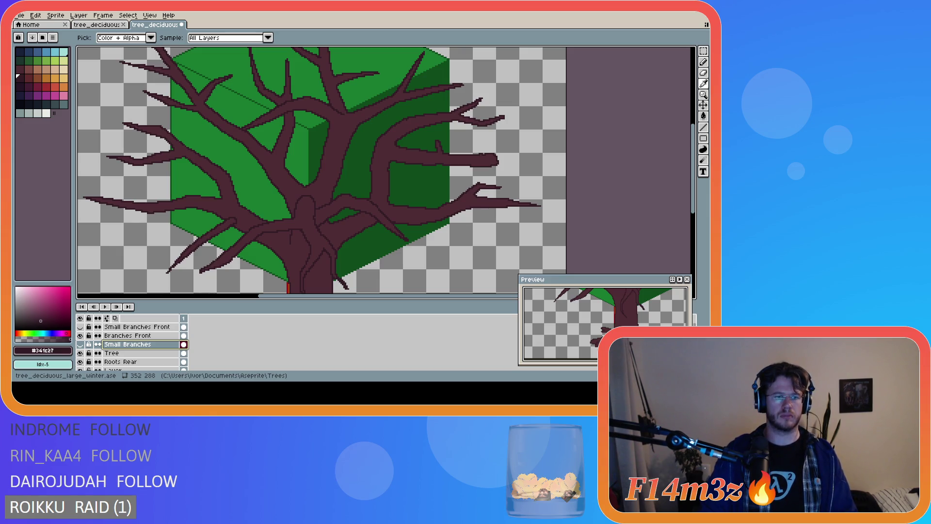
{"action": "key", "text": "b"}
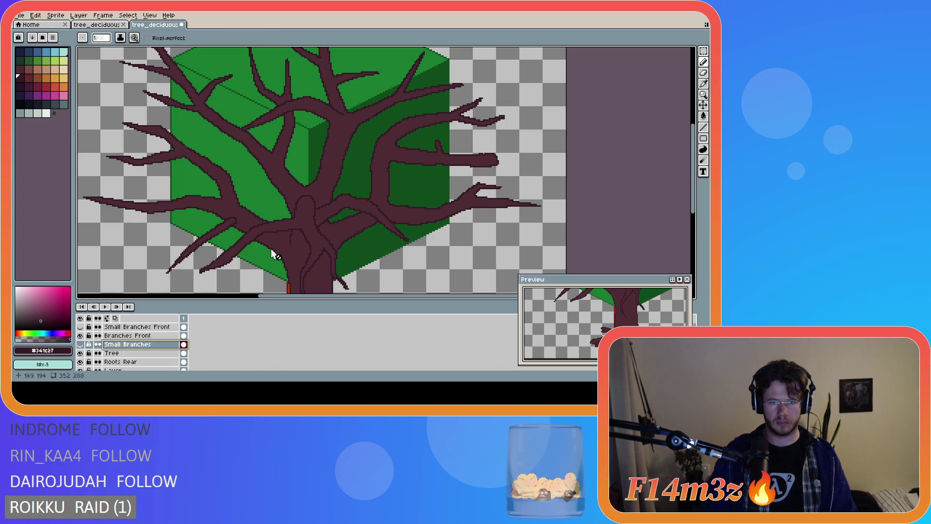
{"action": "scroll", "coordinate": [291, 218], "scroll_direction": "down", "scroll_amount": 2}
{"action": "scroll", "coordinate": [257, 241], "scroll_direction": "up", "scroll_amount": 2}
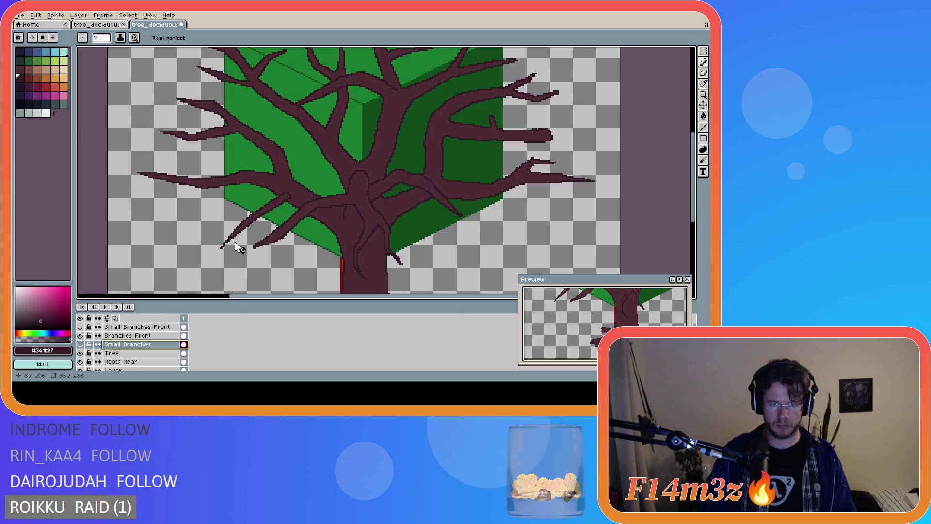
{"action": "left_click", "coordinate": [80, 344]}
{"action": "left_click", "coordinate": [80, 328]}
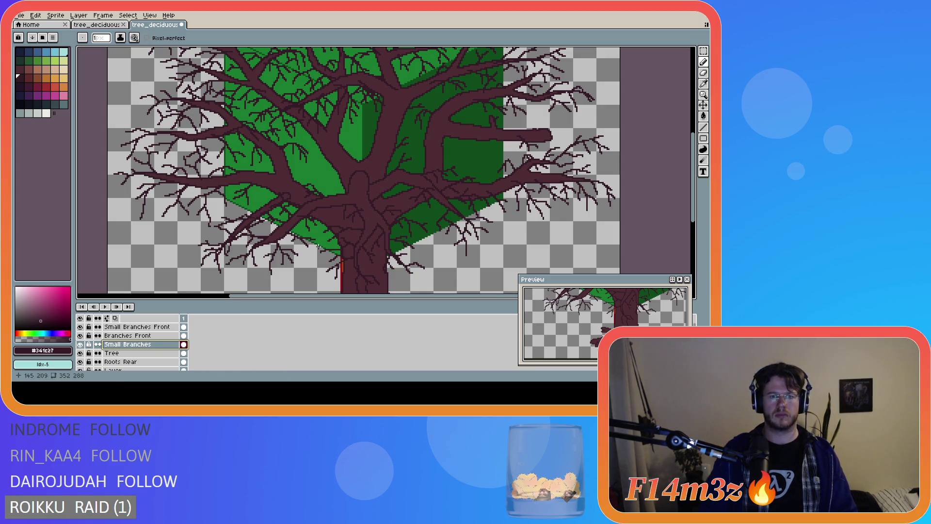
{"action": "scroll", "coordinate": [404, 235], "scroll_direction": "down", "scroll_amount": 2}
{"action": "scroll", "coordinate": [404, 235], "scroll_direction": "up", "scroll_amount": 2}
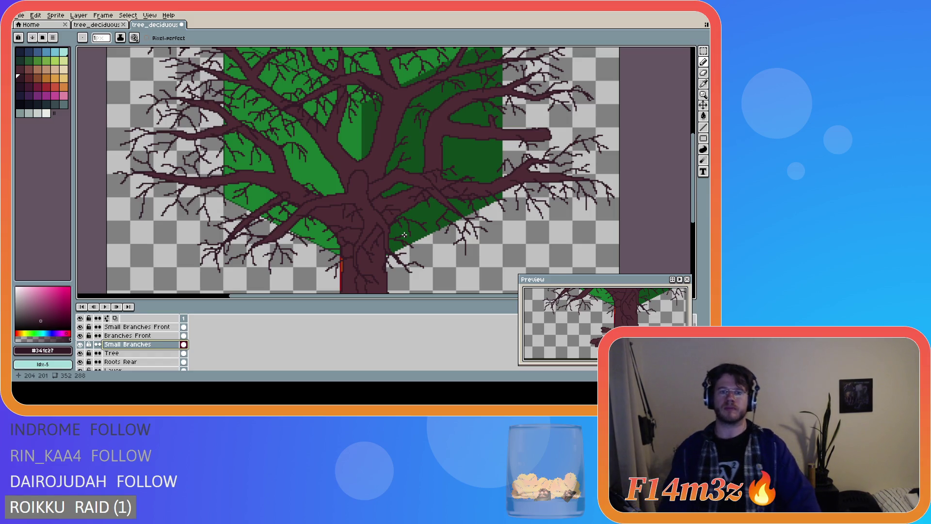
{"action": "left_click", "coordinate": [146, 327]}
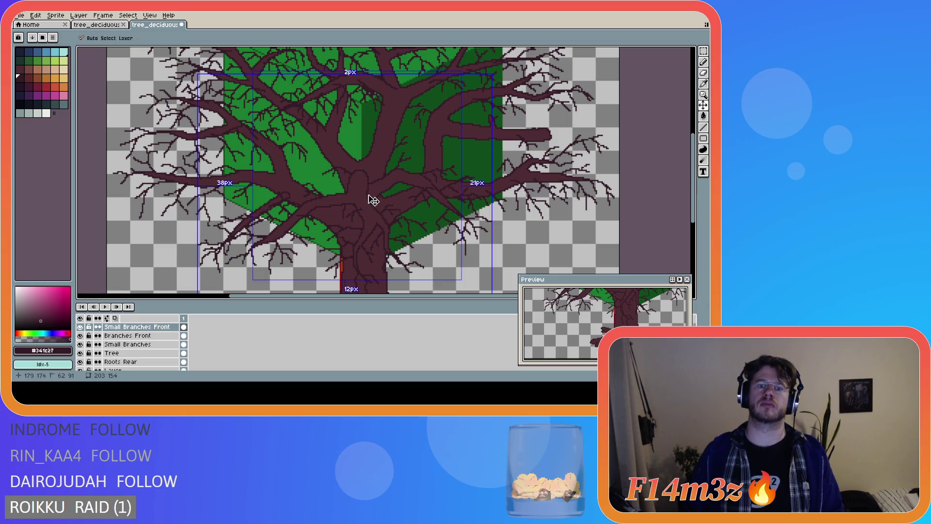
{"action": "left_click", "coordinate": [360, 179], "text": "ctrl"}
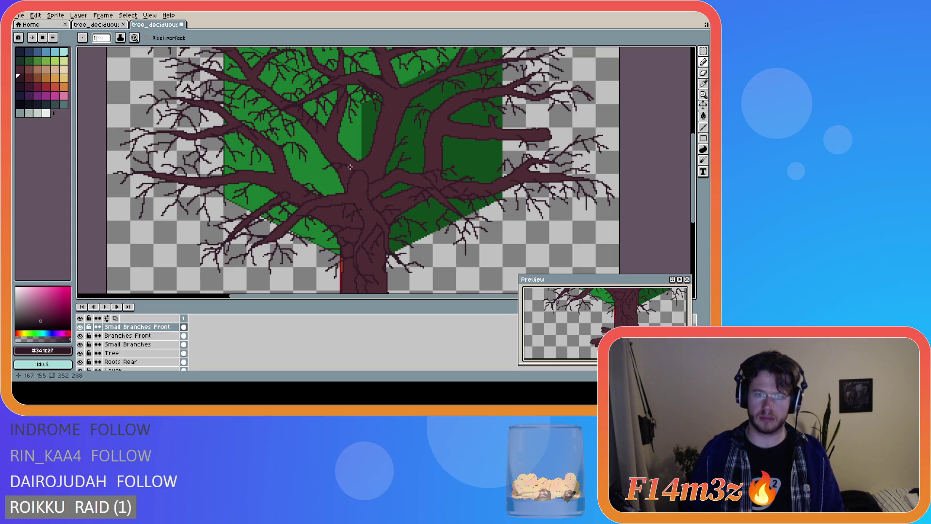
- Check layer bounds and place a twig pixel near the top of the trunk
{"action": "scroll", "coordinate": [381, 207], "scroll_direction": "down", "scroll_amount": 3}
{"action": "scroll", "coordinate": [373, 196], "scroll_direction": "up", "scroll_amount": 3}
{"action": "key", "text": "ctrl"}
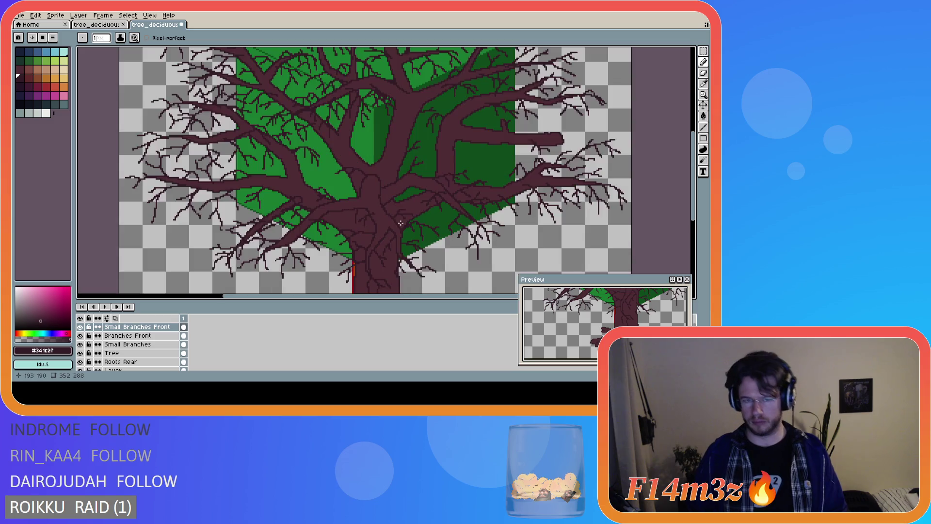
{"action": "scroll", "coordinate": [369, 192], "scroll_direction": "up", "scroll_amount": 1}
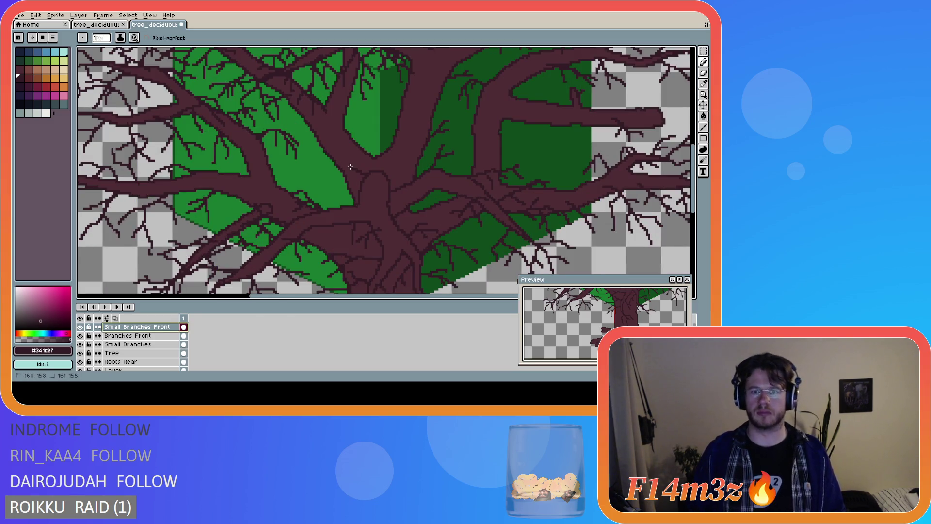
{"action": "left_click", "coordinate": [340, 169]}
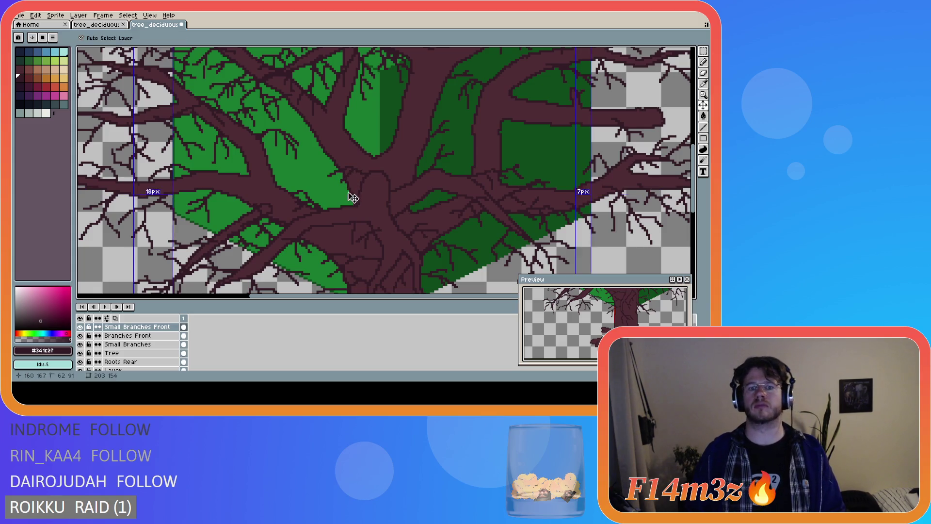
- Zoom in and out around the trunk to review the new twig pixel
{"action": "scroll", "coordinate": [388, 226], "scroll_direction": "down", "scroll_amount": 4}
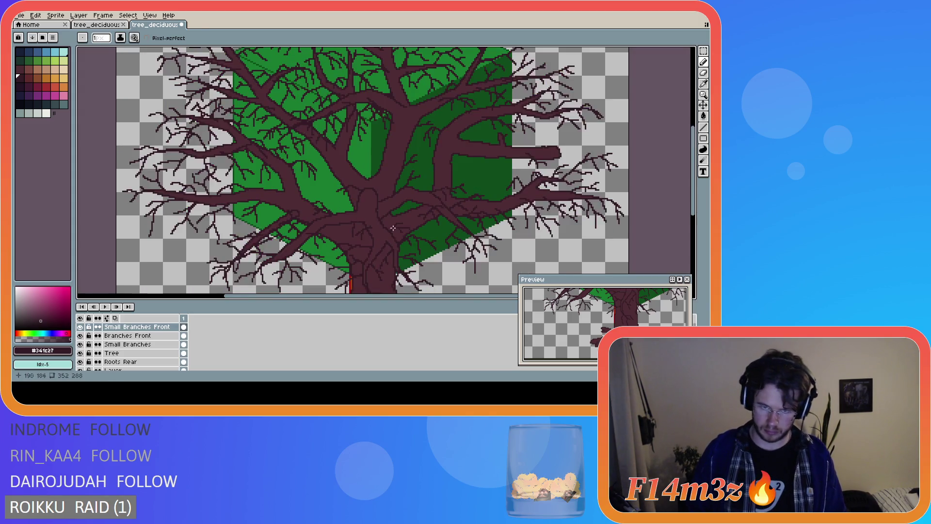
{"action": "scroll", "coordinate": [405, 233], "scroll_direction": "up", "scroll_amount": 4}
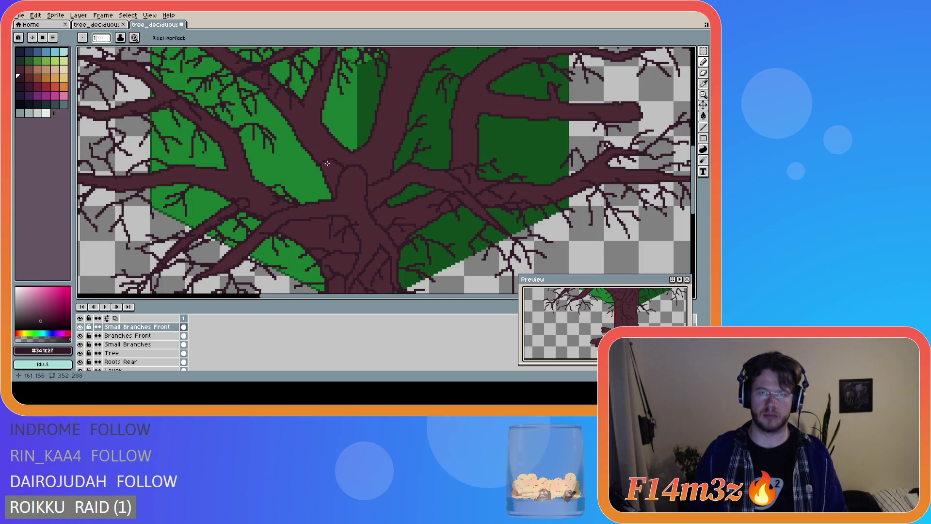
{"action": "scroll", "coordinate": [339, 198], "scroll_direction": "down", "scroll_amount": 1}
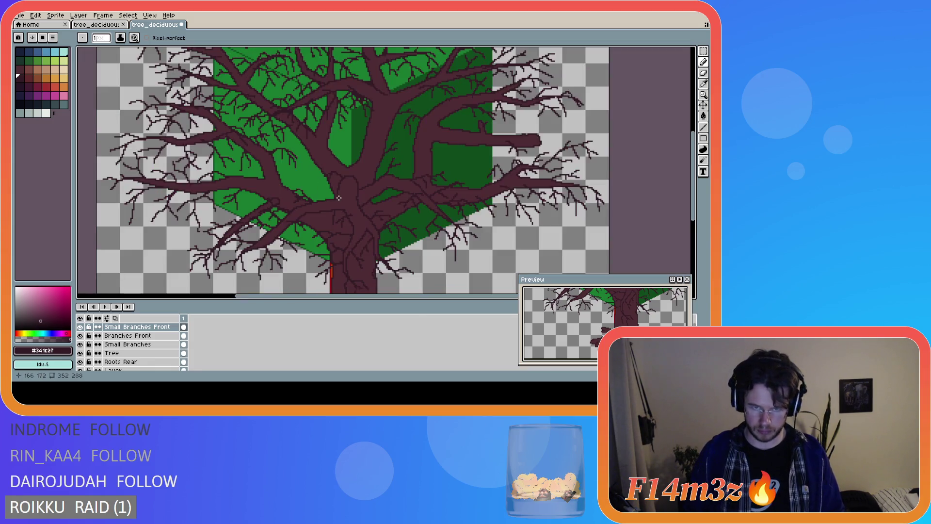
{"action": "scroll", "coordinate": [338, 198], "scroll_direction": "up", "scroll_amount": 2}
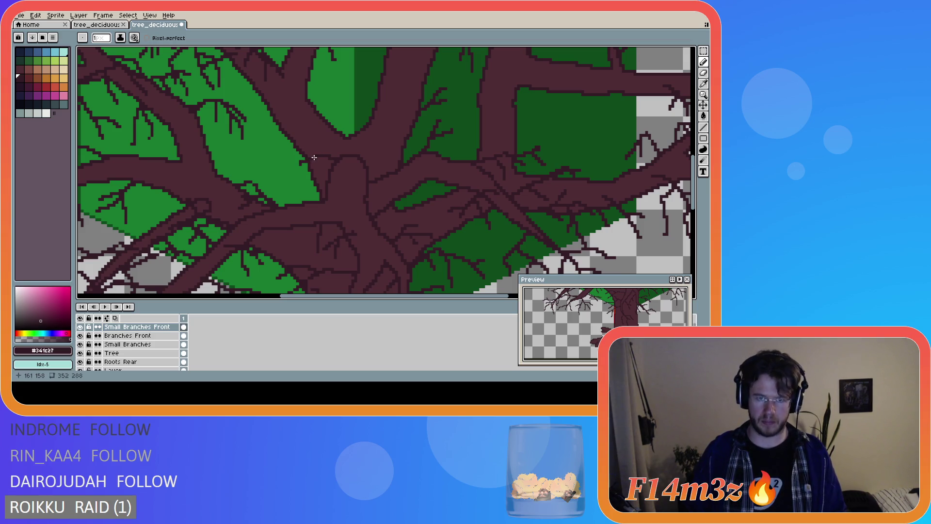
{"action": "scroll", "coordinate": [353, 185], "scroll_direction": "down", "scroll_amount": 1}
{"action": "scroll", "coordinate": [352, 184], "scroll_direction": "down", "scroll_amount": 1}
{"action": "scroll", "coordinate": [361, 197], "scroll_direction": "up", "scroll_amount": 2}
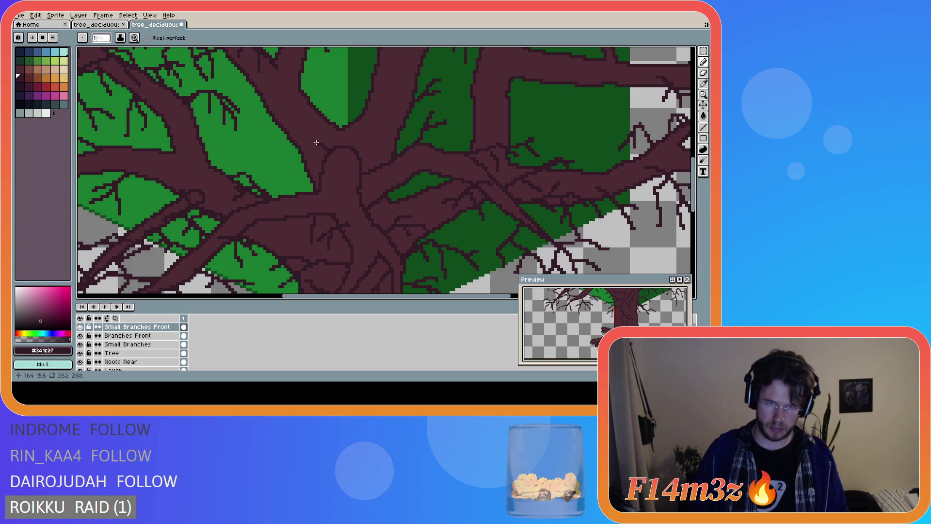
{"action": "scroll", "coordinate": [315, 146], "scroll_direction": "down", "scroll_amount": 1}
{"action": "scroll", "coordinate": [320, 145], "scroll_direction": "up", "scroll_amount": 1}
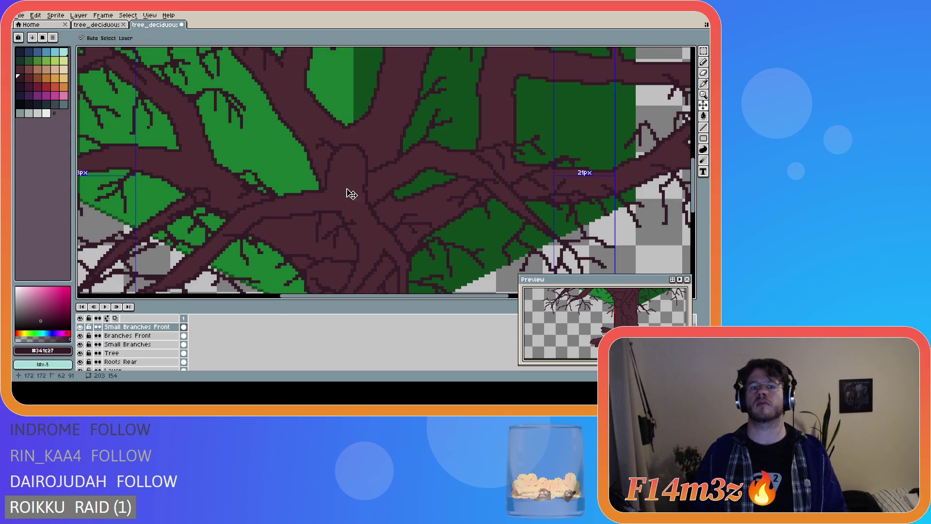
{"action": "key", "text": "ctrl"}
{"action": "key", "text": "ctrl"}
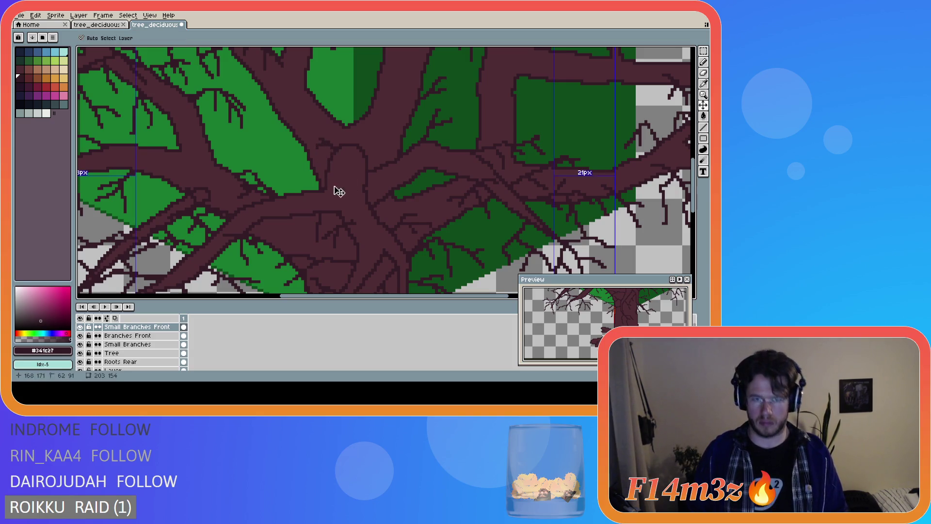
{"action": "scroll", "coordinate": [362, 213], "scroll_direction": "down", "scroll_amount": 1}
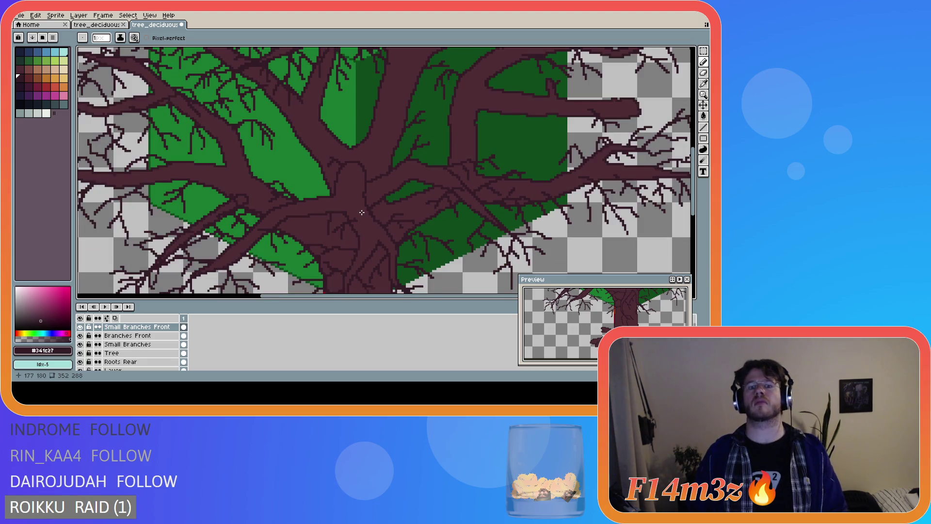
{"action": "scroll", "coordinate": [361, 221], "scroll_direction": "down", "scroll_amount": 1}
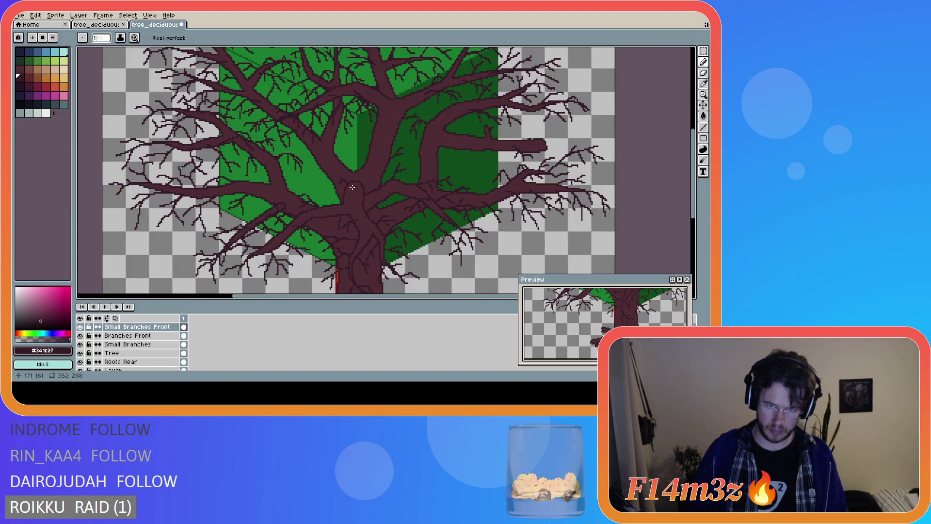
{"action": "scroll", "coordinate": [353, 188], "scroll_direction": "up", "scroll_amount": 1}
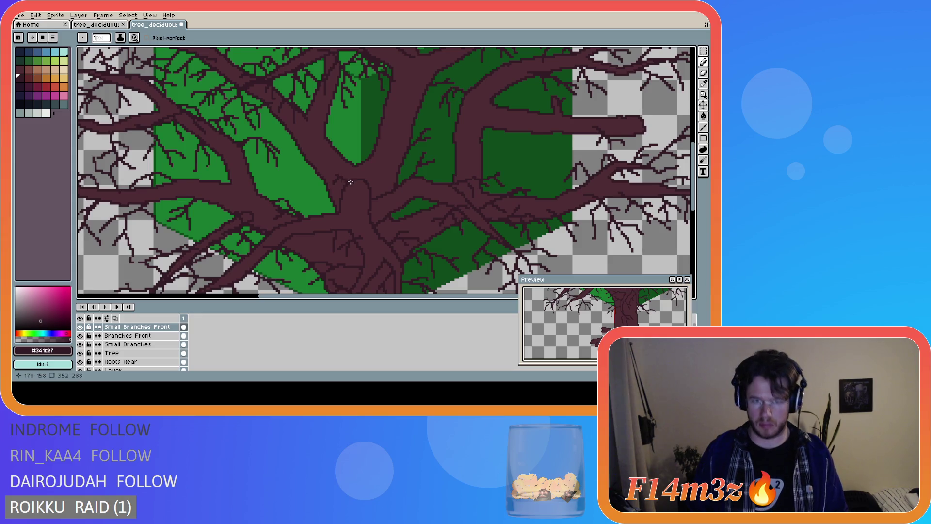
{"action": "scroll", "coordinate": [384, 204], "scroll_direction": "down", "scroll_amount": 1}
{"action": "scroll", "coordinate": [388, 234], "scroll_direction": "down", "scroll_amount": 2}
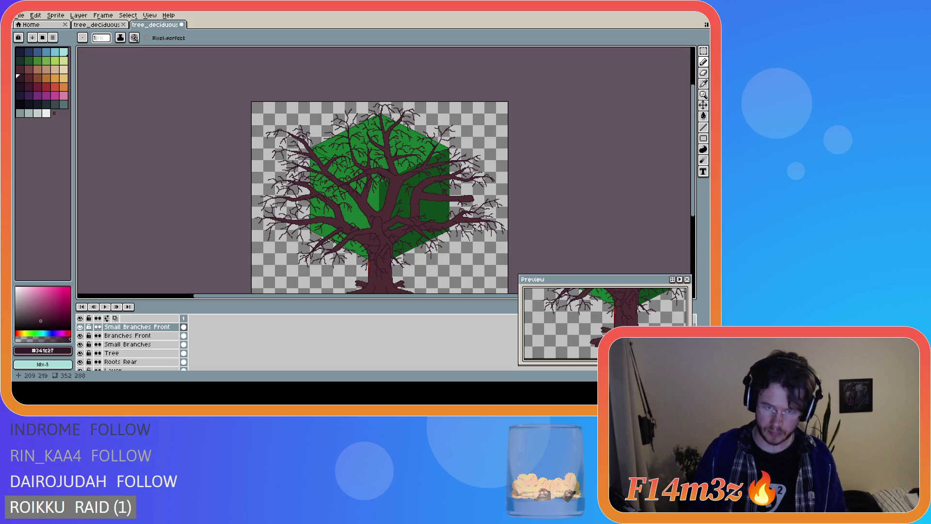
{"action": "left_click_drag", "start_coordinate": [455, 296], "coordinate": [485, 296]}
{"action": "left_click_drag", "start_coordinate": [693, 194], "coordinate": [693, 215]}
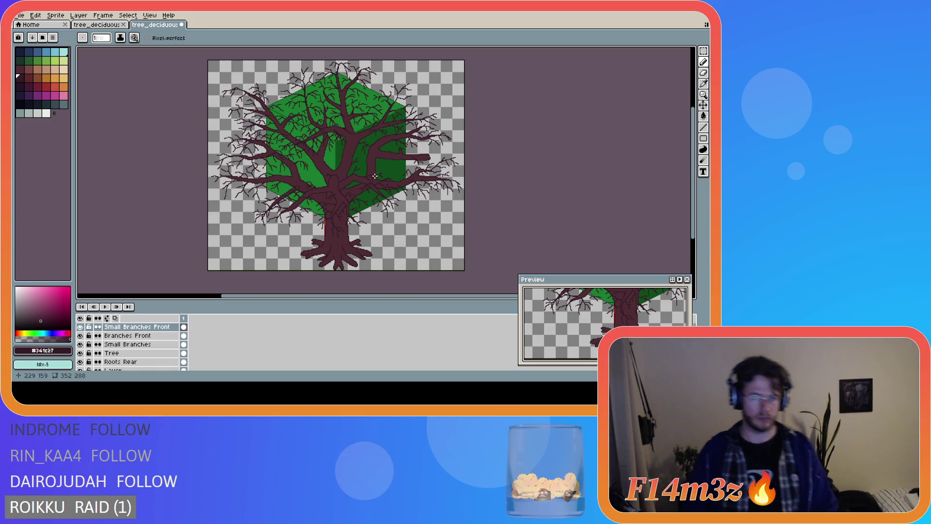
{"action": "scroll", "coordinate": [369, 173], "scroll_direction": "up", "scroll_amount": 2}
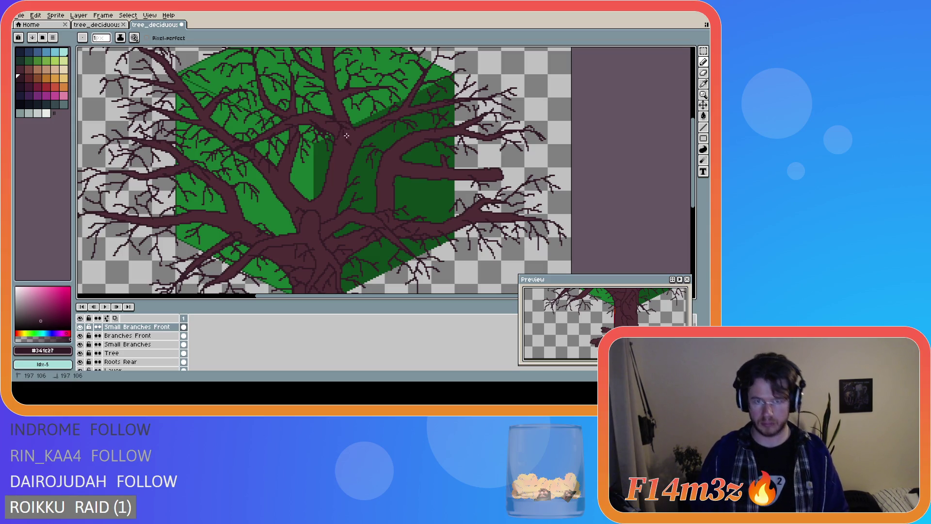
{"action": "scroll", "coordinate": [363, 156], "scroll_direction": "up", "scroll_amount": 2}
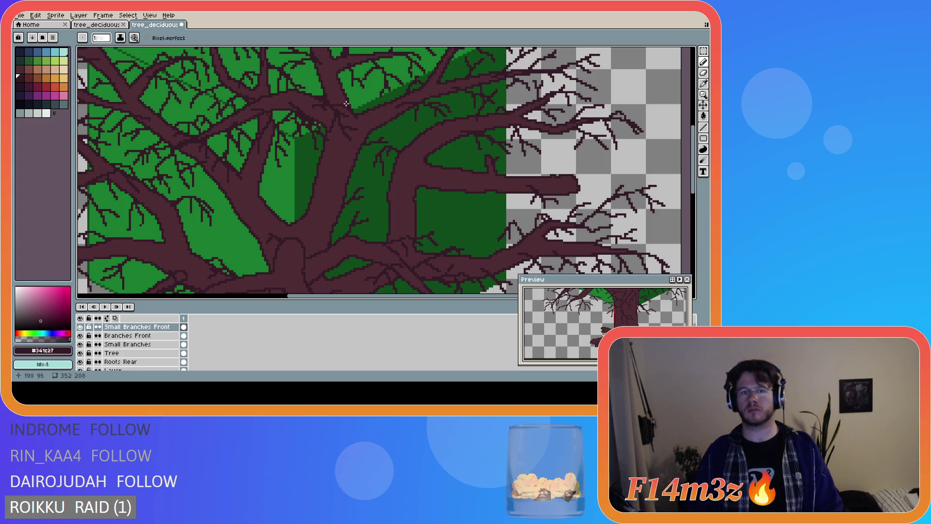
{"action": "scroll", "coordinate": [392, 152], "scroll_direction": "down", "scroll_amount": 4}
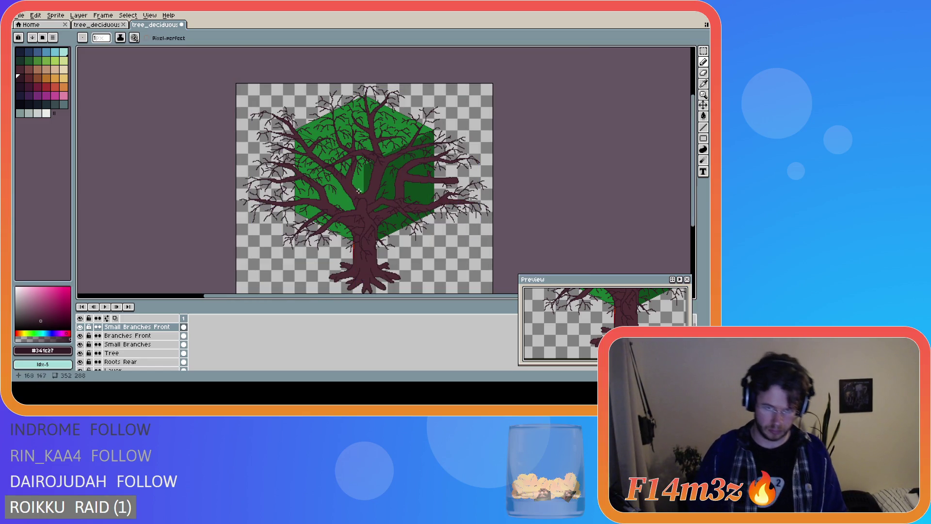
{"action": "scroll", "coordinate": [363, 173], "scroll_direction": "up", "scroll_amount": 2}
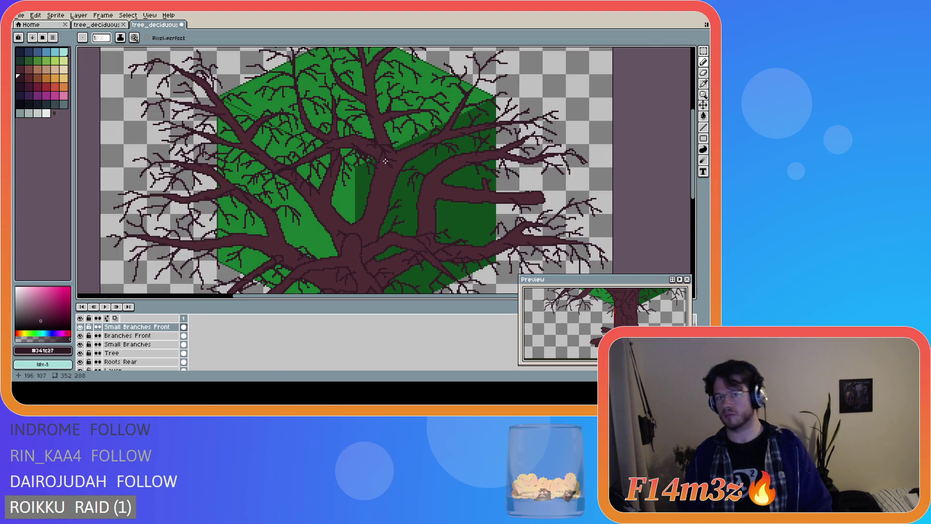
{"action": "scroll", "coordinate": [386, 161], "scroll_direction": "up", "scroll_amount": 1}
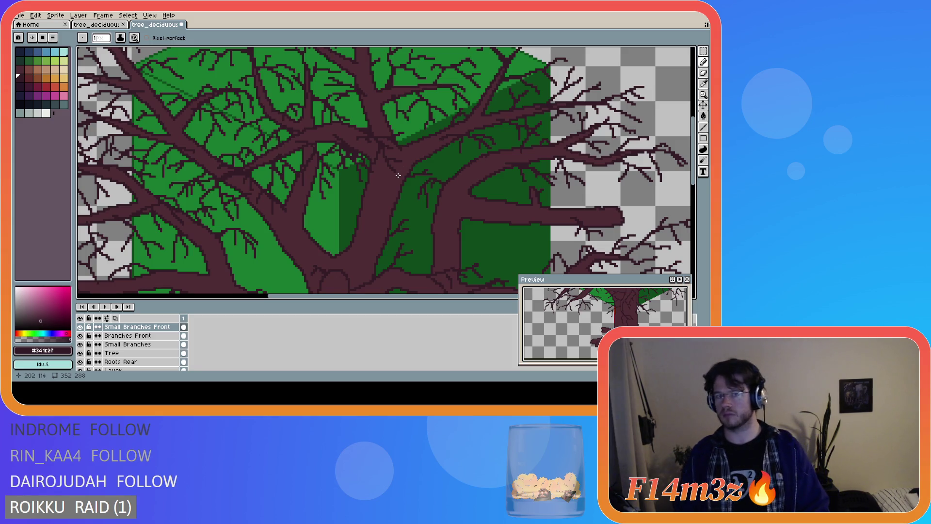
{"action": "scroll", "coordinate": [396, 173], "scroll_direction": "down", "scroll_amount": 2}
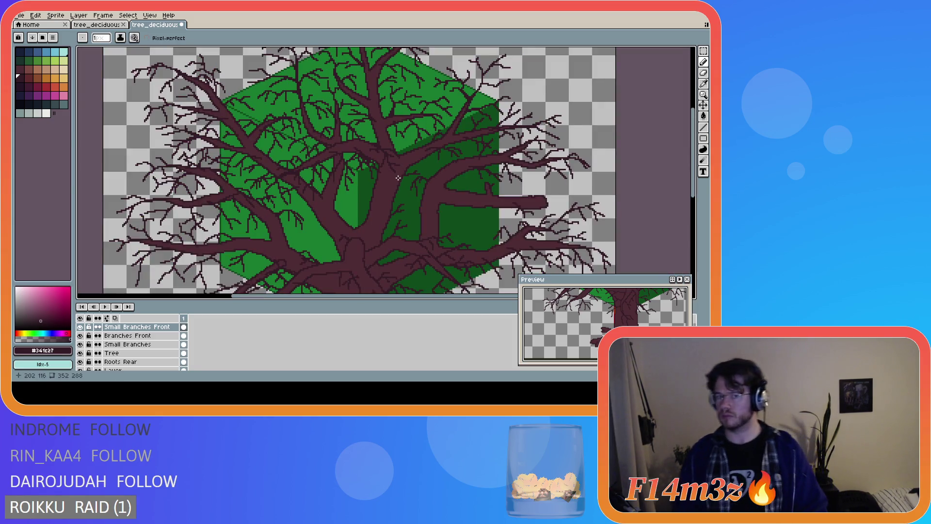
{"action": "scroll", "coordinate": [397, 187], "scroll_direction": "down", "scroll_amount": 2}
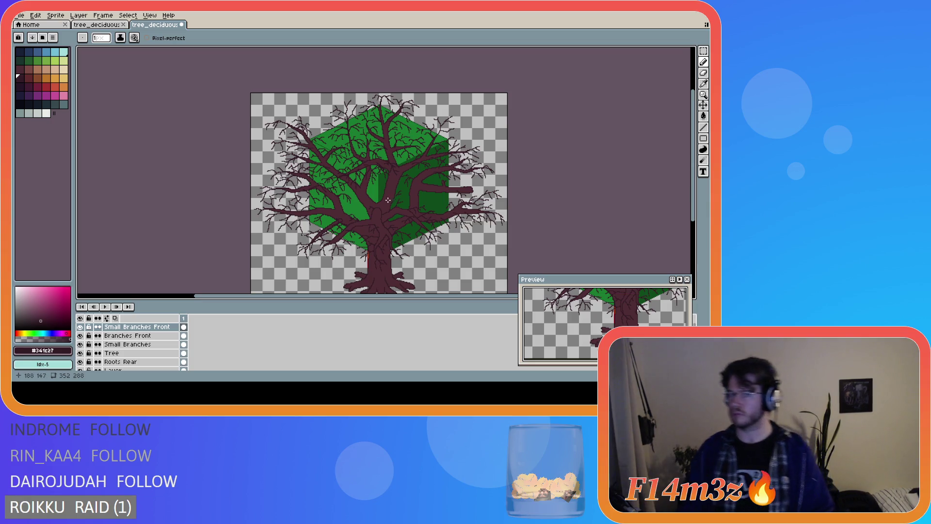
{"action": "left_click", "coordinate": [80, 344]}
- Hide the Tree layer and save tree_deciduous_large_winter.ase
{"action": "left_click", "coordinate": [80, 352]}
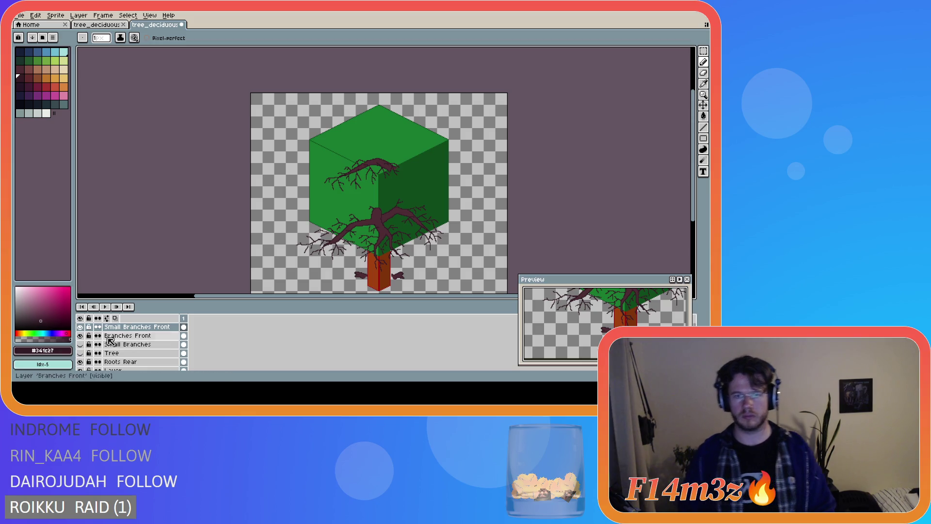
{"action": "scroll", "coordinate": [399, 215], "scroll_direction": "up", "scroll_amount": 2}
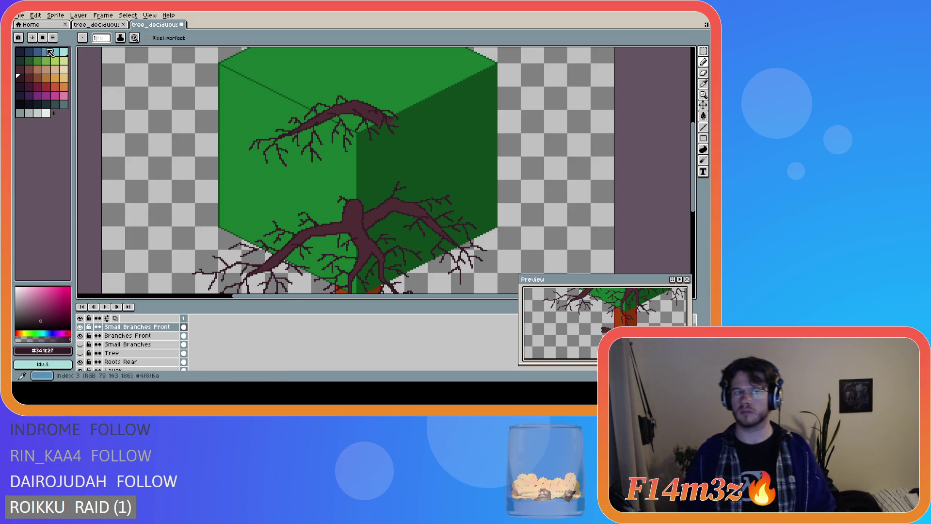
{"action": "key", "text": "ctrl+s"}
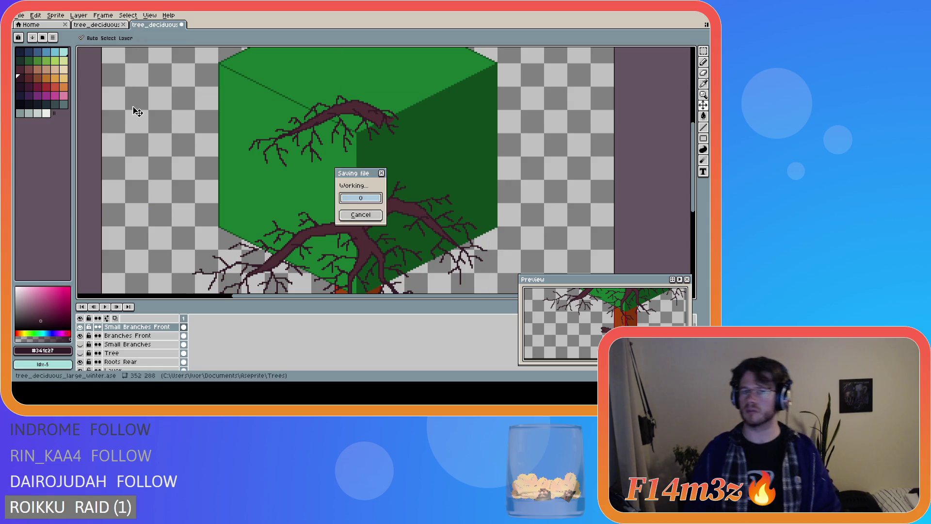
- Narrow the colour palette panel and show the Small Branches layer again
{"action": "scroll", "coordinate": [247, 208], "scroll_direction": "down", "scroll_amount": 1}
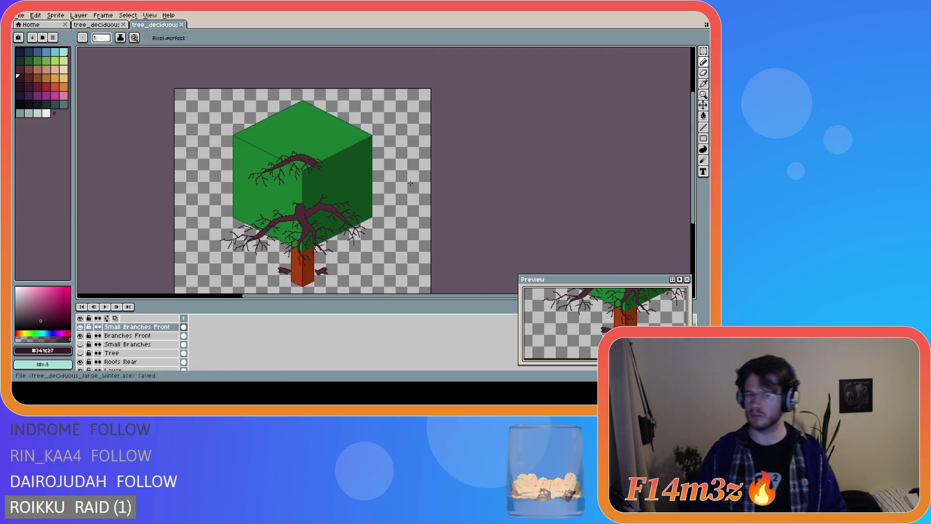
{"action": "scroll", "coordinate": [383, 233], "scroll_direction": "down", "scroll_amount": 2}
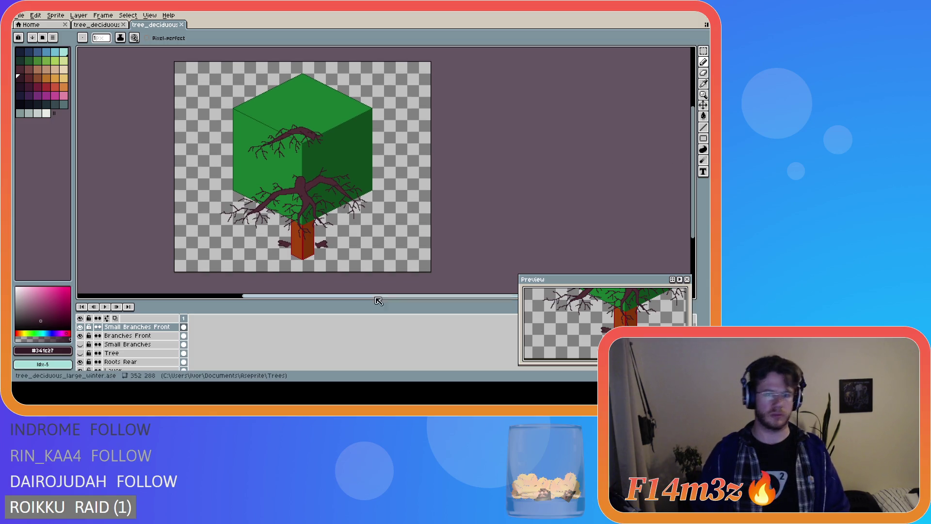
{"action": "left_click_drag", "start_coordinate": [330, 301], "coordinate": [289, 302]}
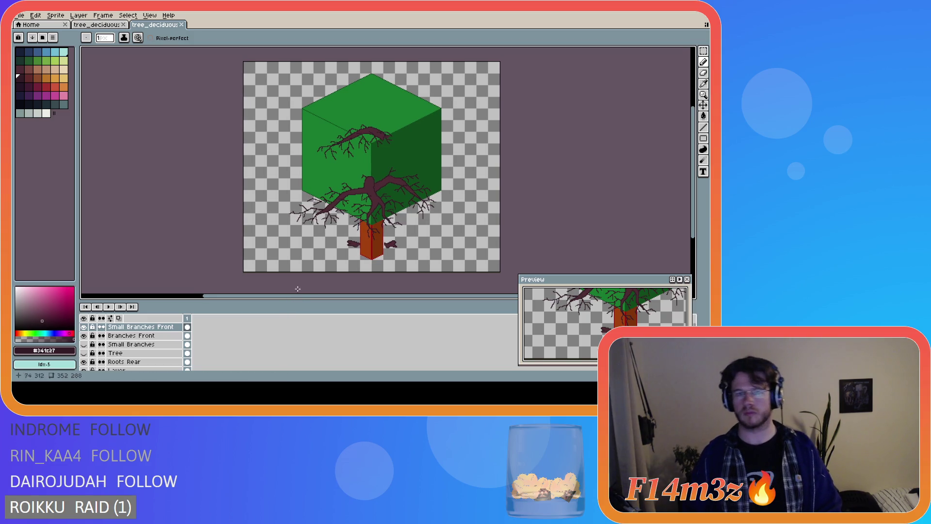
{"action": "left_click", "coordinate": [84, 344]}
- Show the Tree layer, compare by toggling both Small Branches layers, and select Small Branches
{"action": "left_click", "coordinate": [84, 352]}
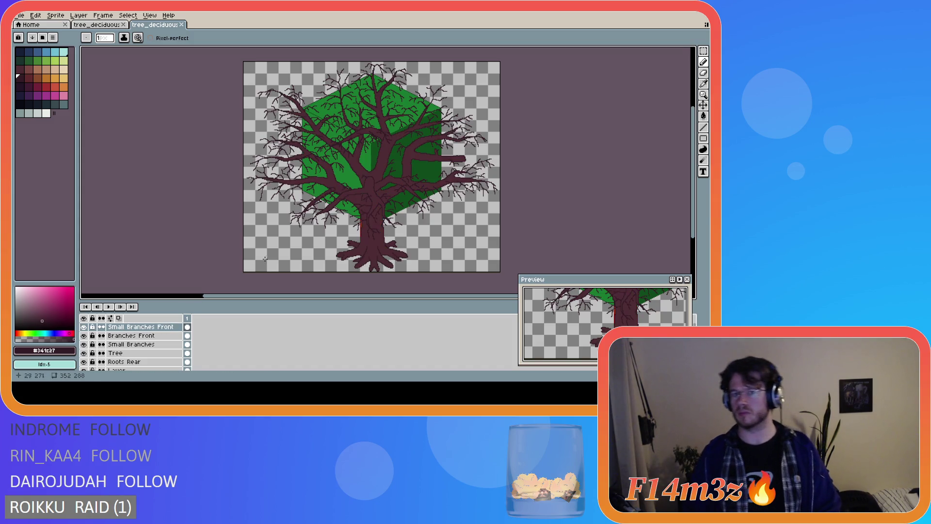
{"action": "scroll", "coordinate": [425, 155], "scroll_direction": "up", "scroll_amount": 2}
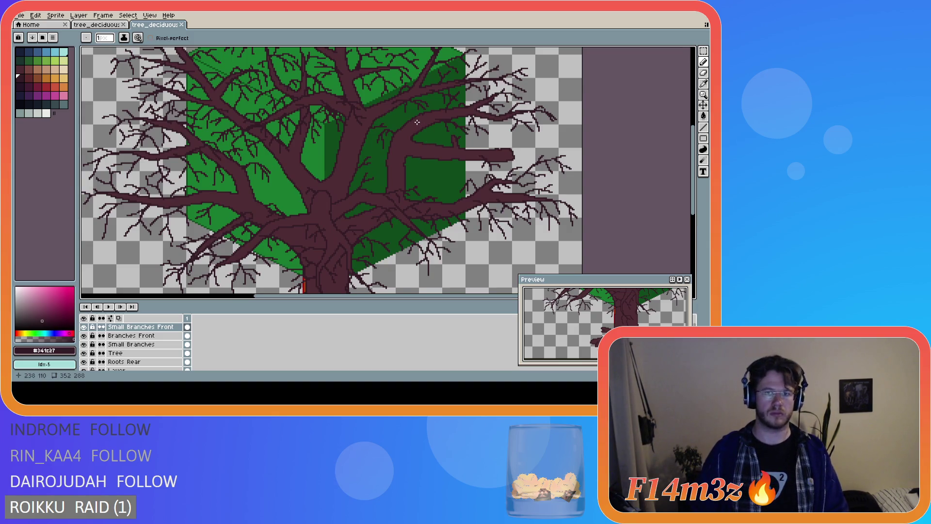
{"action": "left_click", "coordinate": [84, 328]}
{"action": "left_click", "coordinate": [85, 328]}
{"action": "left_click", "coordinate": [86, 344]}
{"action": "left_click", "coordinate": [86, 344]}
{"action": "left_click", "coordinate": [126, 346]}
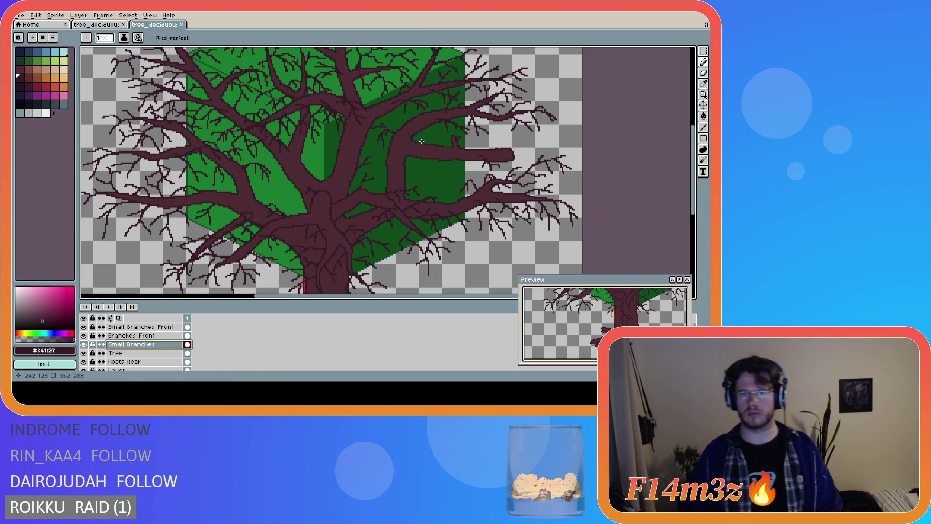
- Draw an extra twig in the tree crown and a short dark twig at a branch tip
{"action": "left_click_drag", "start_coordinate": [420, 122], "coordinate": [427, 130]}
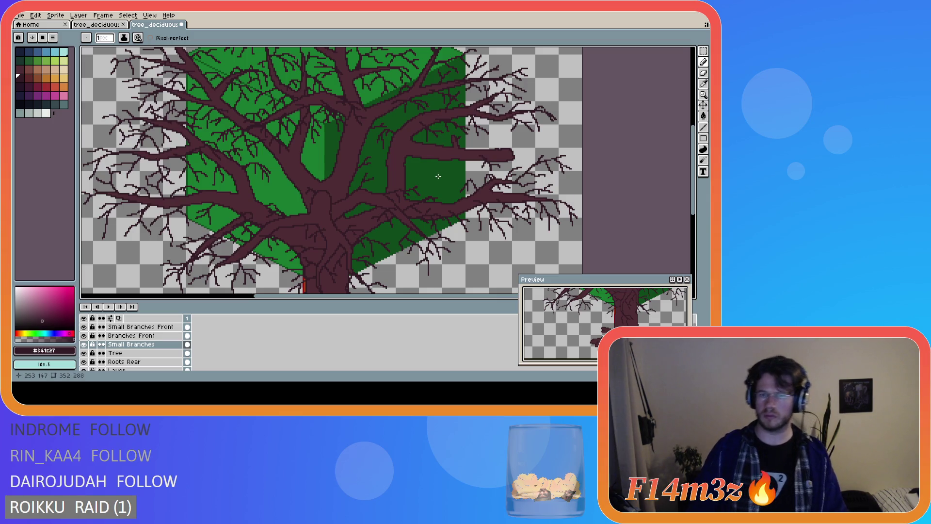
{"action": "scroll", "coordinate": [427, 154], "scroll_direction": "down", "scroll_amount": 2}
{"action": "scroll", "coordinate": [425, 145], "scroll_direction": "up", "scroll_amount": 3}
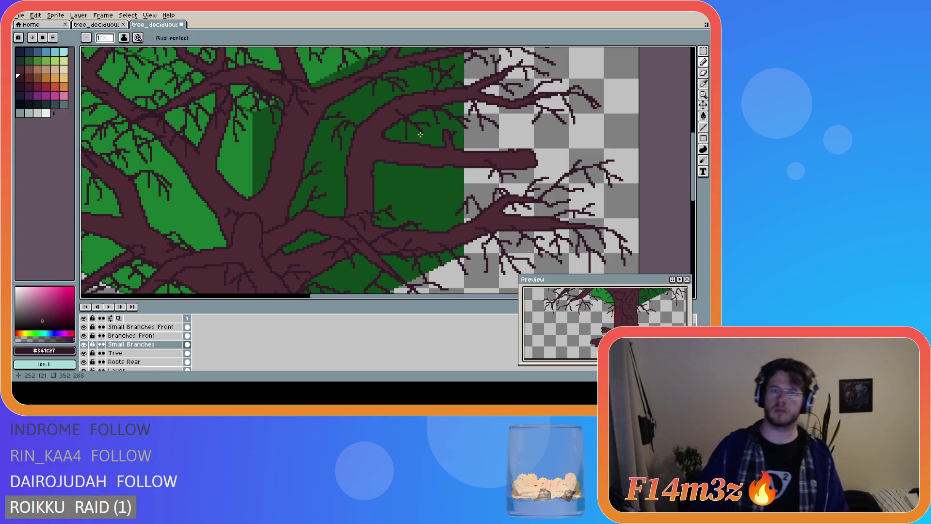
{"action": "scroll", "coordinate": [437, 167], "scroll_direction": "down", "scroll_amount": 5}
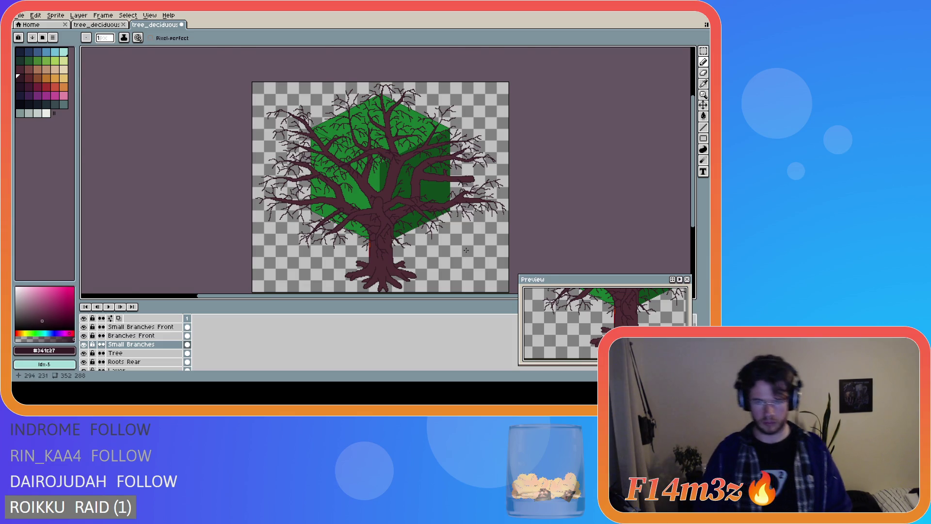
{"action": "scroll", "coordinate": [466, 250], "scroll_direction": "up", "scroll_amount": 2}
{"action": "scroll", "coordinate": [452, 237], "scroll_direction": "down", "scroll_amount": 2}
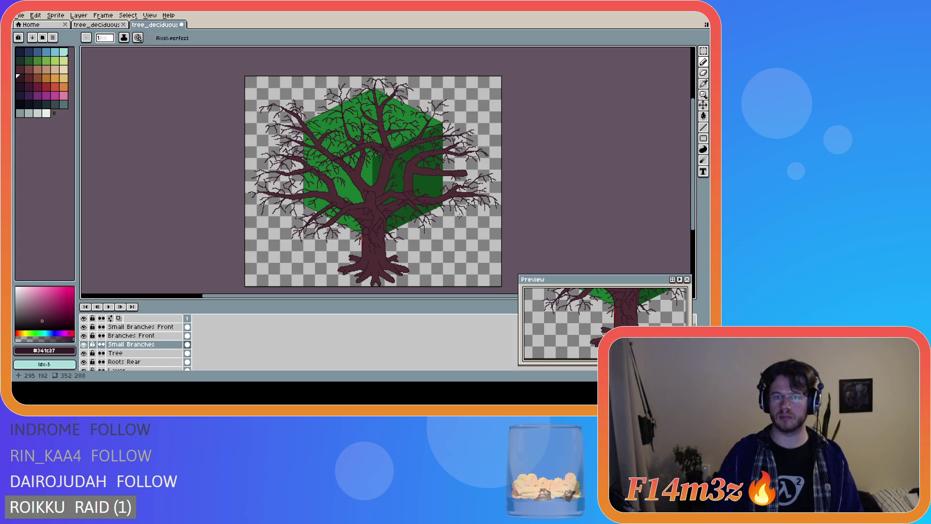
{"action": "scroll", "coordinate": [410, 157], "scroll_direction": "up", "scroll_amount": 3}
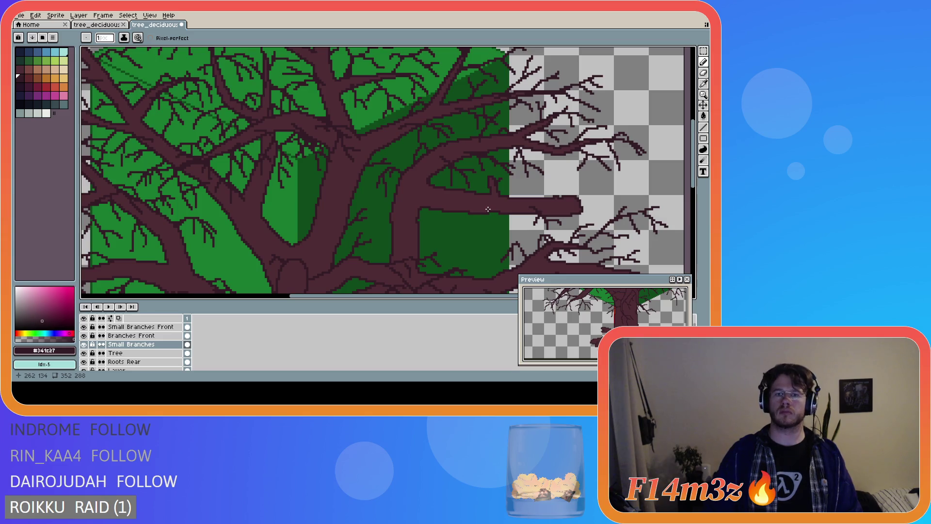
{"action": "scroll", "coordinate": [488, 209], "scroll_direction": "down", "scroll_amount": 1}
{"action": "scroll", "coordinate": [487, 208], "scroll_direction": "down", "scroll_amount": 2}
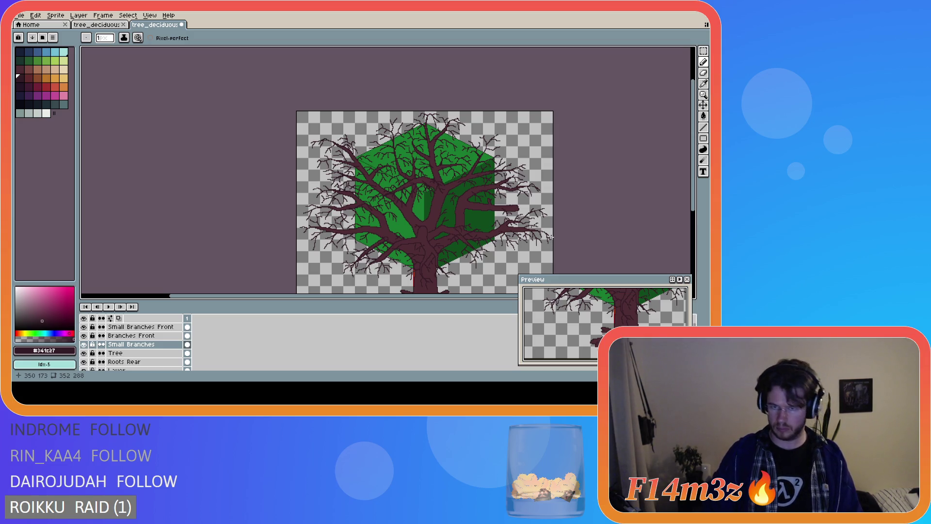
{"action": "scroll", "coordinate": [554, 218], "scroll_direction": "up", "scroll_amount": 2}
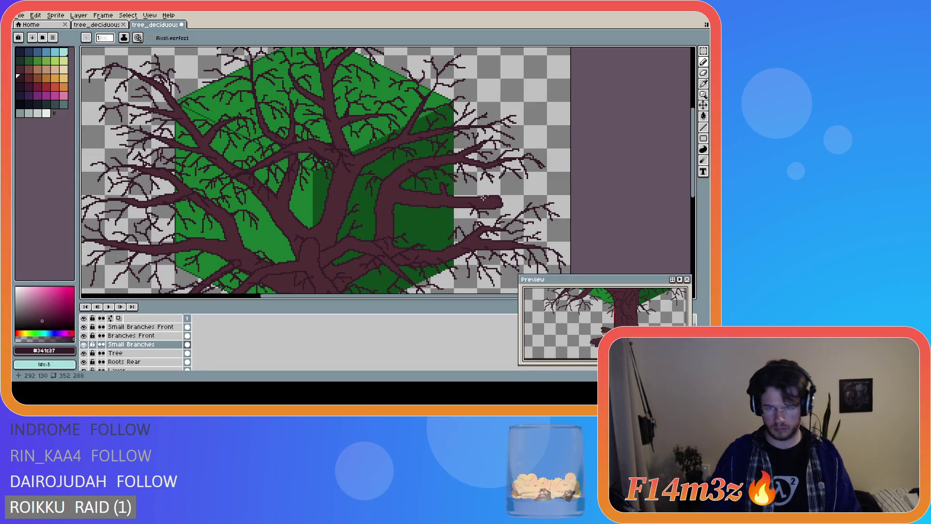
{"action": "left_click_drag", "start_coordinate": [485, 175], "coordinate": [488, 192]}
- Add a thin twig stroke along the branches on the Small Branches layer
{"action": "key", "text": "ctrl"}
{"action": "key", "text": "ctrl"}
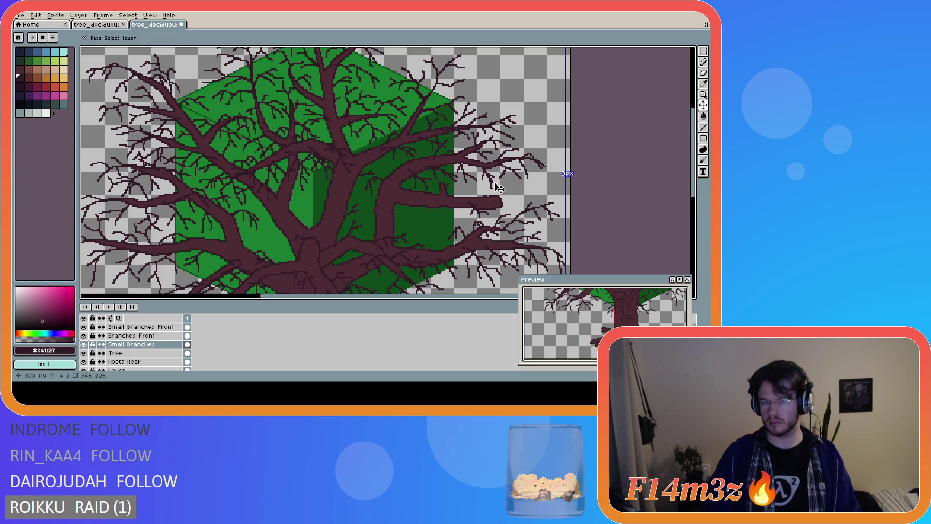
{"action": "key", "text": "ctrl"}
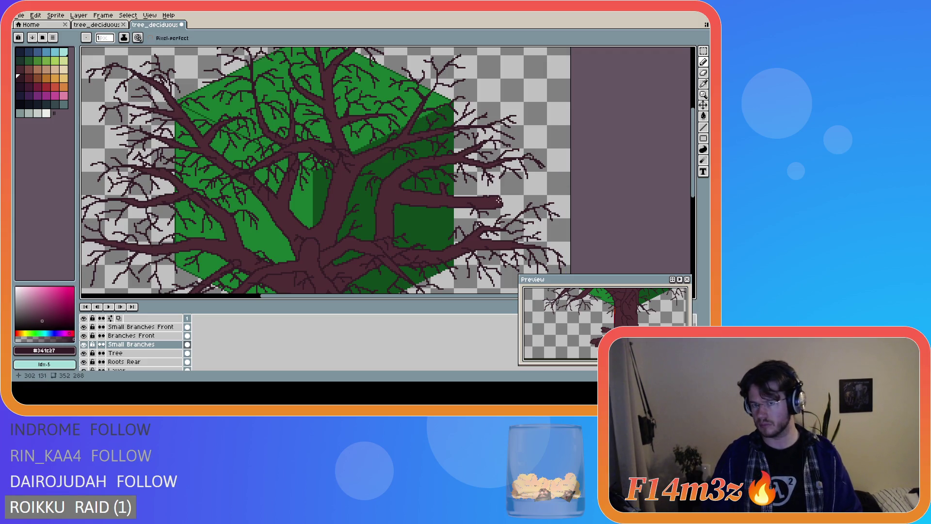
{"action": "scroll", "coordinate": [500, 200], "scroll_direction": "down", "scroll_amount": 5}
{"action": "scroll", "coordinate": [507, 194], "scroll_direction": "up", "scroll_amount": 2}
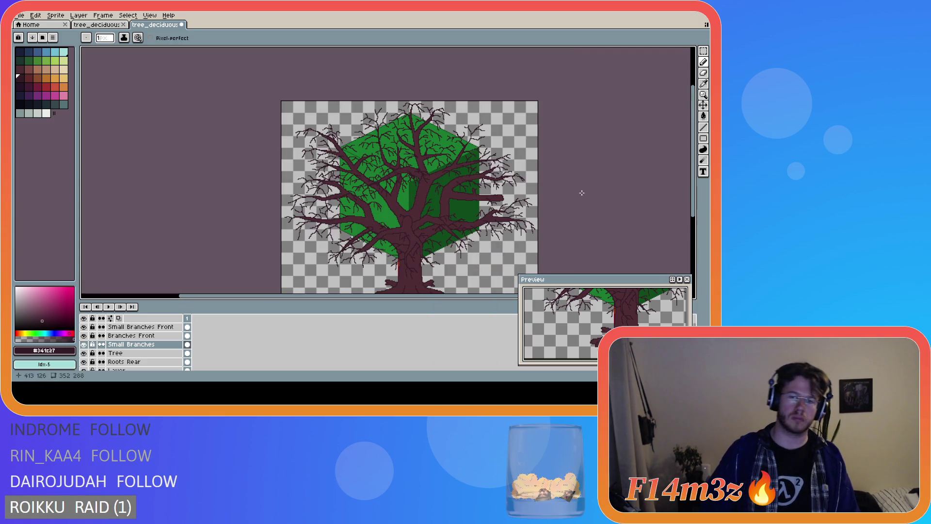
{"action": "left_click_drag", "start_coordinate": [697, 187], "coordinate": [696, 204]}
{"action": "key", "text": "ctrl"}
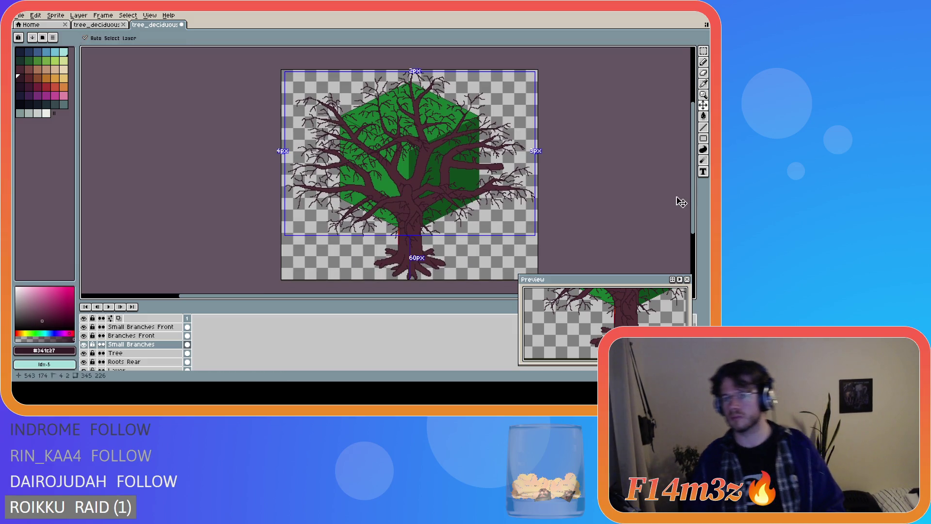
- Save the tree file and select the Small Branches Front layer above
{"action": "key", "text": "ctrl+s"}
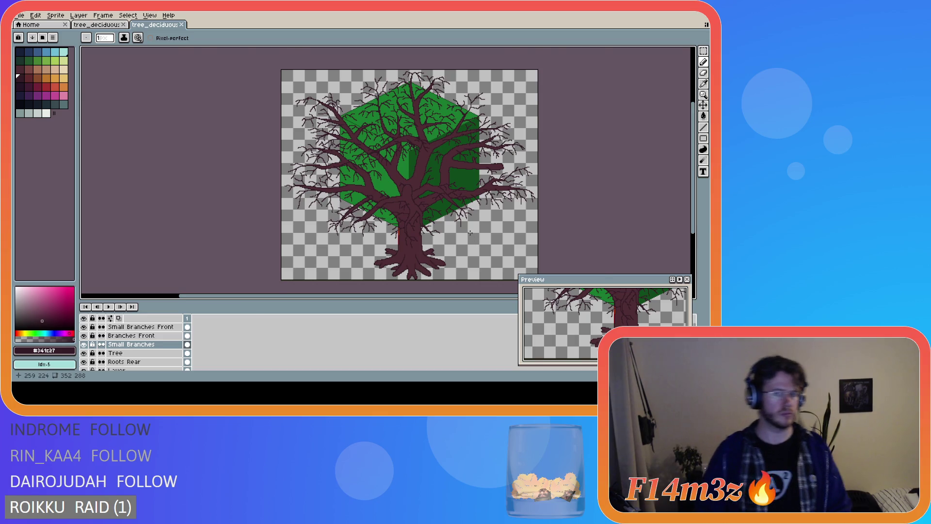
{"action": "scroll", "coordinate": [468, 232], "scroll_direction": "up", "scroll_amount": 2}
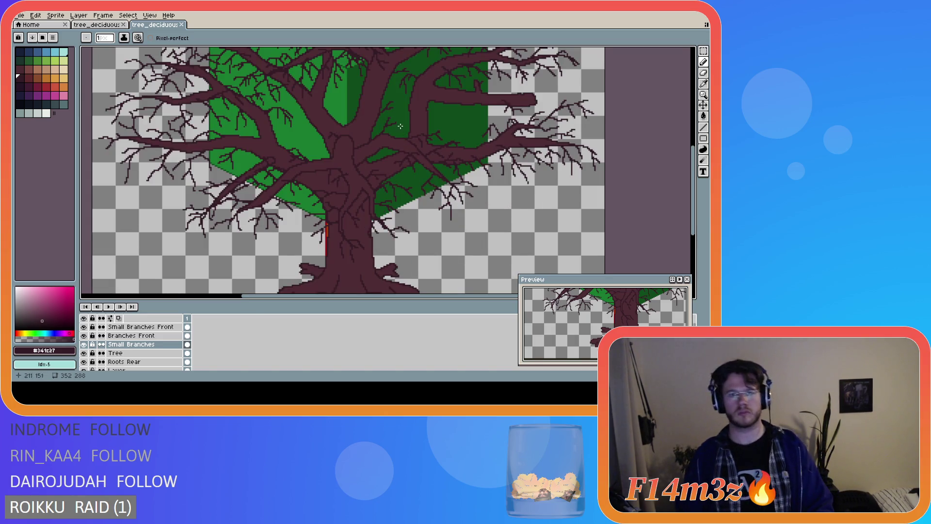
{"action": "key", "text": "alt+Up"}
{"action": "key", "text": "alt+Up"}
- Erase a stray pixel on Small Branches Front, then return to the Small Branches layer
{"action": "key", "text": "e"}
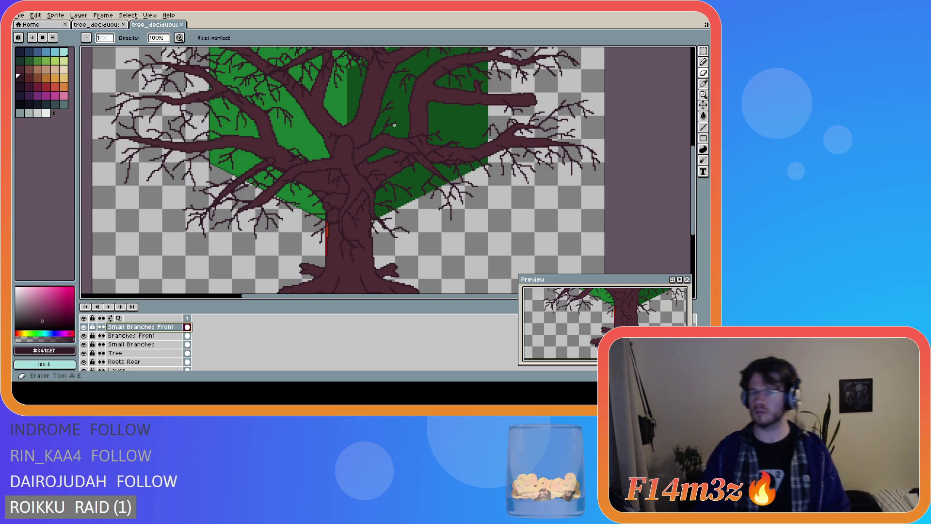
{"action": "left_click_drag", "start_coordinate": [390, 119], "coordinate": [390, 119]}
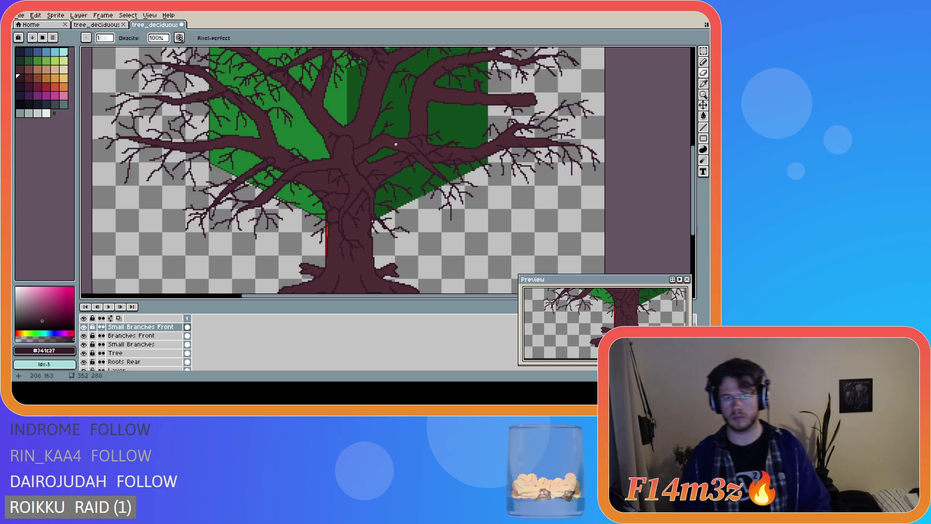
{"action": "scroll", "coordinate": [414, 156], "scroll_direction": "down", "scroll_amount": 2}
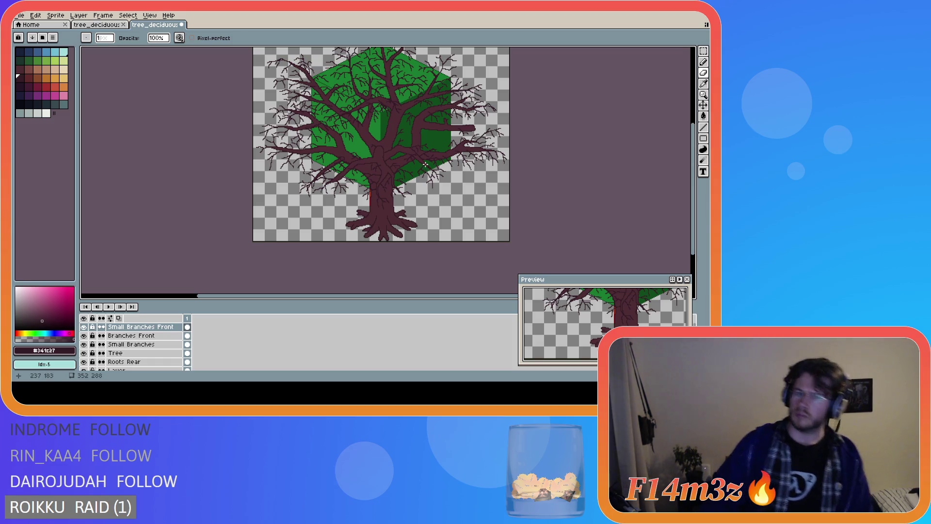
{"action": "scroll", "coordinate": [425, 165], "scroll_direction": "up", "scroll_amount": 1}
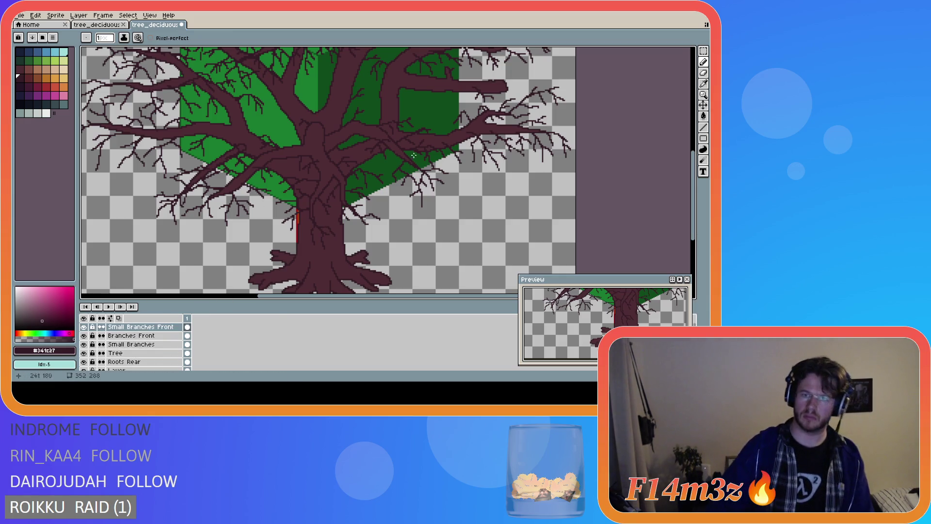
{"action": "left_click", "coordinate": [131, 344]}
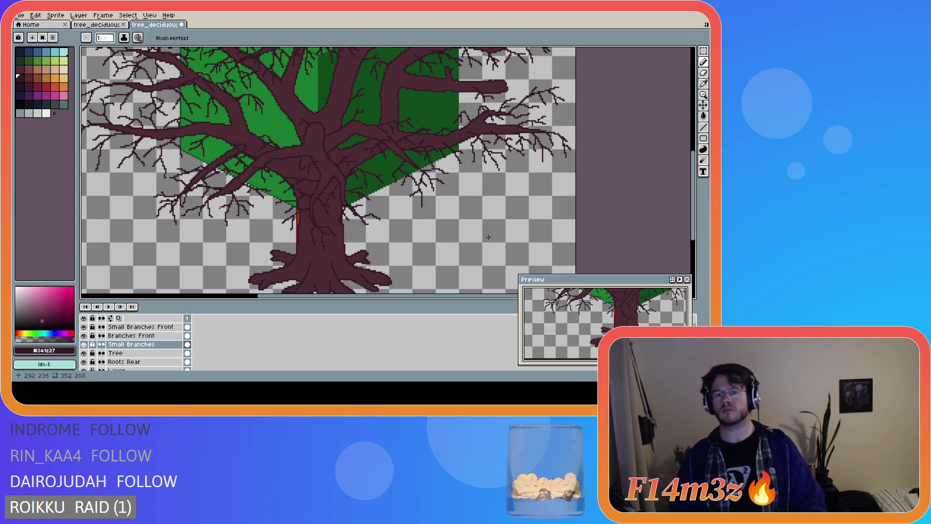
- Zoom in and out repeatedly to inspect the twigs up close
{"action": "scroll", "coordinate": [490, 223], "scroll_direction": "down", "scroll_amount": 2}
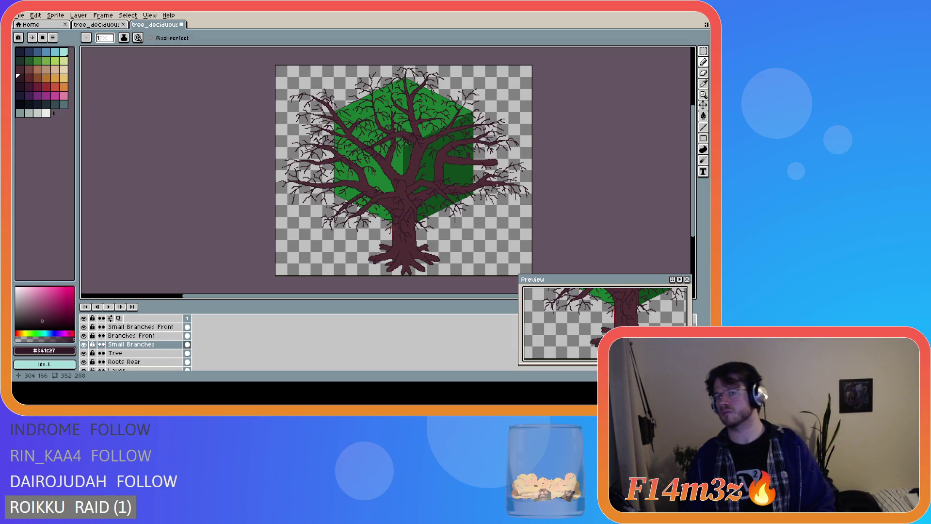
{"action": "scroll", "coordinate": [497, 179], "scroll_direction": "up", "scroll_amount": 2}
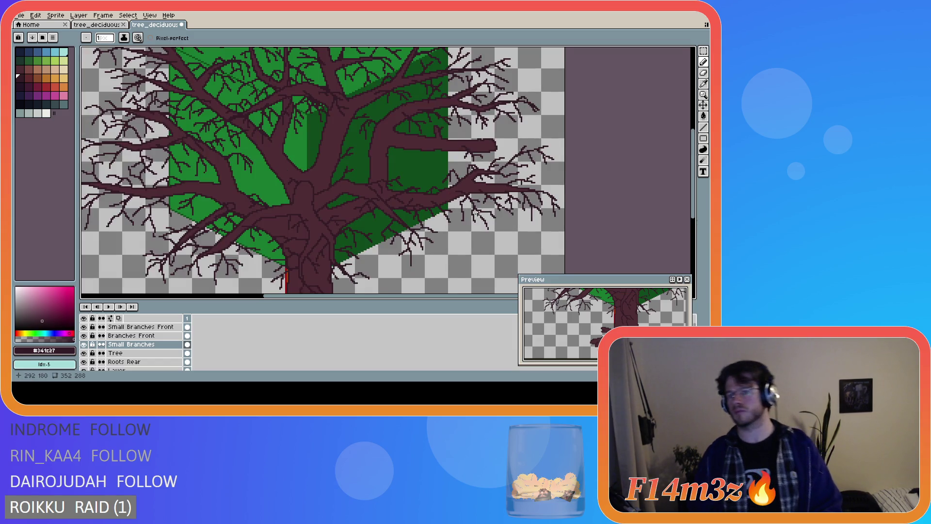
{"action": "scroll", "coordinate": [478, 214], "scroll_direction": "down", "scroll_amount": 2}
{"action": "scroll", "coordinate": [452, 208], "scroll_direction": "up", "scroll_amount": 1}
{"action": "scroll", "coordinate": [497, 192], "scroll_direction": "up", "scroll_amount": 1}
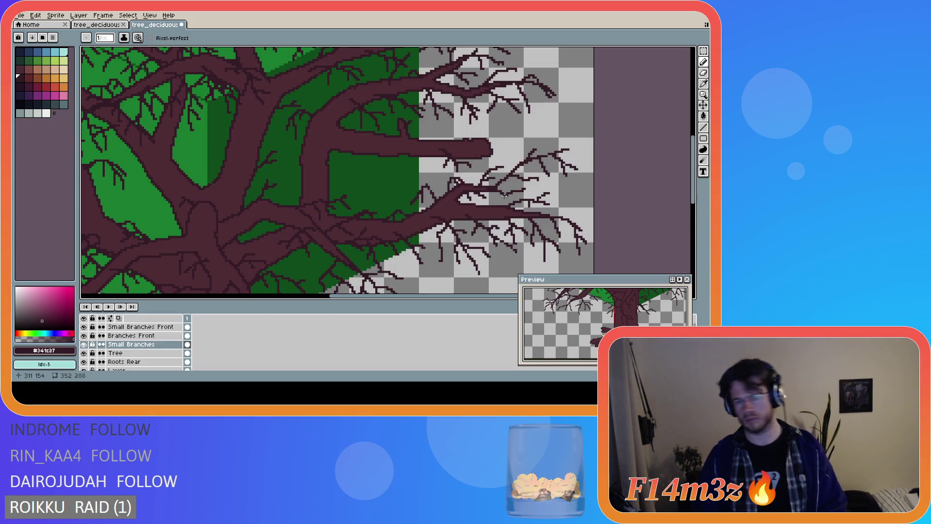
{"action": "scroll", "coordinate": [504, 198], "scroll_direction": "down", "scroll_amount": 1}
{"action": "scroll", "coordinate": [482, 218], "scroll_direction": "down", "scroll_amount": 1}
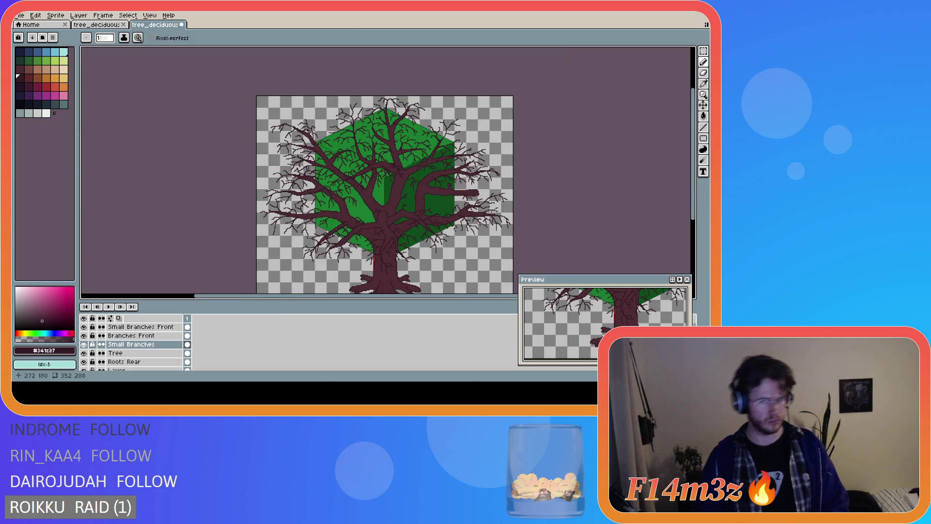
{"action": "scroll", "coordinate": [476, 220], "scroll_direction": "up", "scroll_amount": 1}
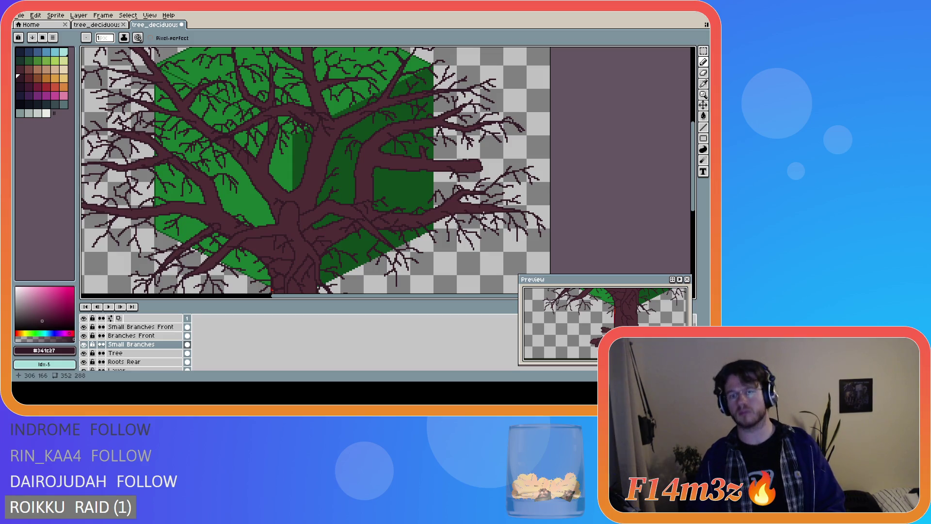
{"action": "scroll", "coordinate": [429, 229], "scroll_direction": "down", "scroll_amount": 1}
{"action": "scroll", "coordinate": [323, 230], "scroll_direction": "up", "scroll_amount": 1}
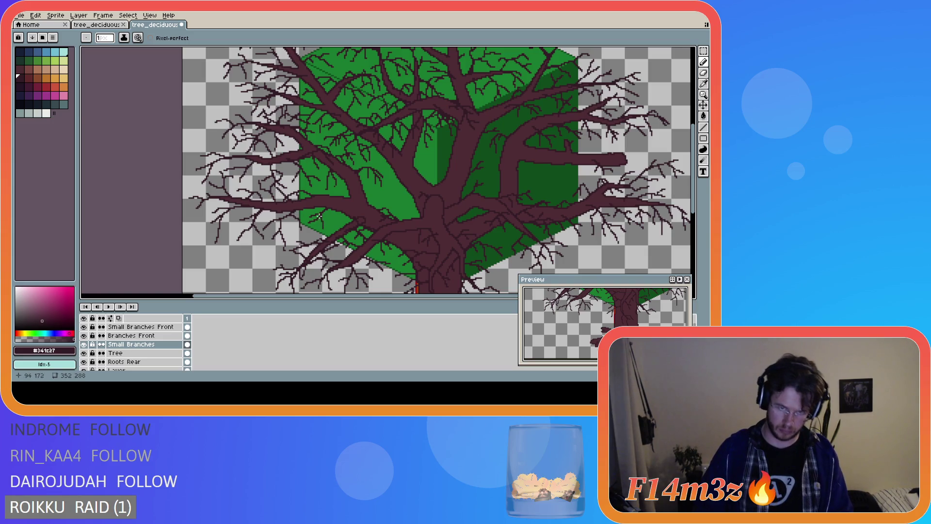
{"action": "scroll", "coordinate": [319, 215], "scroll_direction": "down", "scroll_amount": 3}
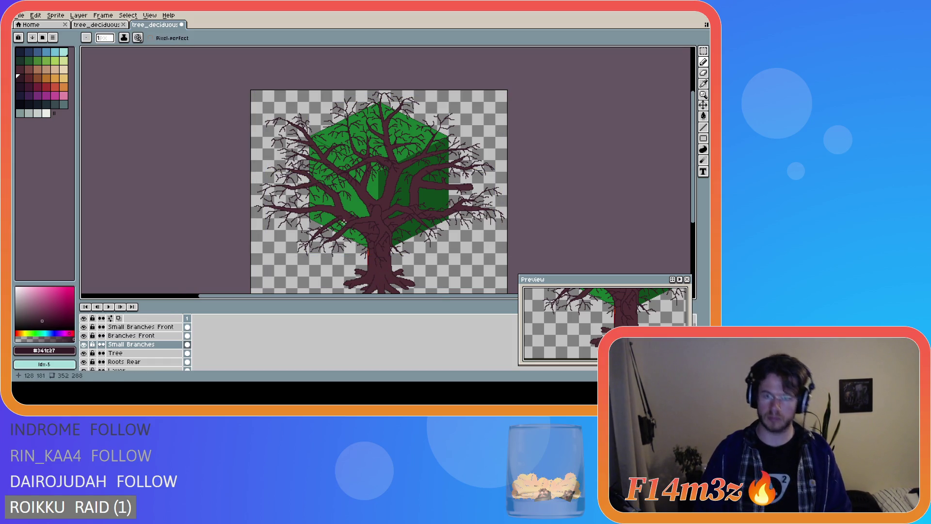
{"action": "scroll", "coordinate": [298, 234], "scroll_direction": "up", "scroll_amount": 2}
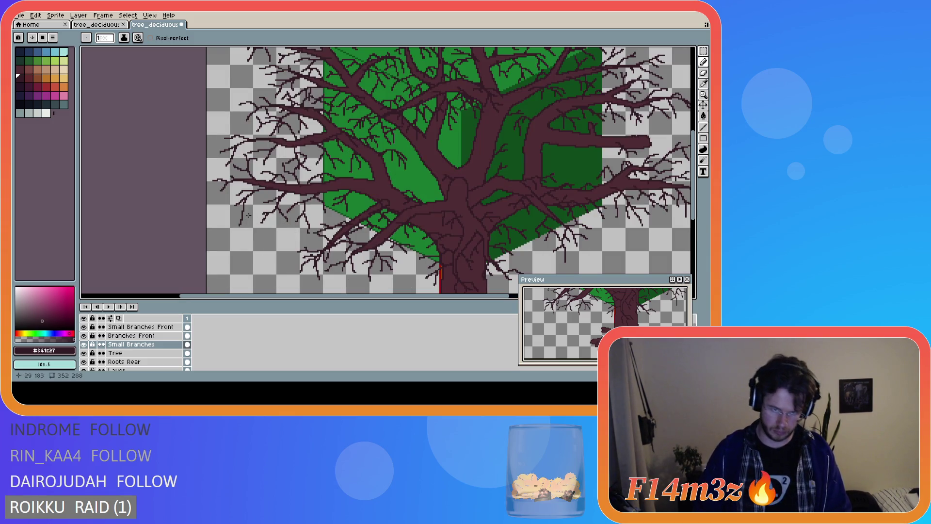
{"action": "scroll", "coordinate": [442, 272], "scroll_direction": "down", "scroll_amount": 3}
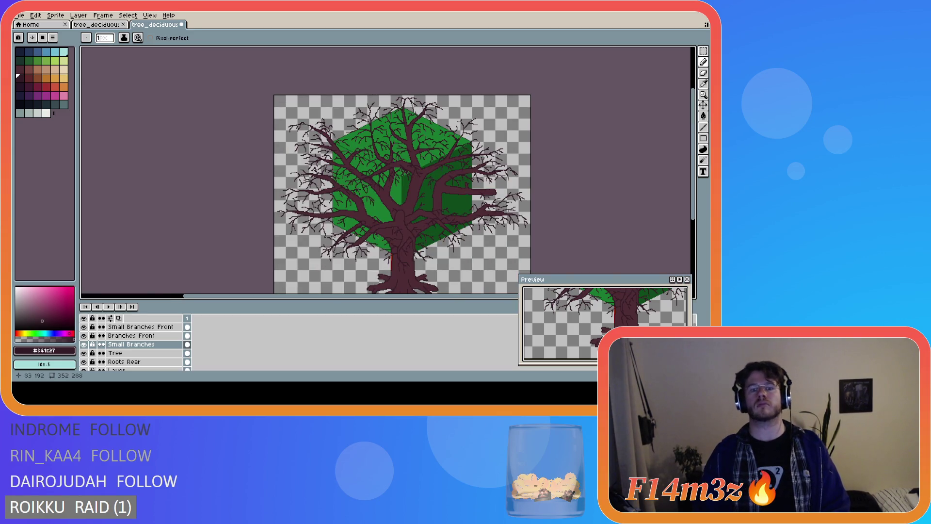
{"action": "scroll", "coordinate": [333, 234], "scroll_direction": "up", "scroll_amount": 2}
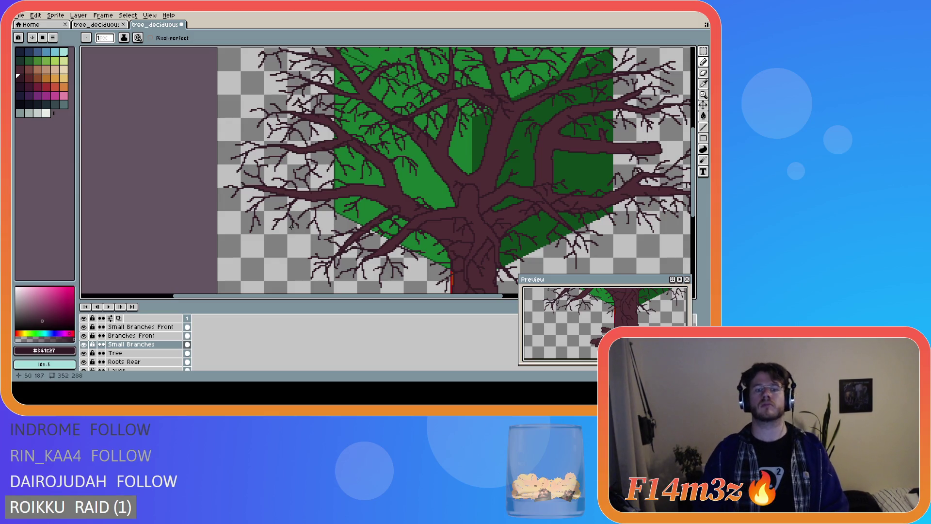
{"action": "scroll", "coordinate": [345, 257], "scroll_direction": "down", "scroll_amount": 2}
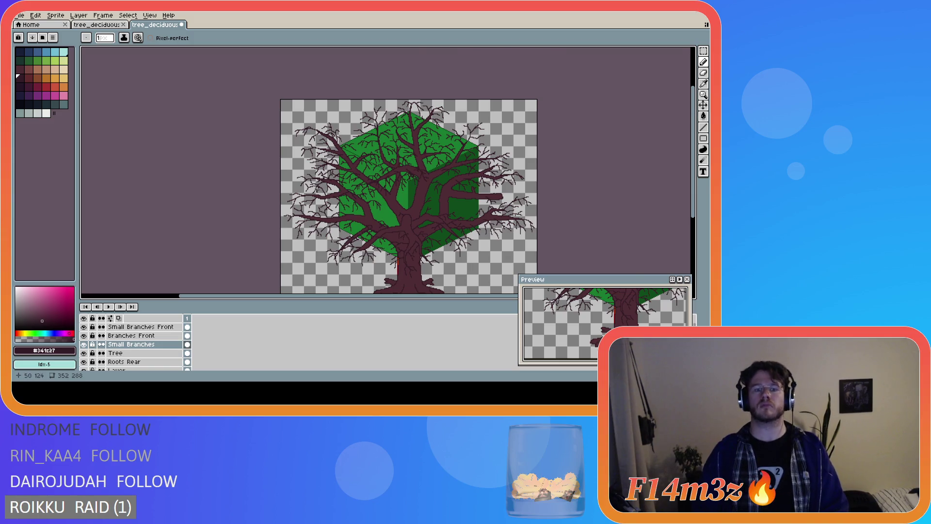
{"action": "scroll", "coordinate": [317, 188], "scroll_direction": "up", "scroll_amount": 2}
- Pick the Line tool, save tree_deciduous_large_winter.ase, and paint a pixel onto the small branches
{"action": "key", "text": "l"}
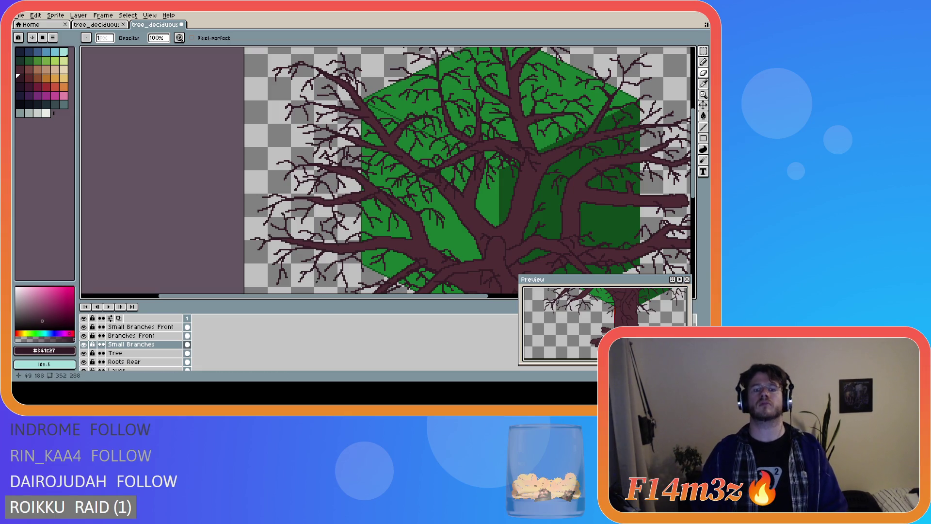
{"action": "scroll", "coordinate": [315, 280], "scroll_direction": "up", "scroll_amount": 1}
{"action": "scroll", "coordinate": [315, 280], "scroll_direction": "down", "scroll_amount": 3}
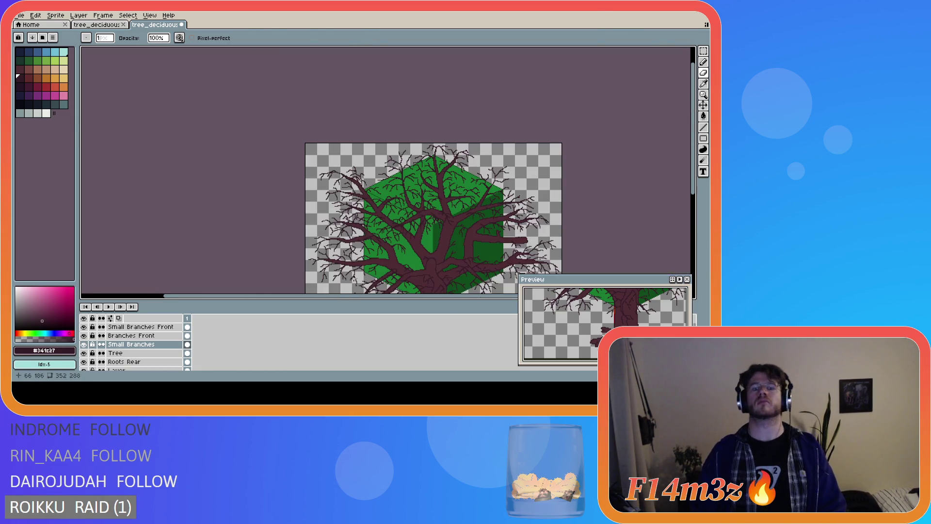
{"action": "scroll", "coordinate": [403, 248], "scroll_direction": "up", "scroll_amount": 2}
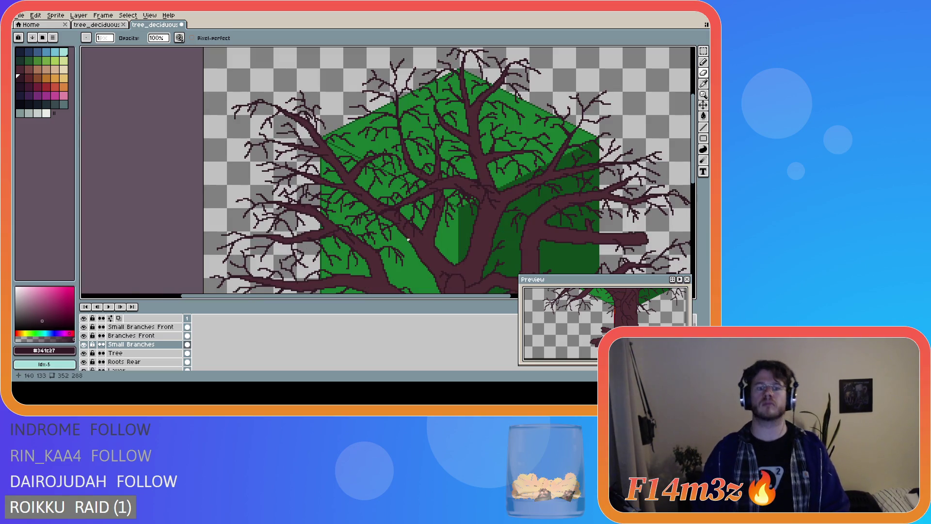
{"action": "scroll", "coordinate": [408, 240], "scroll_direction": "down", "scroll_amount": 2}
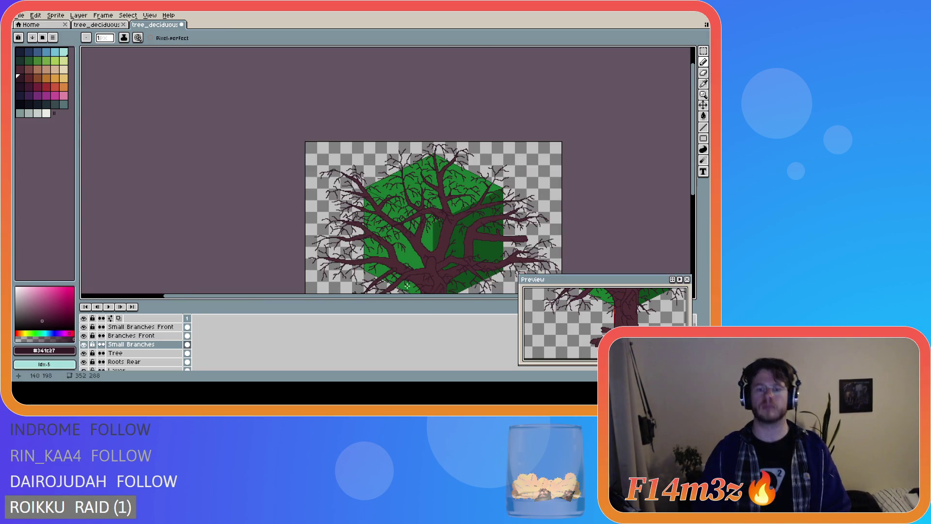
{"action": "left_click_drag", "start_coordinate": [429, 298], "coordinate": [457, 298]}
{"action": "left_click_drag", "start_coordinate": [693, 187], "coordinate": [692, 226]}
{"action": "key", "text": "ctrl+s"}
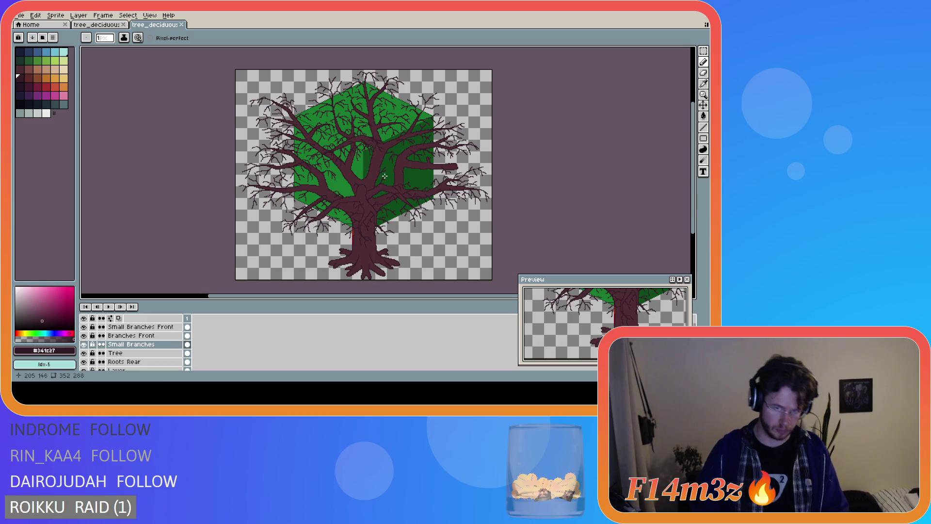
{"action": "scroll", "coordinate": [373, 167], "scroll_direction": "up", "scroll_amount": 2}
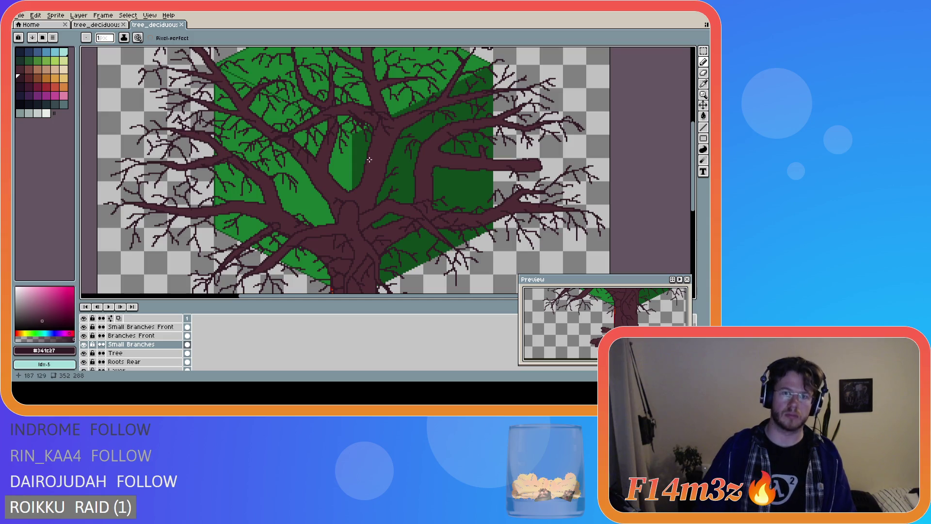
{"action": "left_click", "coordinate": [362, 148]}
- Undo and repaint the branch pixel slightly lower, keeping the Pencil active
{"action": "key", "text": "ctrl+z"}
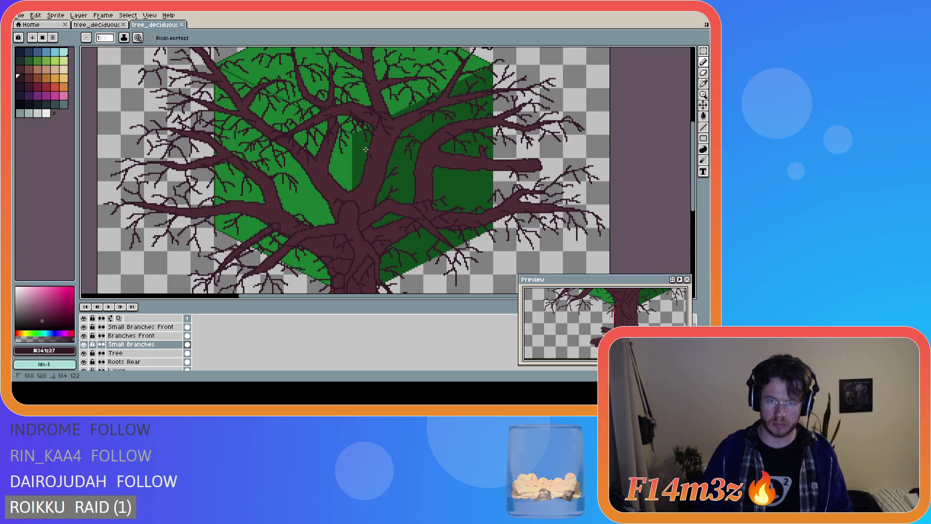
{"action": "left_click", "coordinate": [364, 152]}
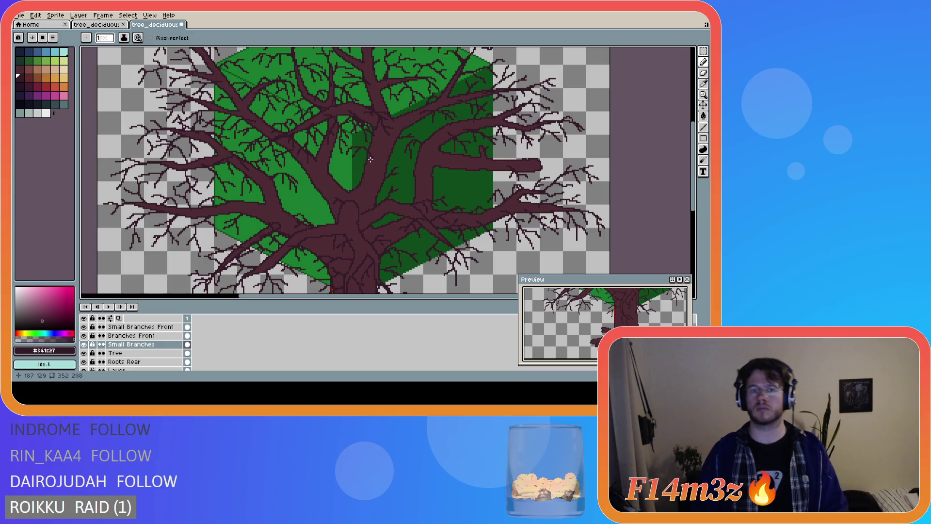
{"action": "scroll", "coordinate": [420, 190], "scroll_direction": "down", "scroll_amount": 2}
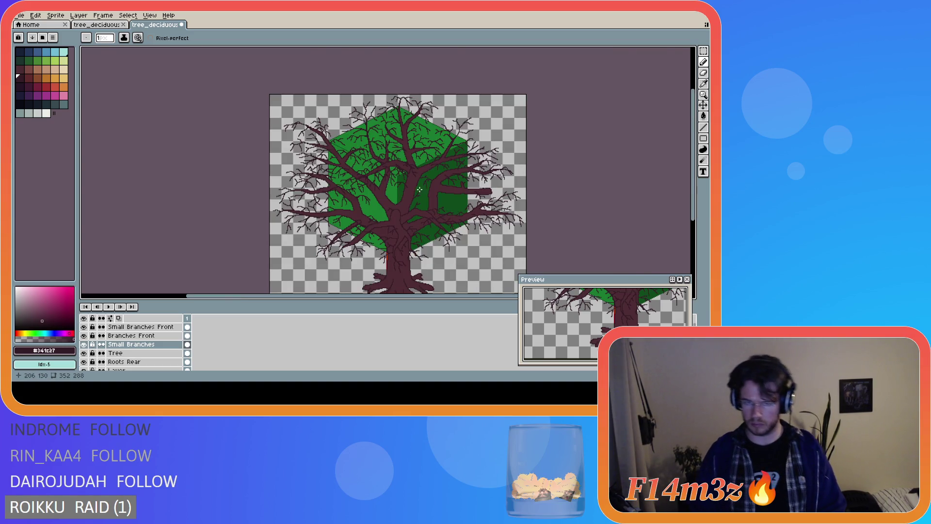
{"action": "scroll", "coordinate": [420, 191], "scroll_direction": "up", "scroll_amount": 3}
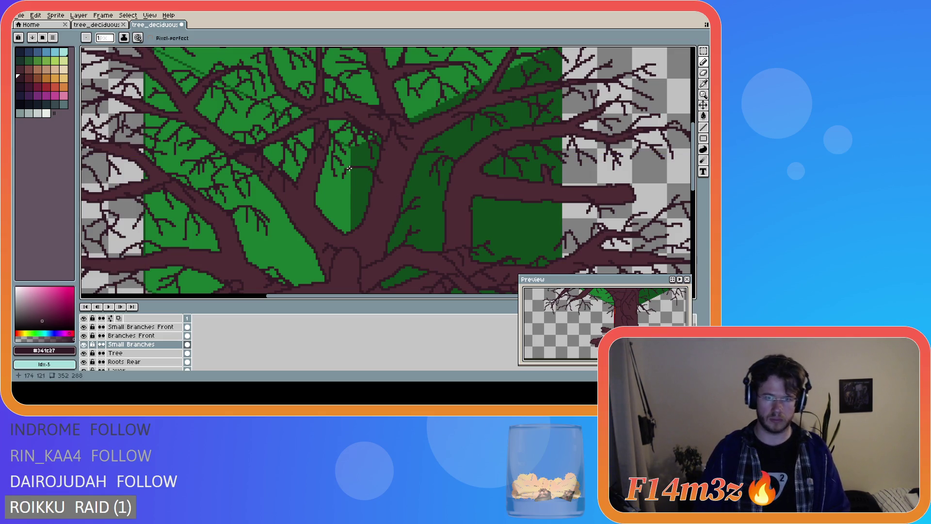
{"action": "key", "text": "v"}
{"action": "key", "text": "b"}
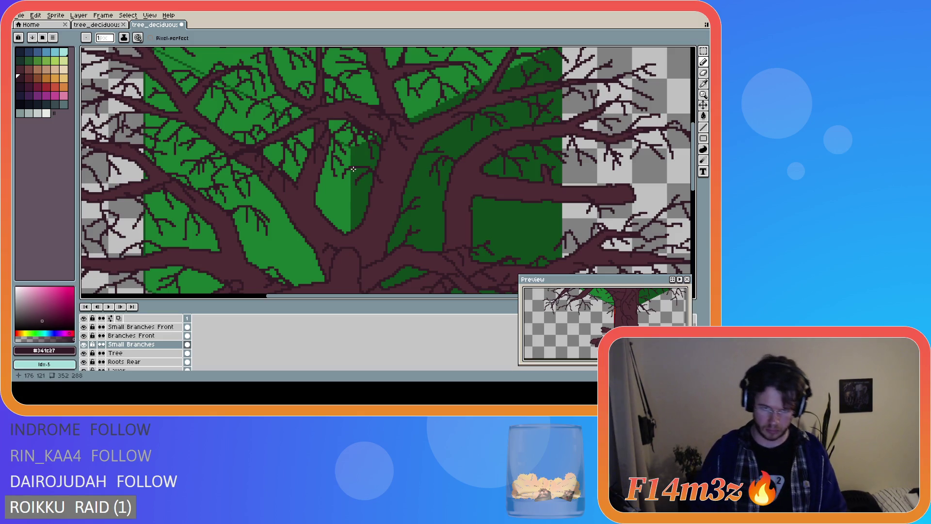
- Recentre the tree, draw a short twig on the right-hand branches, then undo that stroke
{"action": "scroll", "coordinate": [388, 192], "scroll_direction": "down", "scroll_amount": 1}
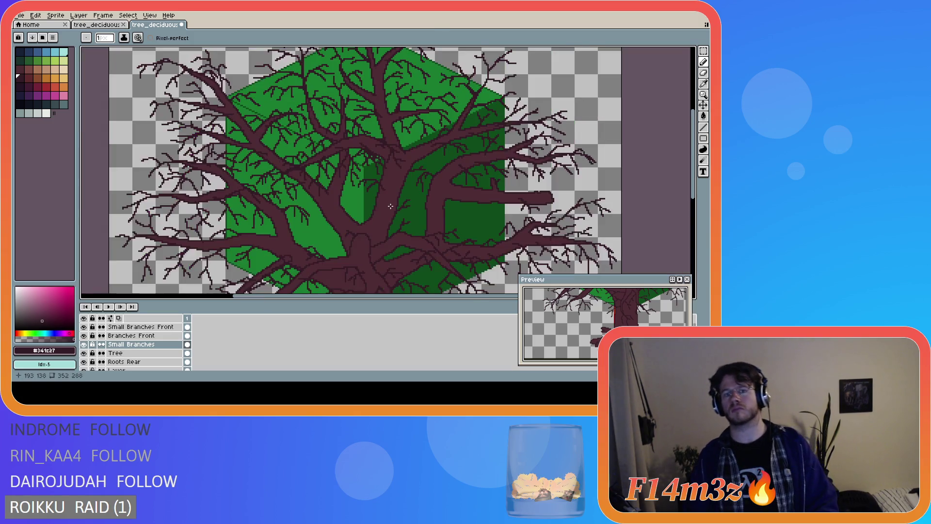
{"action": "scroll", "coordinate": [393, 200], "scroll_direction": "down", "scroll_amount": 1}
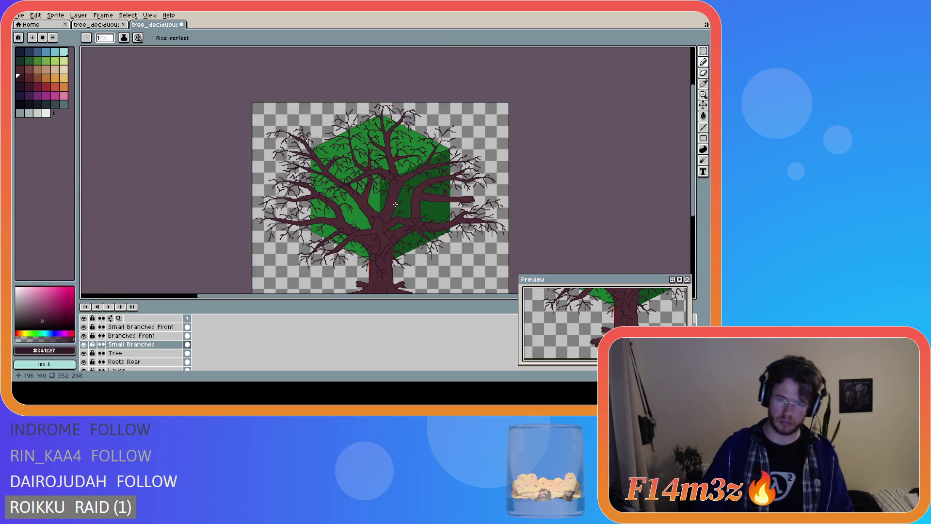
{"action": "scroll", "coordinate": [388, 228], "scroll_direction": "up", "scroll_amount": 2}
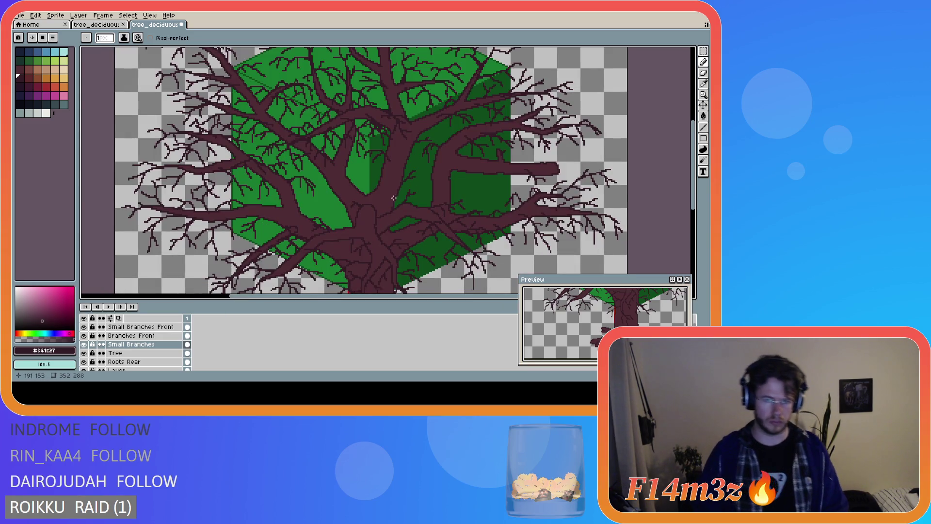
{"action": "scroll", "coordinate": [393, 199], "scroll_direction": "up", "scroll_amount": 1}
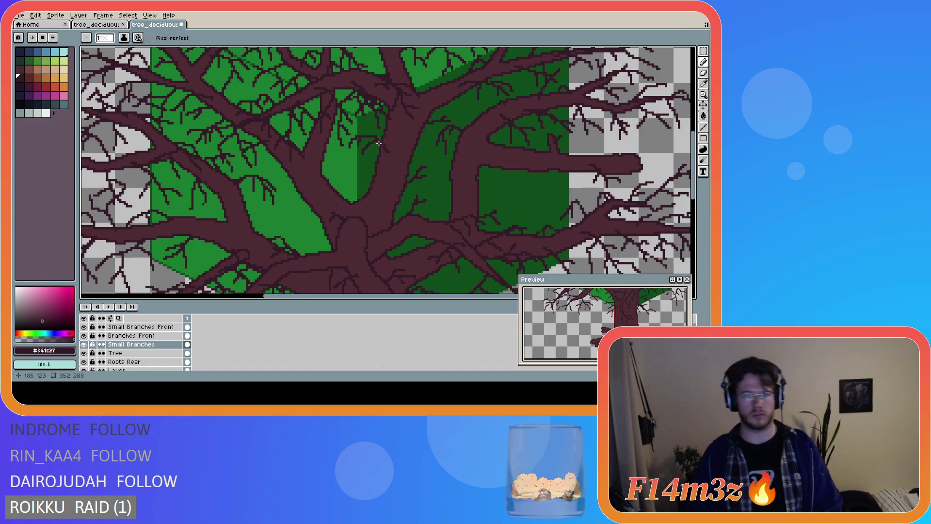
{"action": "scroll", "coordinate": [431, 176], "scroll_direction": "down", "scroll_amount": 3}
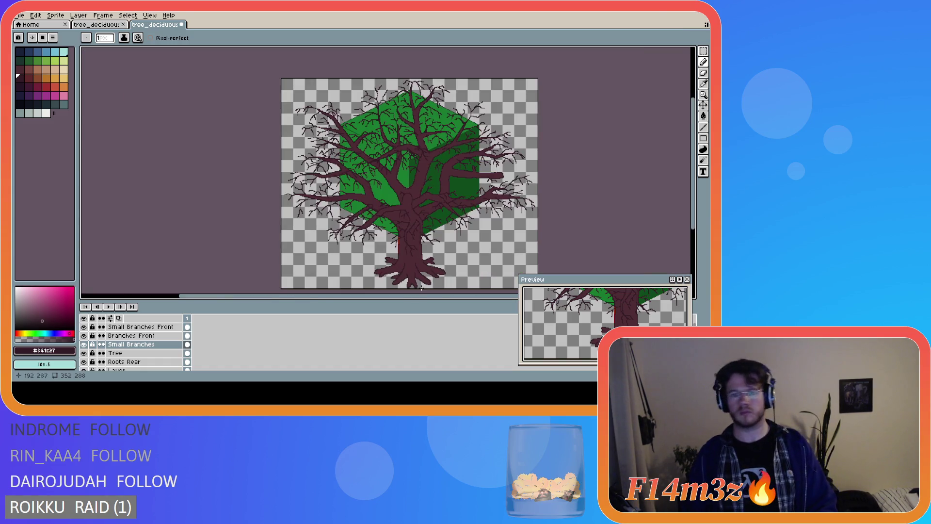
{"action": "left_click_drag", "start_coordinate": [426, 297], "coordinate": [472, 303]}
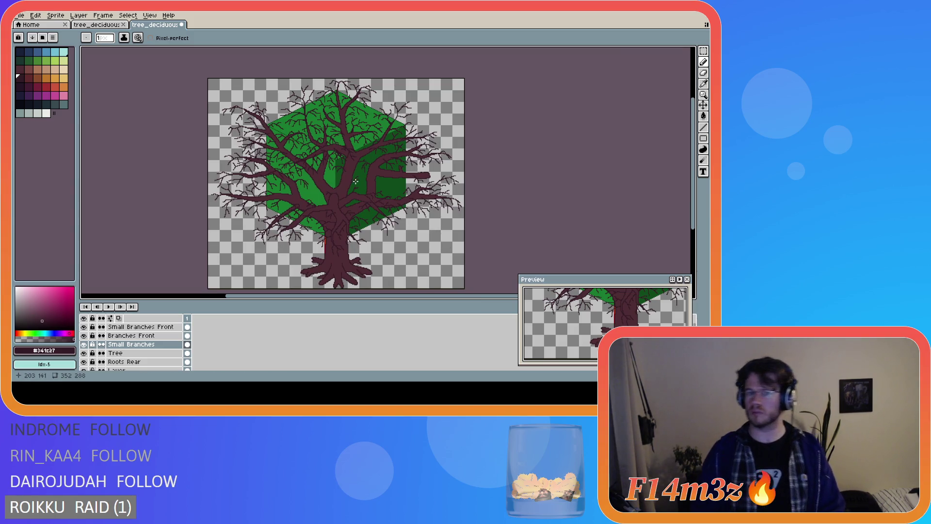
{"action": "scroll", "coordinate": [355, 181], "scroll_direction": "up", "scroll_amount": 3}
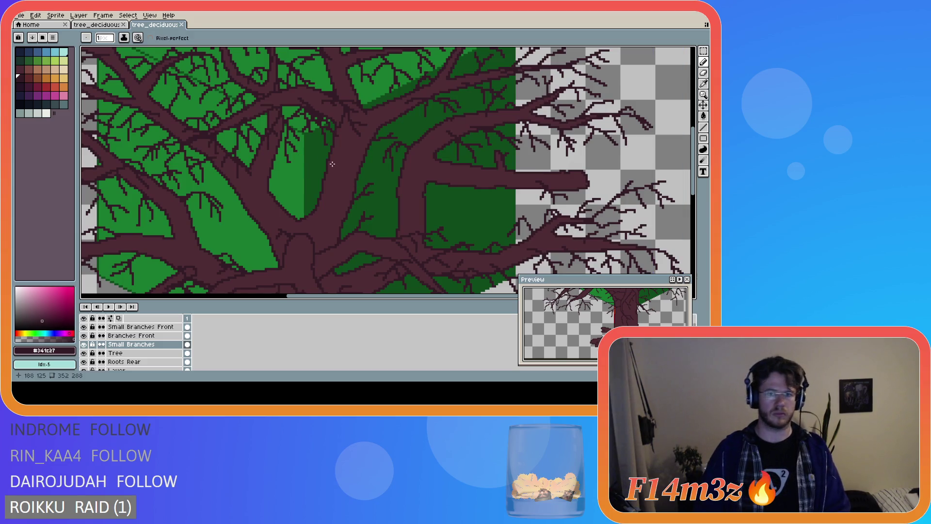
{"action": "left_click_drag", "start_coordinate": [330, 157], "coordinate": [291, 169]}
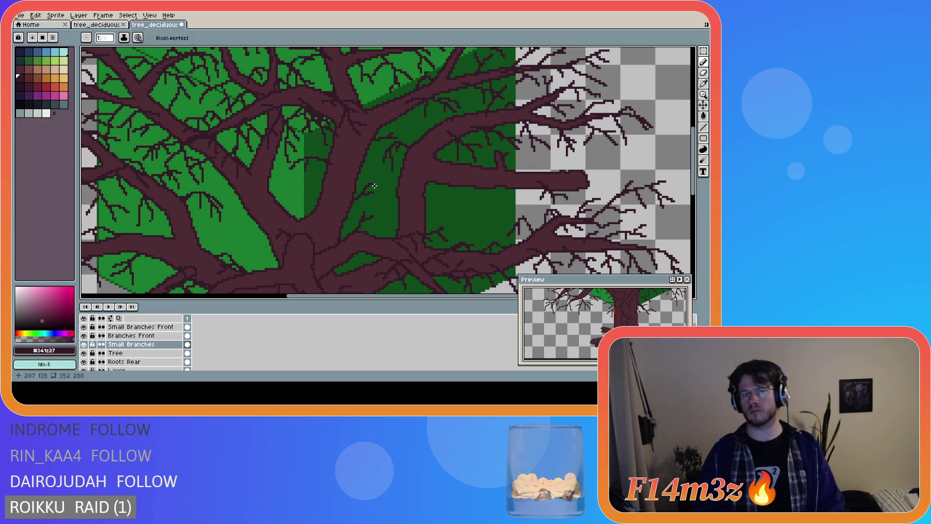
{"action": "scroll", "coordinate": [375, 186], "scroll_direction": "down", "scroll_amount": 3}
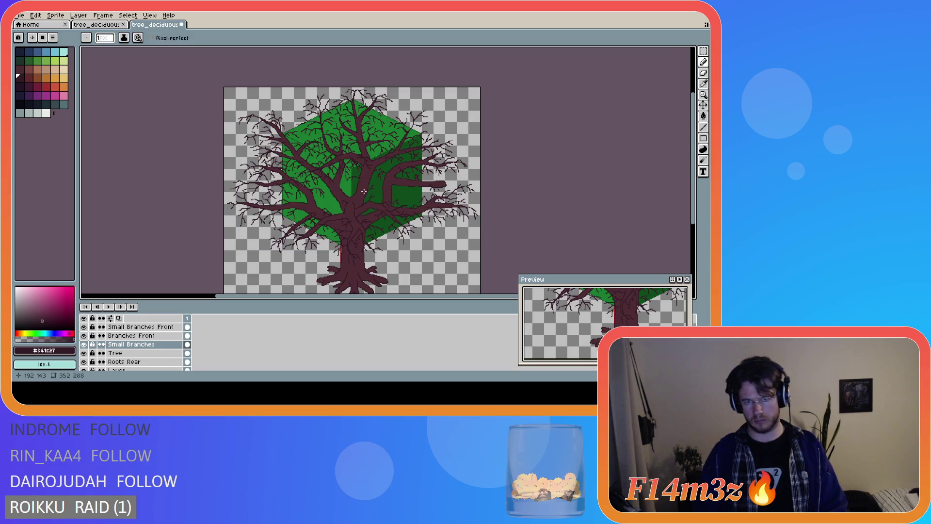
{"action": "key", "text": "ctrl+z"}
- Draw two small twig strokes over the green foliage and save the sprite
{"action": "scroll", "coordinate": [366, 191], "scroll_direction": "up", "scroll_amount": 3}
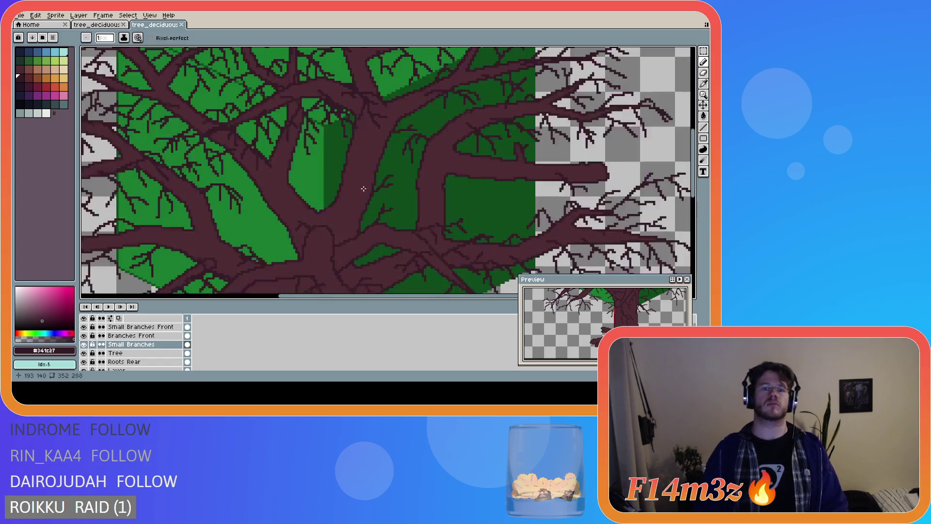
{"action": "mouse_move", "coordinate": [352, 165]}
{"action": "left_mouse_down"}
{"action": "mouse_move", "coordinate": [341, 152]}
{"action": "mouse_move", "coordinate": [326, 158]}
{"action": "mouse_move", "coordinate": [330, 180]}
{"action": "left_mouse_up"}
{"action": "scroll", "coordinate": [334, 193], "scroll_direction": "down", "scroll_amount": 3}
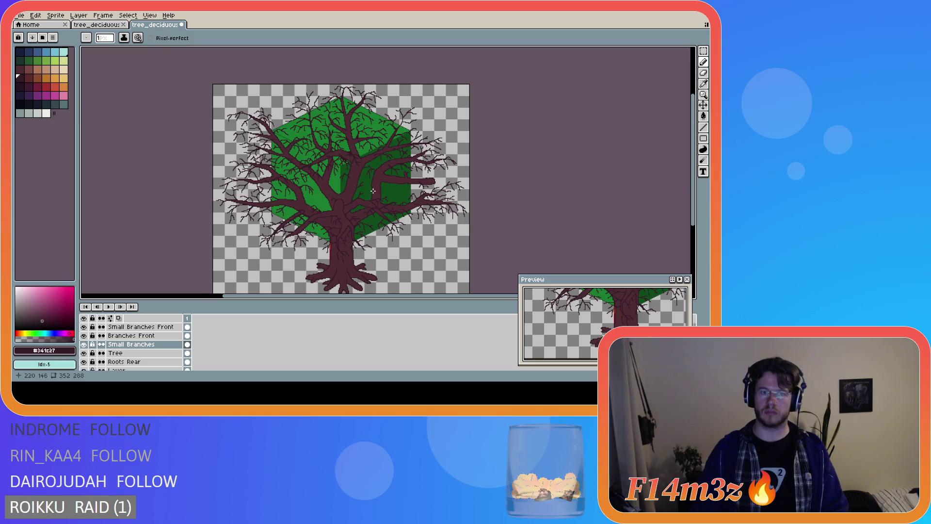
{"action": "scroll", "coordinate": [351, 187], "scroll_direction": "up", "scroll_amount": 3}
{"action": "left_click_drag", "start_coordinate": [325, 144], "coordinate": [308, 163]}
{"action": "key", "text": "ctrl+s"}
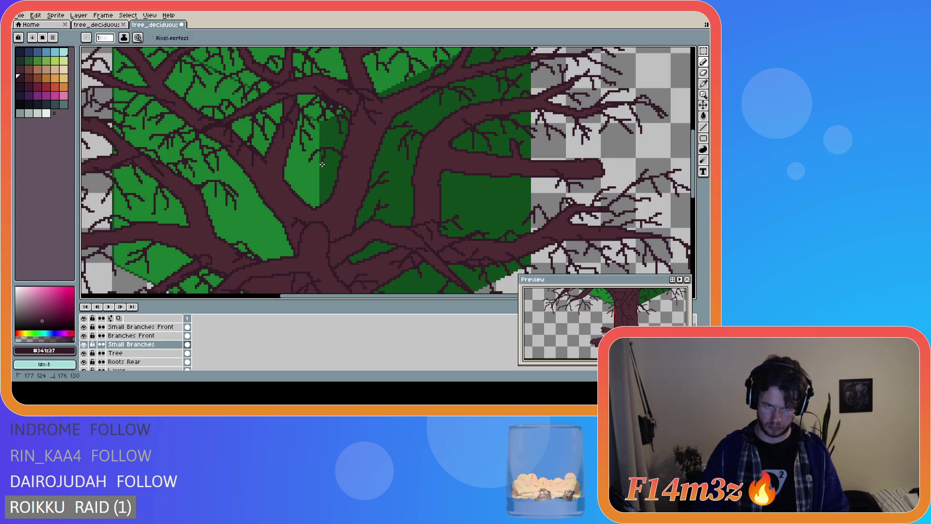
- Undo the stray twig stroke, then add a twig pixel and a short twig over the leaves
{"action": "key", "text": "ctrl+z"}
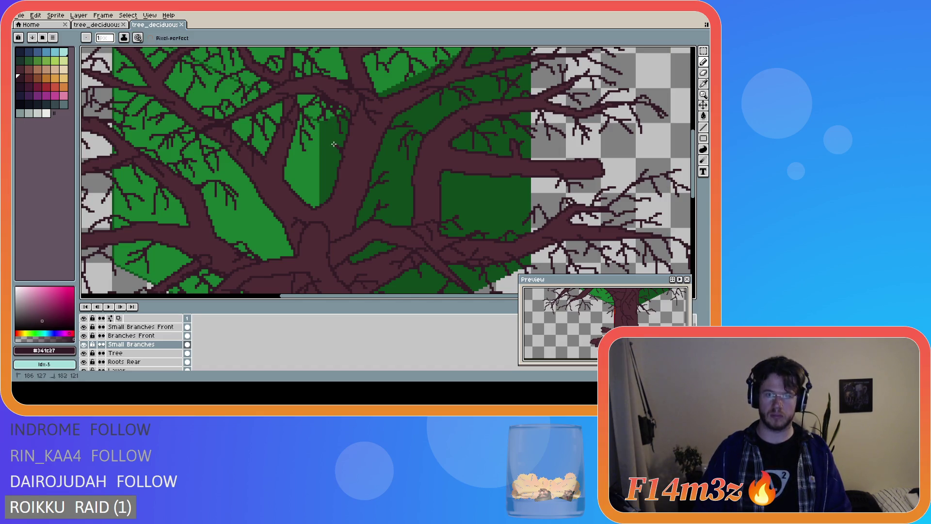
{"action": "left_click", "coordinate": [324, 144]}
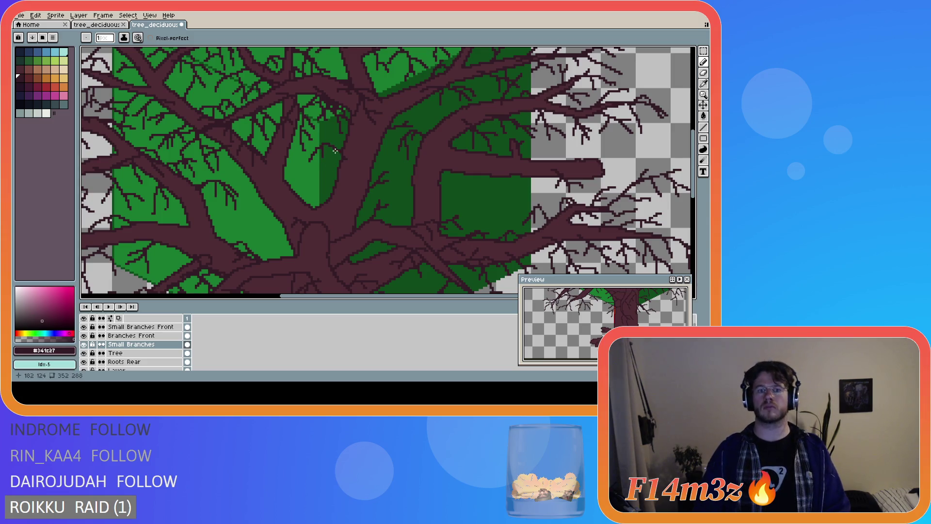
{"action": "scroll", "coordinate": [363, 190], "scroll_direction": "down", "scroll_amount": 1}
{"action": "scroll", "coordinate": [379, 202], "scroll_direction": "down", "scroll_amount": 1}
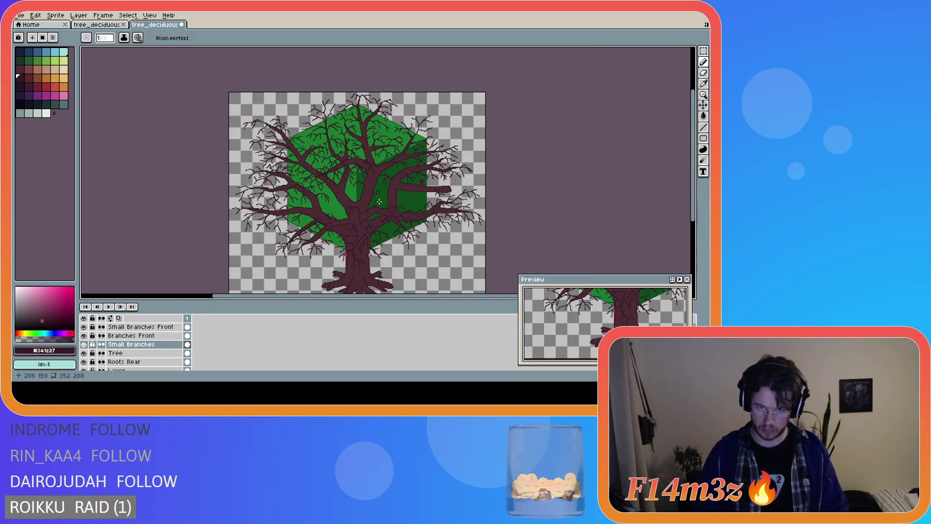
{"action": "scroll", "coordinate": [380, 202], "scroll_direction": "up", "scroll_amount": 3}
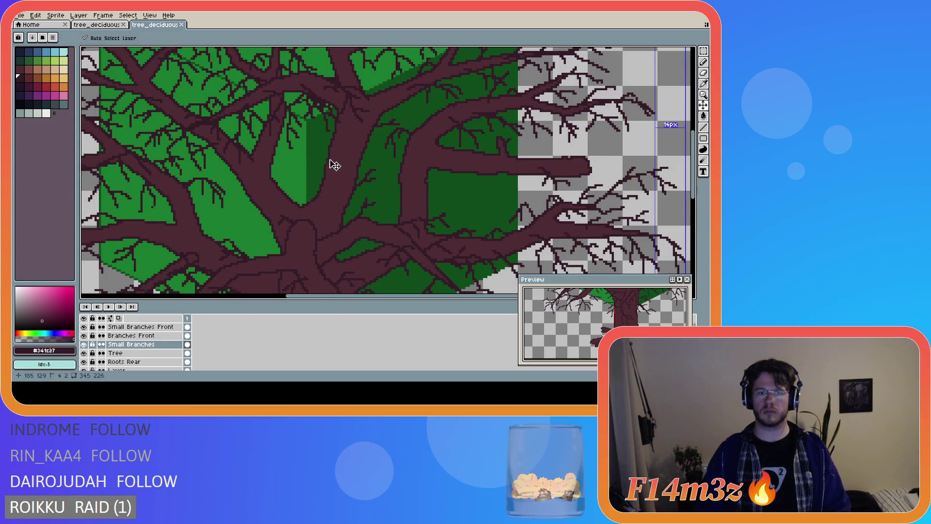
{"action": "key", "text": "ctrl"}
{"action": "left_click_drag", "start_coordinate": [319, 146], "coordinate": [298, 162]}
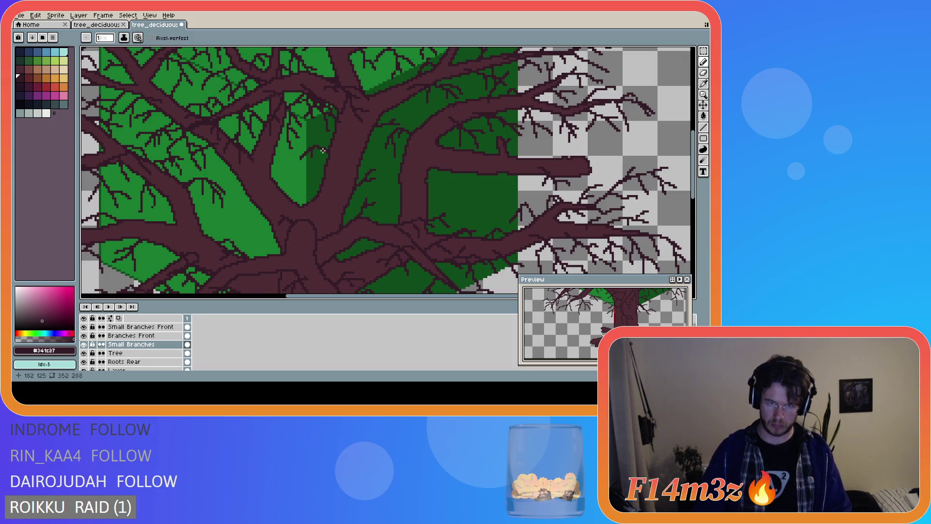
- Zoom and pan around the canopy to inspect the new twigs
{"action": "scroll", "coordinate": [385, 194], "scroll_direction": "down", "scroll_amount": 1}
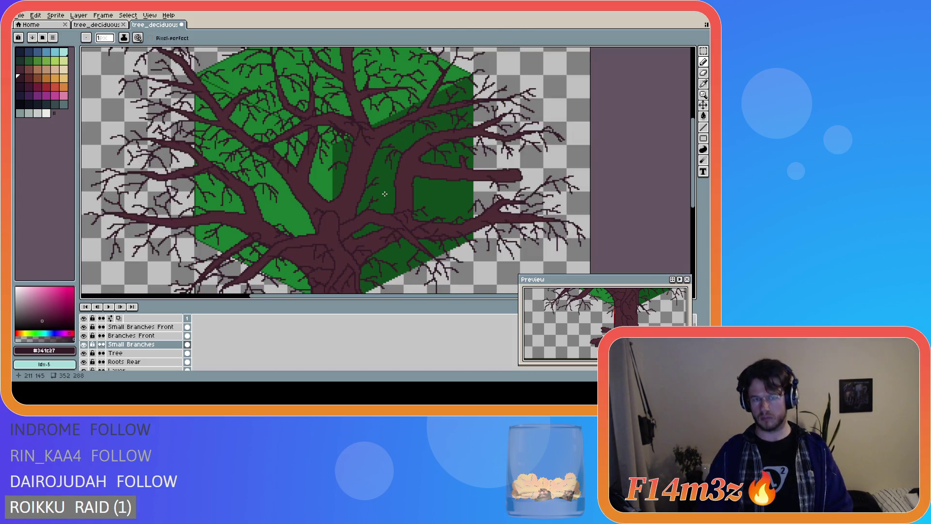
{"action": "scroll", "coordinate": [359, 184], "scroll_direction": "down", "scroll_amount": 1}
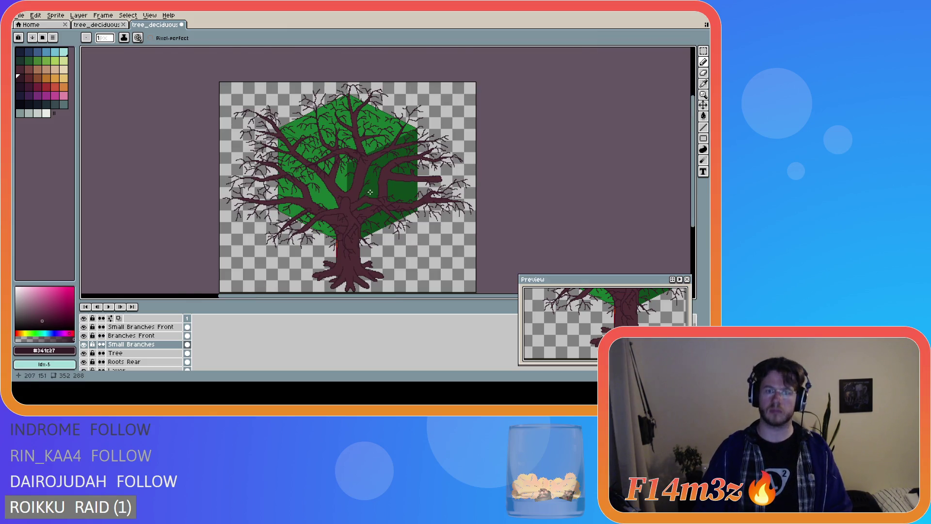
{"action": "scroll", "coordinate": [370, 194], "scroll_direction": "up", "scroll_amount": 2}
{"action": "scroll", "coordinate": [367, 188], "scroll_direction": "down", "scroll_amount": 2}
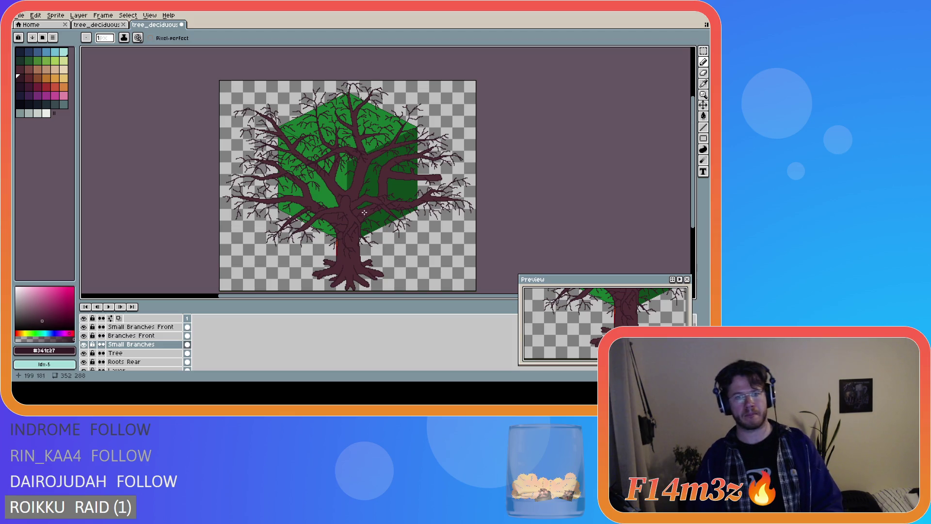
{"action": "scroll", "coordinate": [361, 210], "scroll_direction": "down", "scroll_amount": 2}
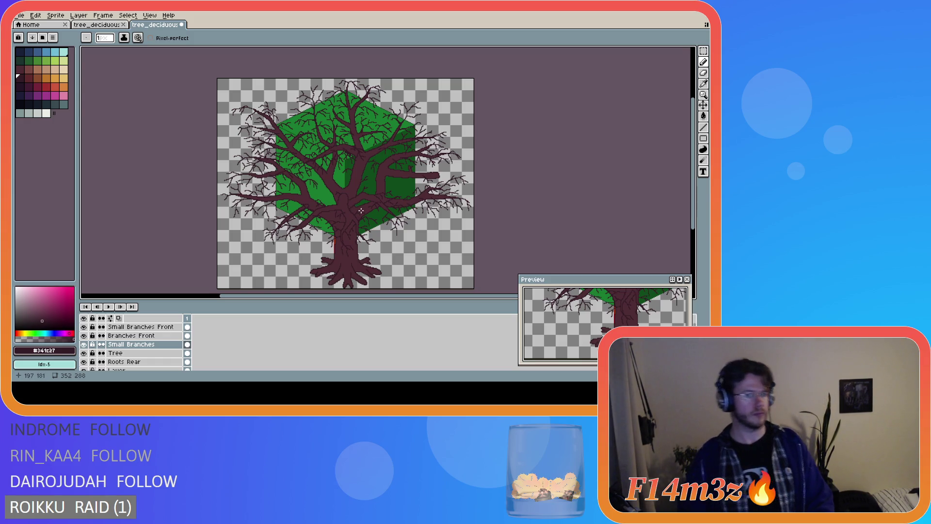
{"action": "scroll", "coordinate": [352, 210], "scroll_direction": "up", "scroll_amount": 2}
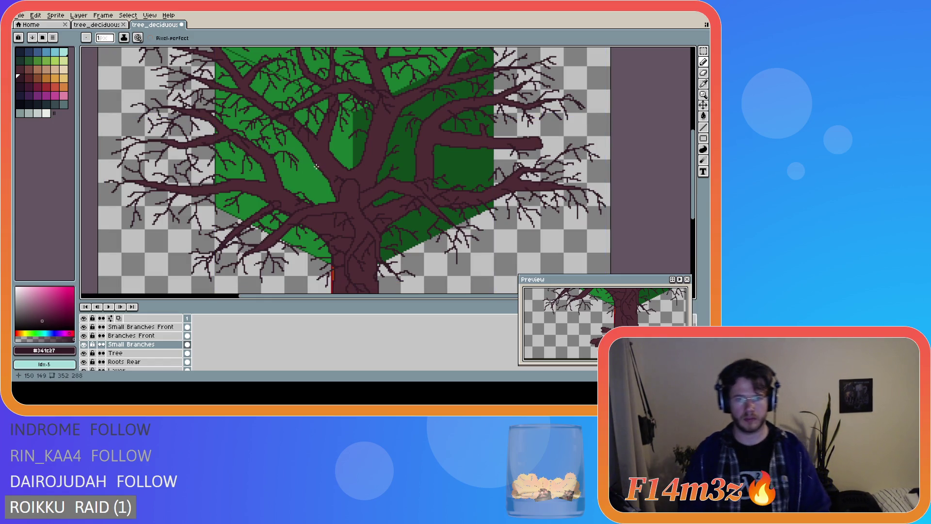
{"action": "scroll", "coordinate": [415, 197], "scroll_direction": "down", "scroll_amount": 2}
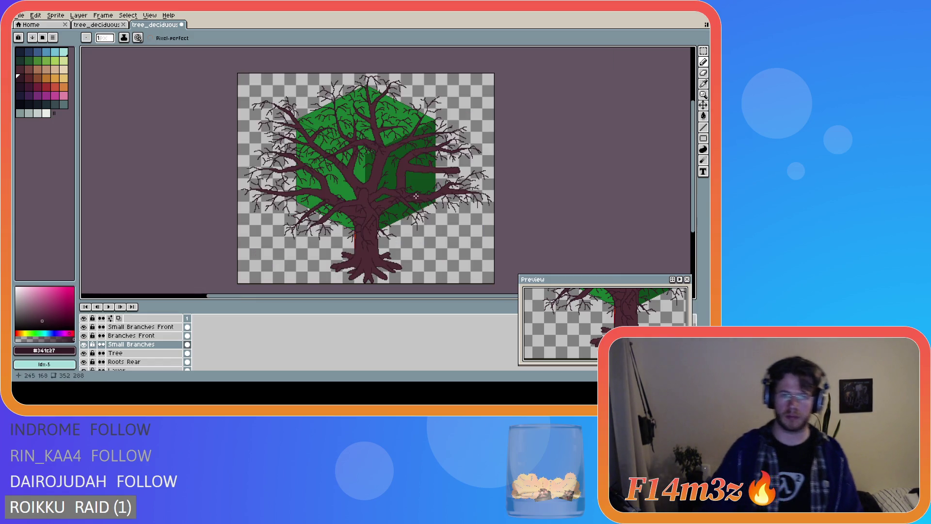
{"action": "scroll", "coordinate": [377, 197], "scroll_direction": "up", "scroll_amount": 4}
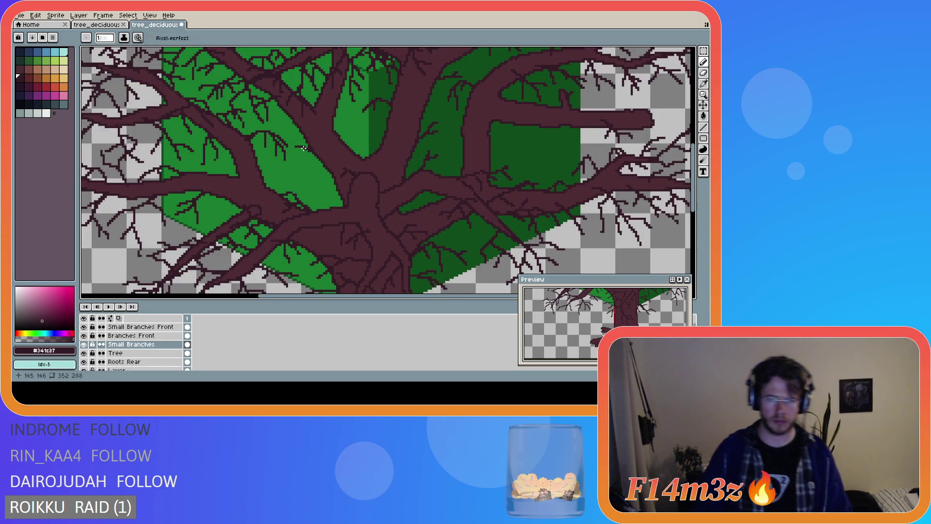
{"action": "scroll", "coordinate": [423, 193], "scroll_direction": "down", "scroll_amount": 5}
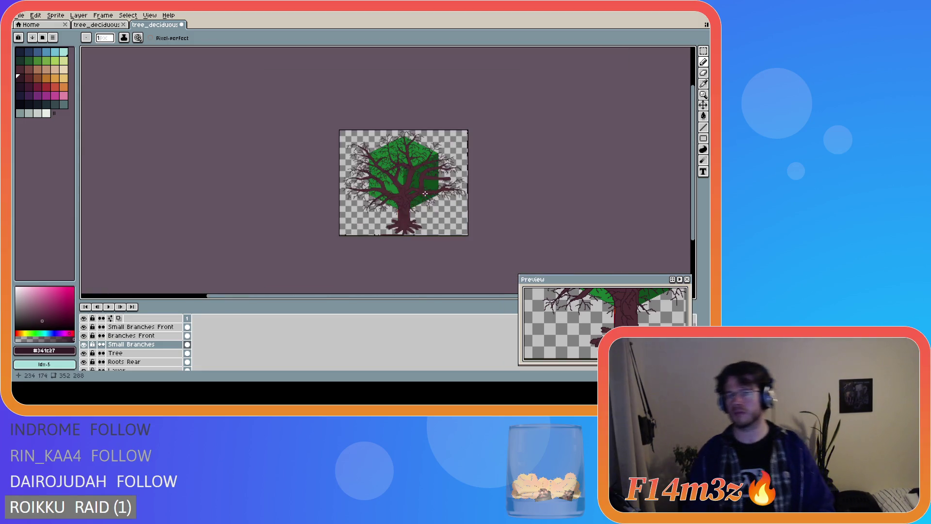
{"action": "scroll", "coordinate": [422, 193], "scroll_direction": "up", "scroll_amount": 2}
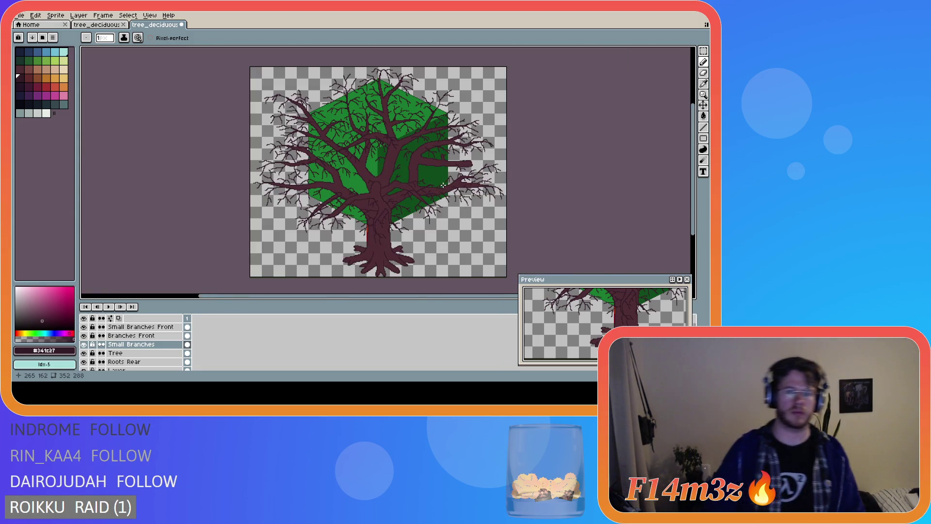
{"action": "scroll", "coordinate": [429, 186], "scroll_direction": "up", "scroll_amount": 3}
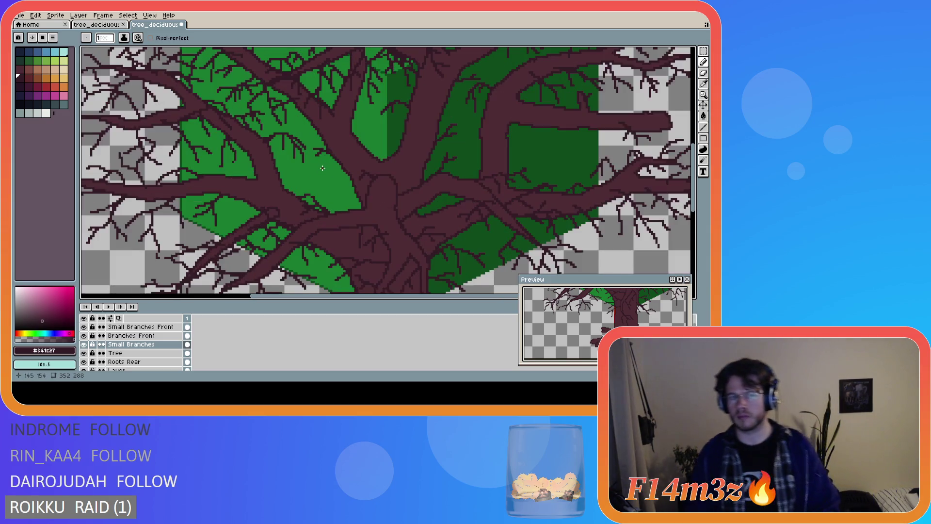
{"action": "scroll", "coordinate": [448, 202], "scroll_direction": "down", "scroll_amount": 4}
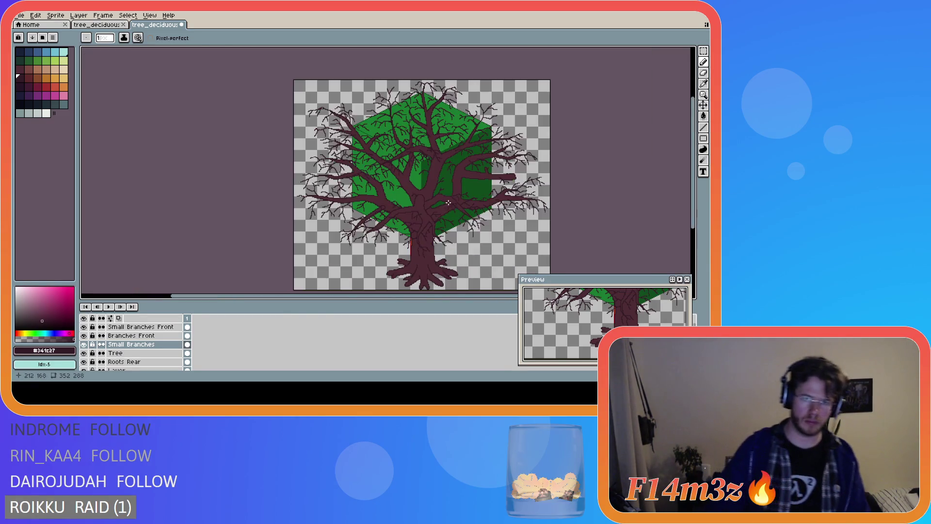
{"action": "left_click_drag", "start_coordinate": [426, 296], "coordinate": [462, 301]}
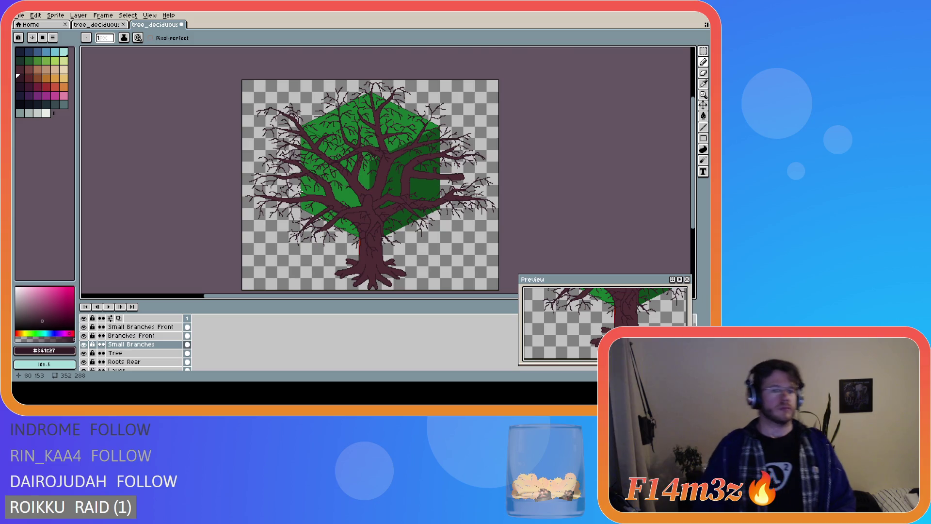
- Save the bare tree drawing to tree_deciduous_large_winter.ase
{"action": "scroll", "coordinate": [300, 191], "scroll_direction": "up", "scroll_amount": 2}
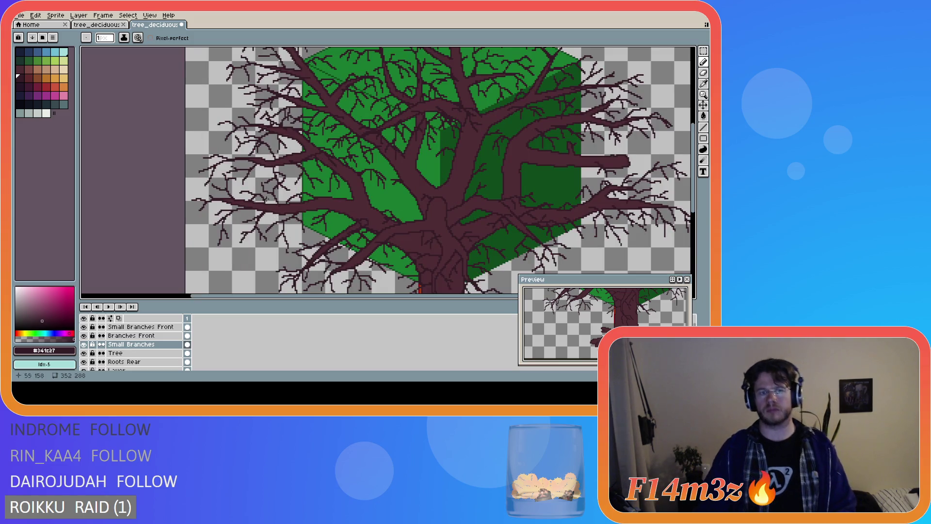
{"action": "scroll", "coordinate": [265, 198], "scroll_direction": "down", "scroll_amount": 2}
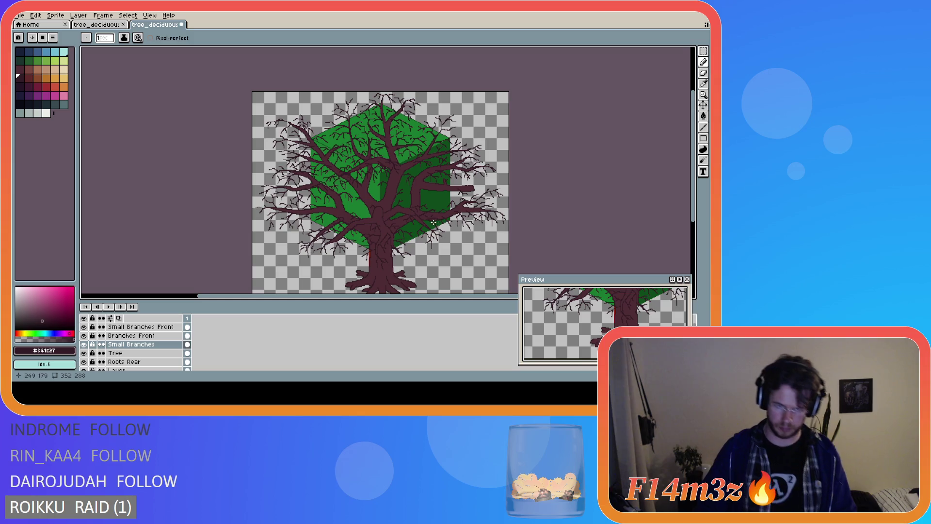
{"action": "scroll", "coordinate": [316, 212], "scroll_direction": "up", "scroll_amount": 2}
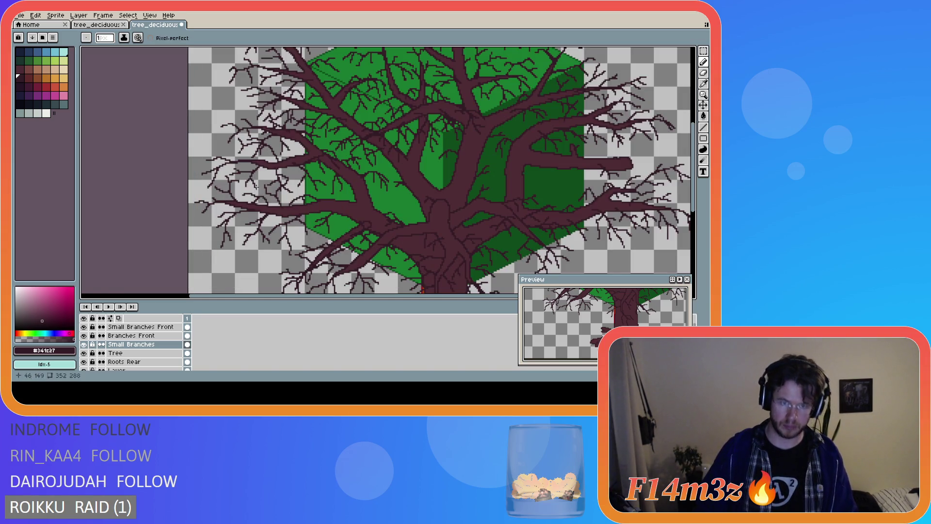
{"action": "scroll", "coordinate": [285, 232], "scroll_direction": "down", "scroll_amount": 2}
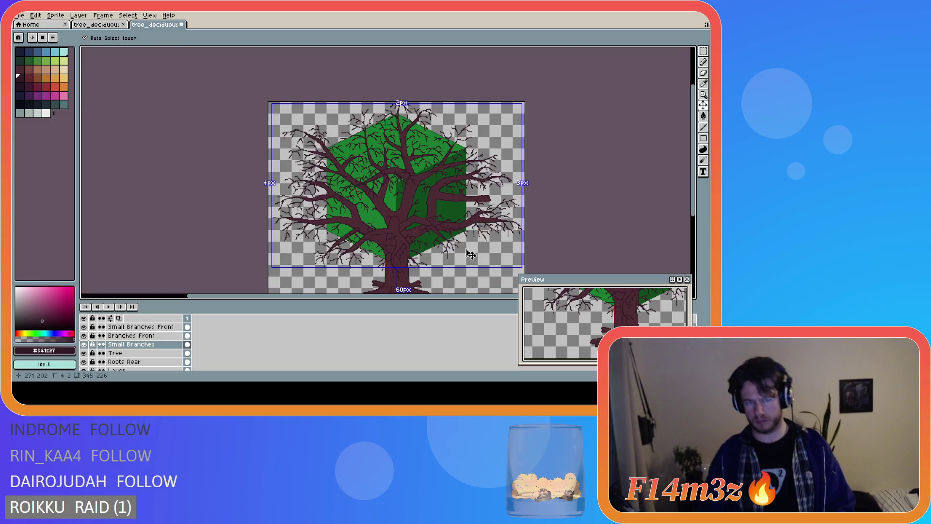
{"action": "key", "text": "ctrl+s"}
- Zoom and pan the canvas to look over the whole tree
{"action": "scroll", "coordinate": [308, 215], "scroll_direction": "up", "scroll_amount": 2}
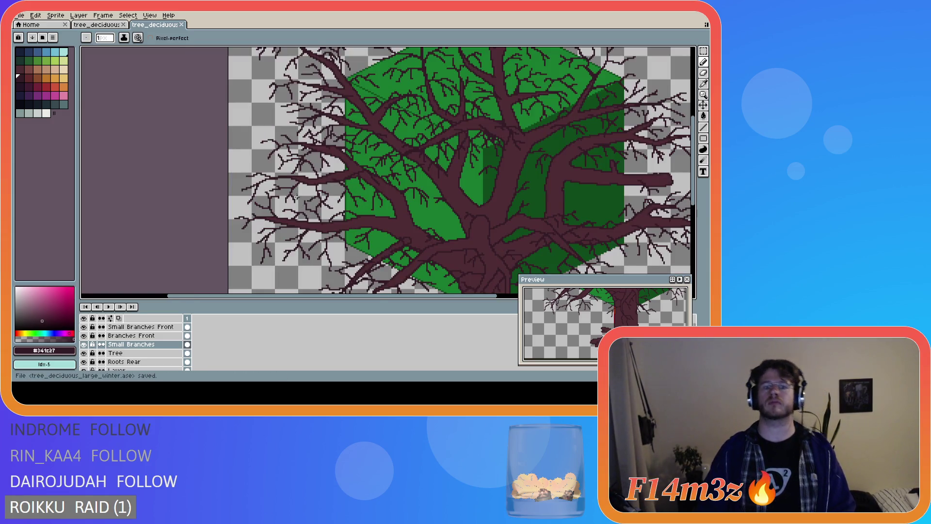
{"action": "scroll", "coordinate": [504, 219], "scroll_direction": "down", "scroll_amount": 2}
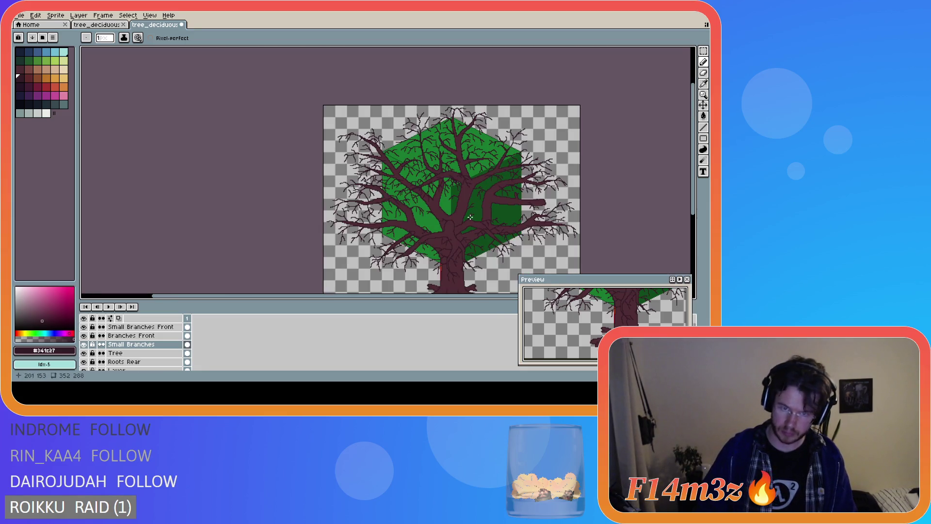
{"action": "scroll", "coordinate": [417, 221], "scroll_direction": "up", "scroll_amount": 2}
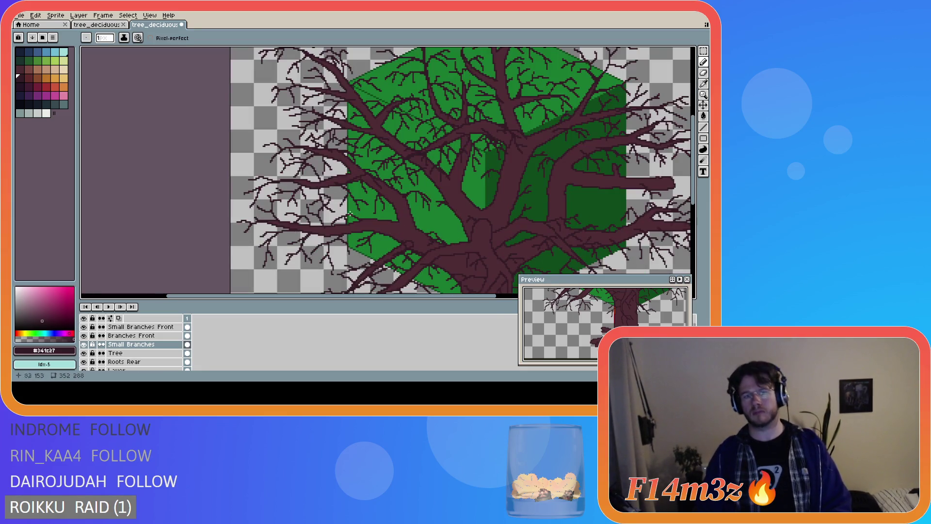
{"action": "scroll", "coordinate": [294, 199], "scroll_direction": "up", "scroll_amount": 1}
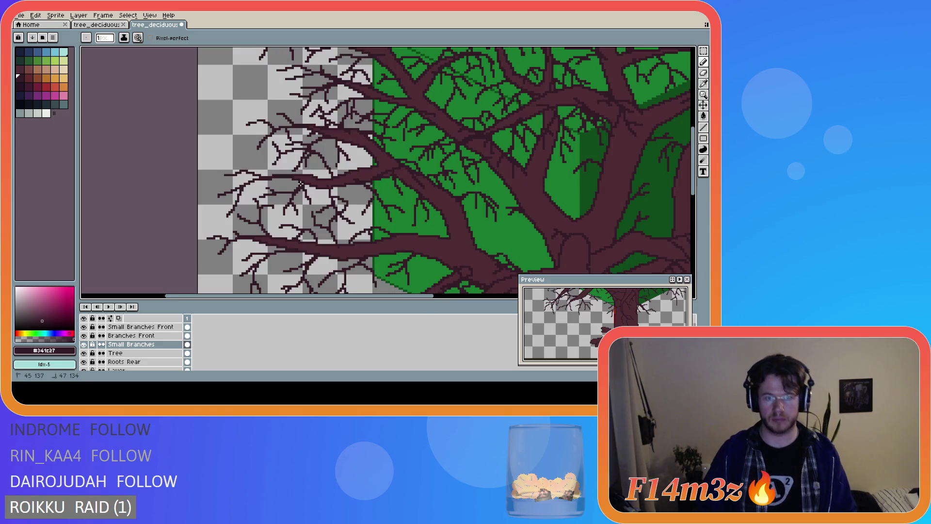
{"action": "scroll", "coordinate": [410, 218], "scroll_direction": "down", "scroll_amount": 3}
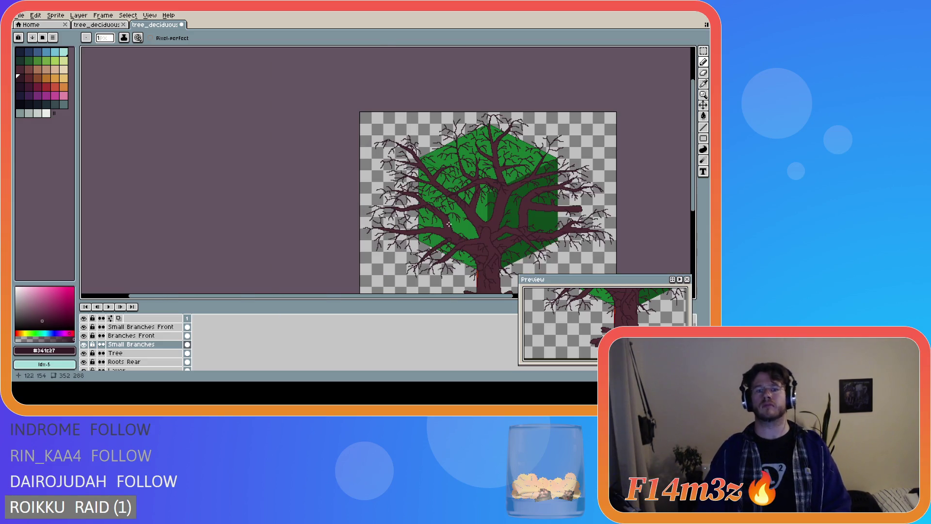
{"action": "left_click_drag", "start_coordinate": [402, 295], "coordinate": [525, 304]}
{"action": "left_click_drag", "start_coordinate": [694, 191], "coordinate": [699, 211]}
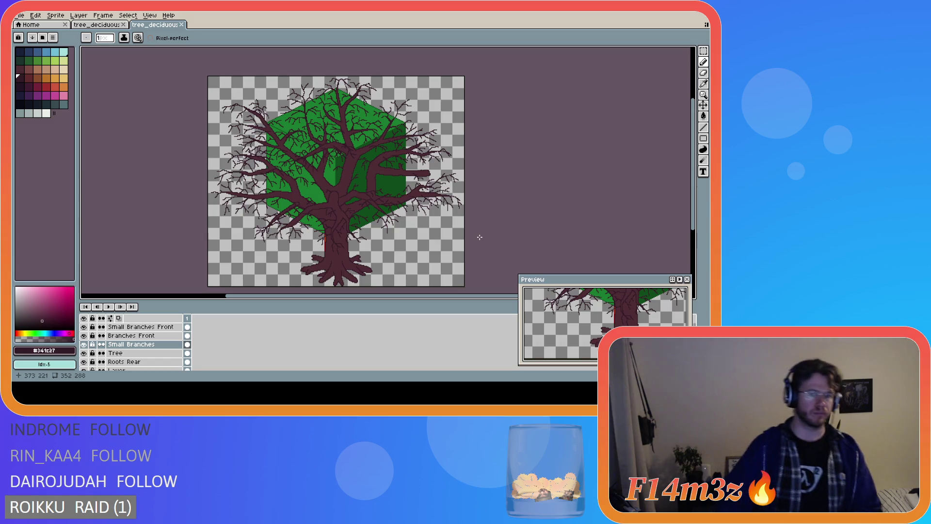
{"action": "scroll", "coordinate": [354, 242], "scroll_direction": "up", "scroll_amount": 1}
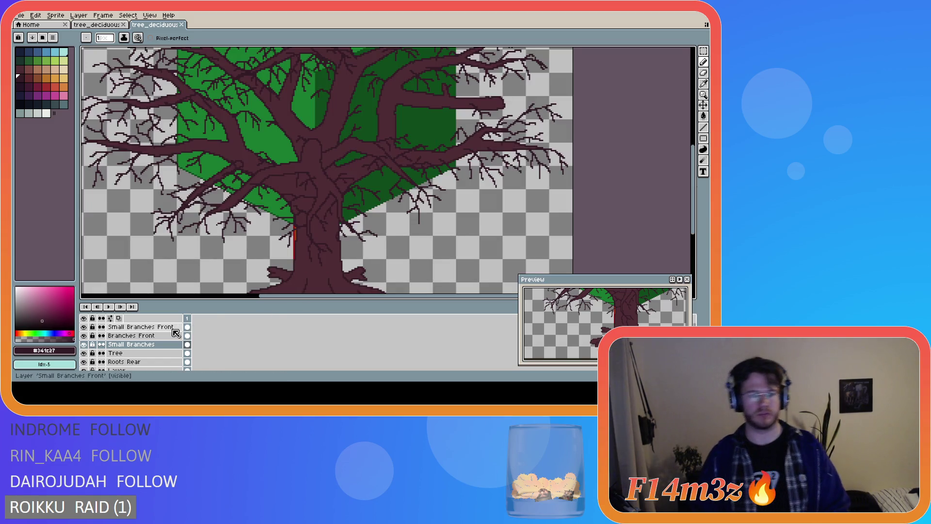
- On the Small Branches Front layer, touch up two pixels beside the trunk's left edge, saving between them
{"action": "left_click", "coordinate": [146, 327]}
{"action": "left_click", "coordinate": [298, 265]}
{"action": "key", "text": "ctrl+s"}
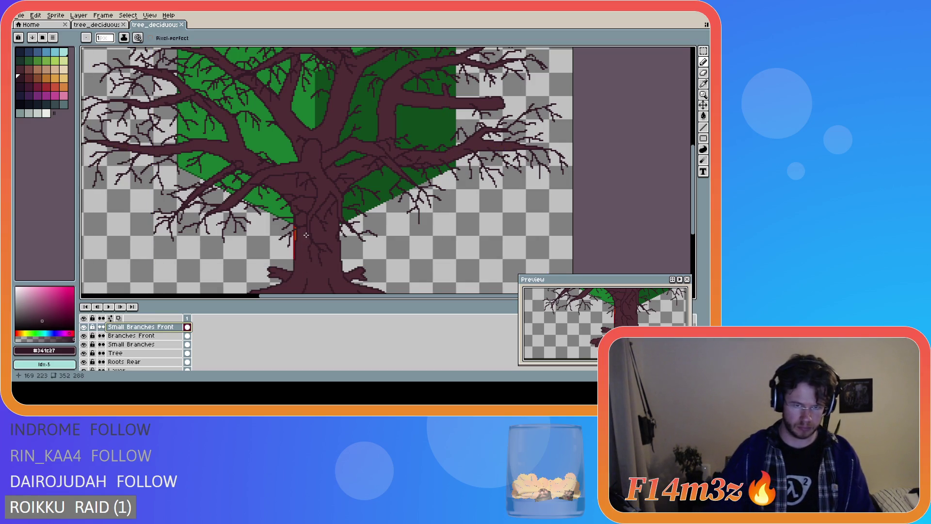
{"action": "left_click", "coordinate": [299, 250]}
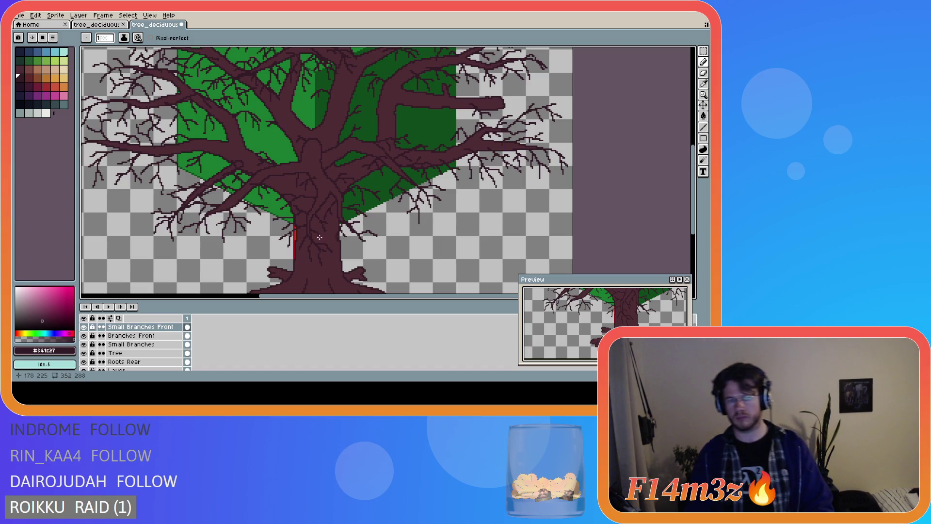
{"action": "scroll", "coordinate": [396, 263], "scroll_direction": "down", "scroll_amount": 2}
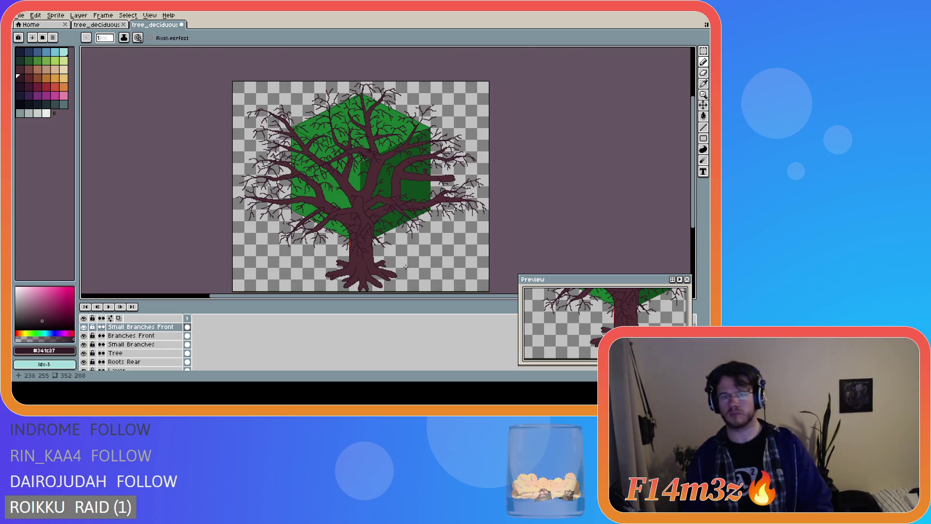
{"action": "scroll", "coordinate": [406, 266], "scroll_direction": "up", "scroll_amount": 2}
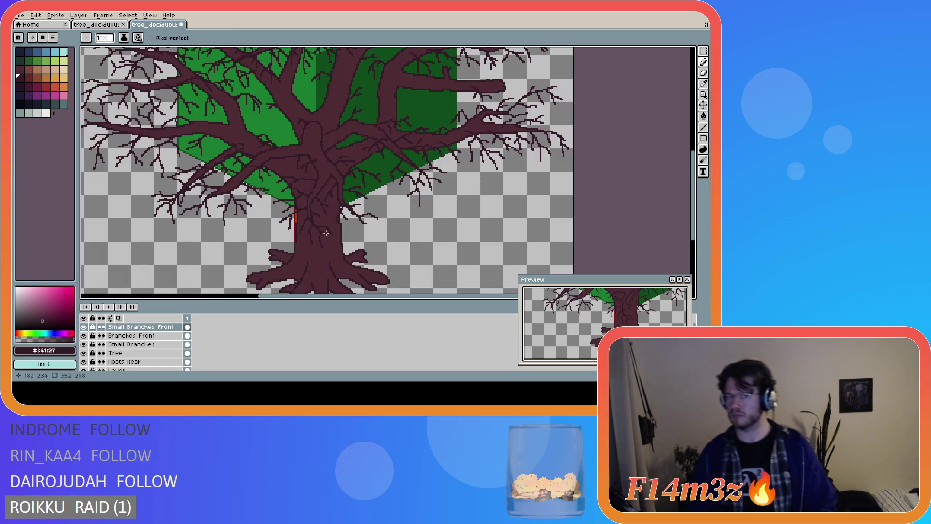
{"action": "scroll", "coordinate": [437, 245], "scroll_direction": "down", "scroll_amount": 2}
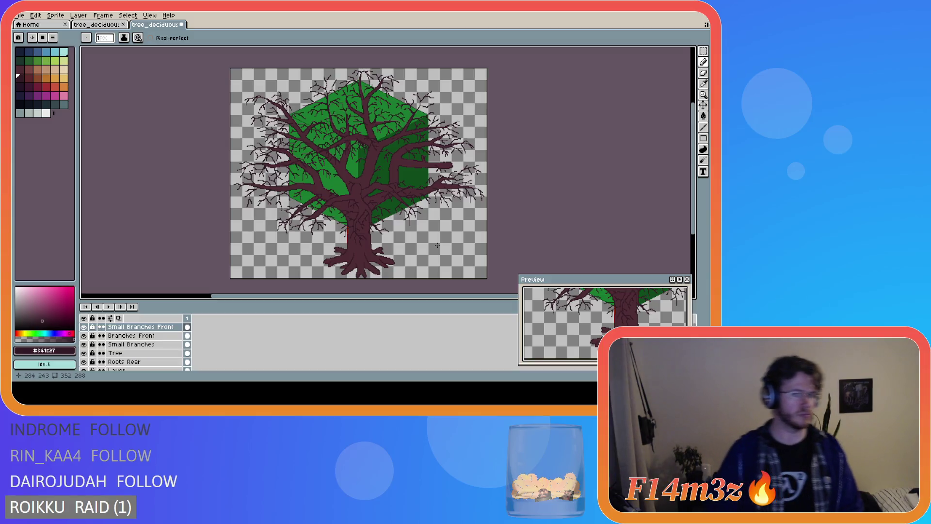
- Save the trunk edits, then make a small pencil edit on the front branches right of the cube
{"action": "key", "text": "ctrl+s"}
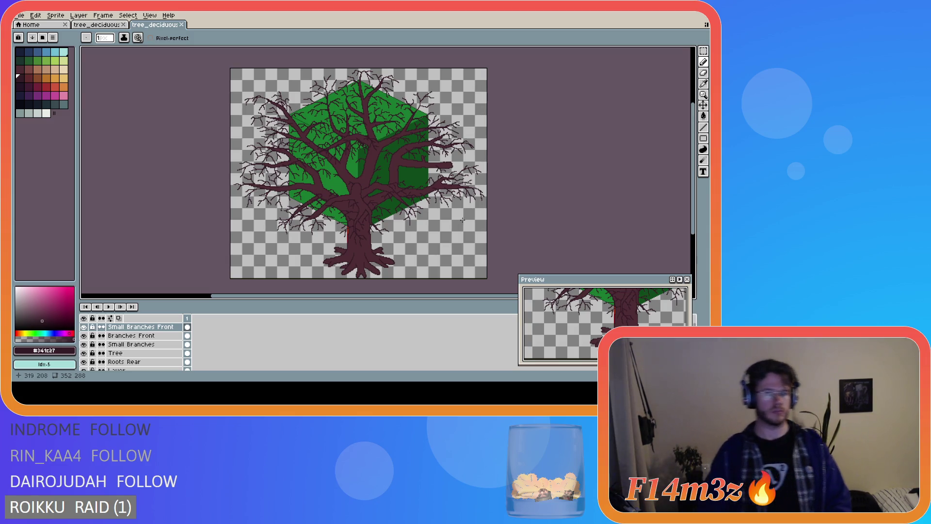
{"action": "scroll", "coordinate": [416, 192], "scroll_direction": "up", "scroll_amount": 2}
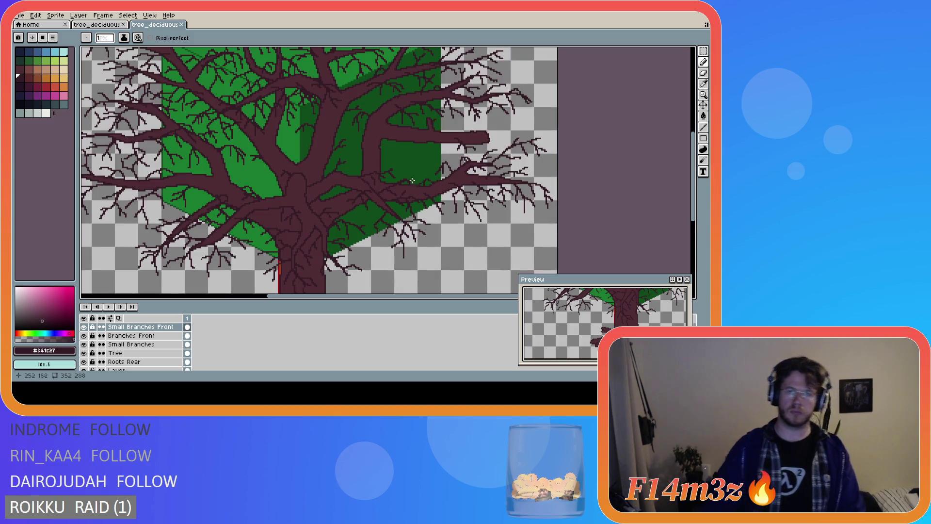
{"action": "left_click", "coordinate": [412, 151]}
{"action": "key", "text": "ctrl+d"}
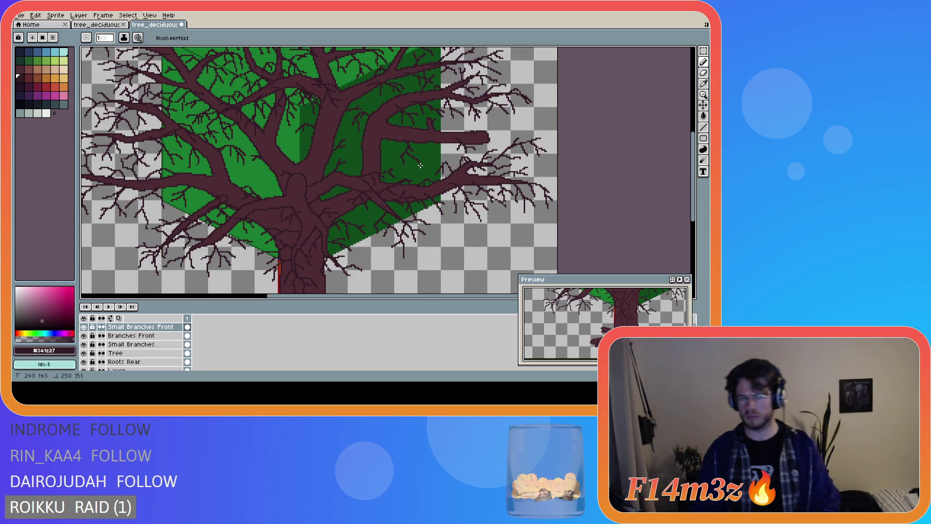
- Review the tree, save the branch edit, and switch to the snowy medium tree document
{"action": "scroll", "coordinate": [474, 215], "scroll_direction": "down", "scroll_amount": 2}
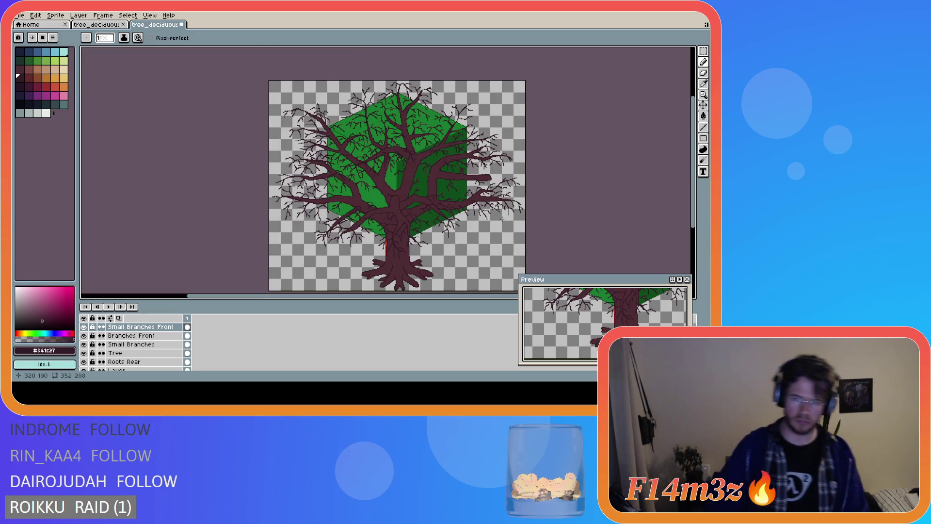
{"action": "scroll", "coordinate": [502, 219], "scroll_direction": "down", "scroll_amount": 1}
{"action": "scroll", "coordinate": [465, 243], "scroll_direction": "up", "scroll_amount": 1}
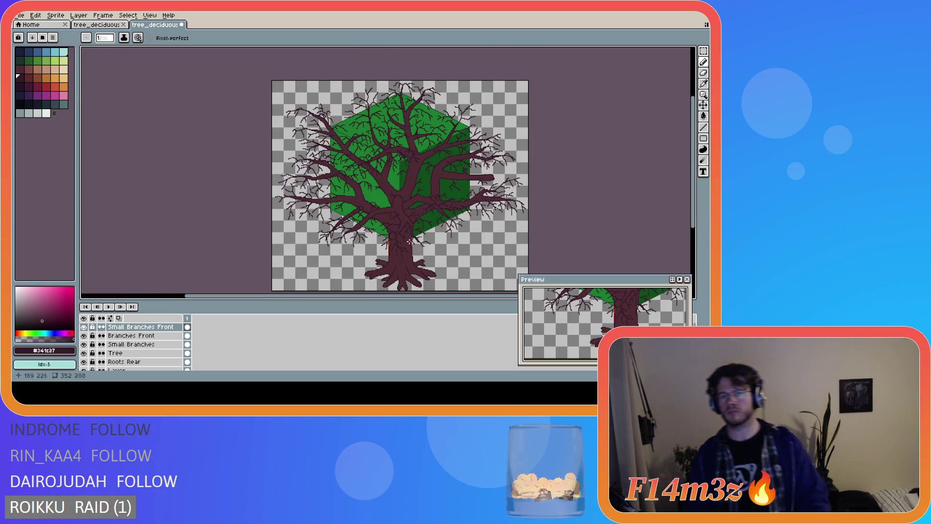
{"action": "scroll", "coordinate": [422, 300], "scroll_direction": "right", "scroll_amount": 3}
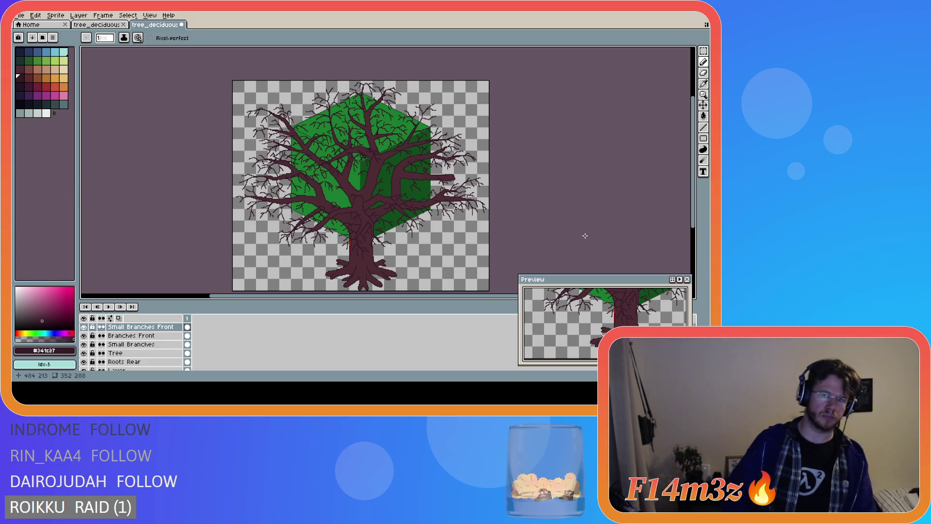
{"action": "scroll", "coordinate": [490, 205], "scroll_direction": "up", "scroll_amount": 2}
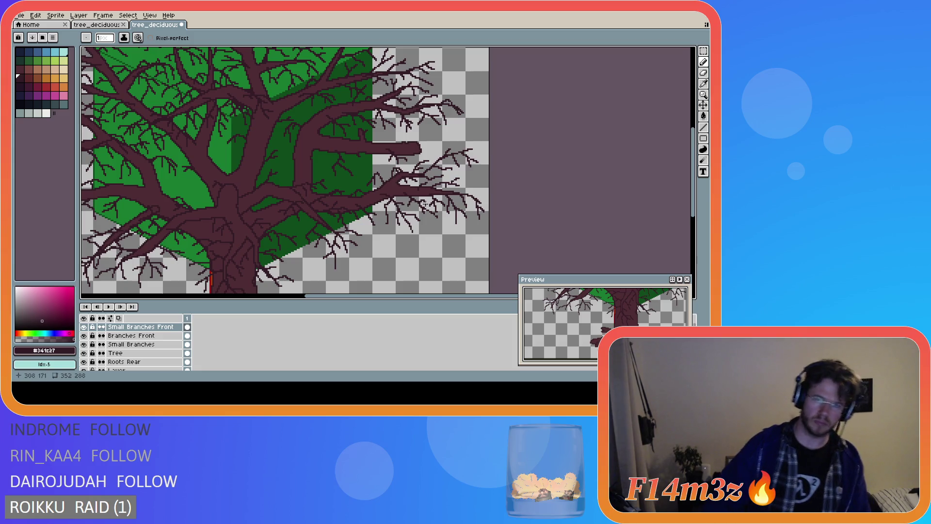
{"action": "scroll", "coordinate": [427, 208], "scroll_direction": "down", "scroll_amount": 2}
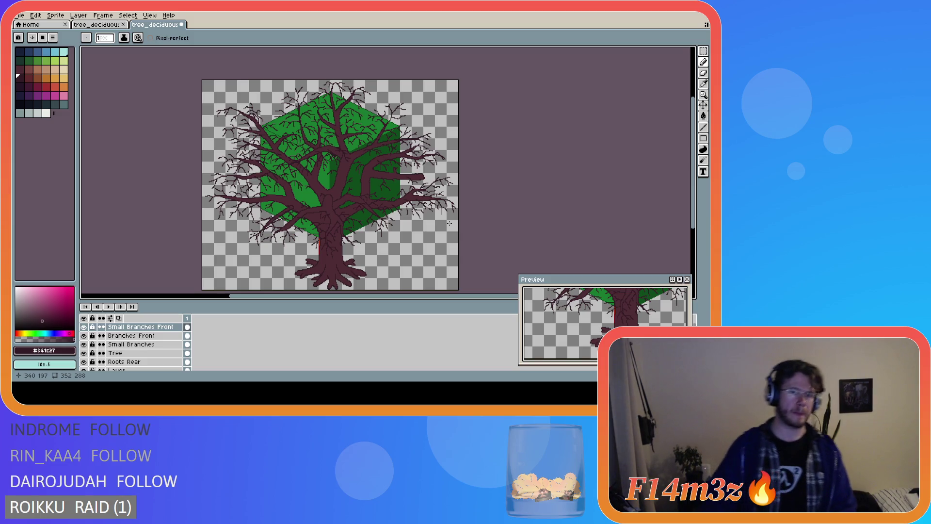
{"action": "key", "text": "ctrl+s"}
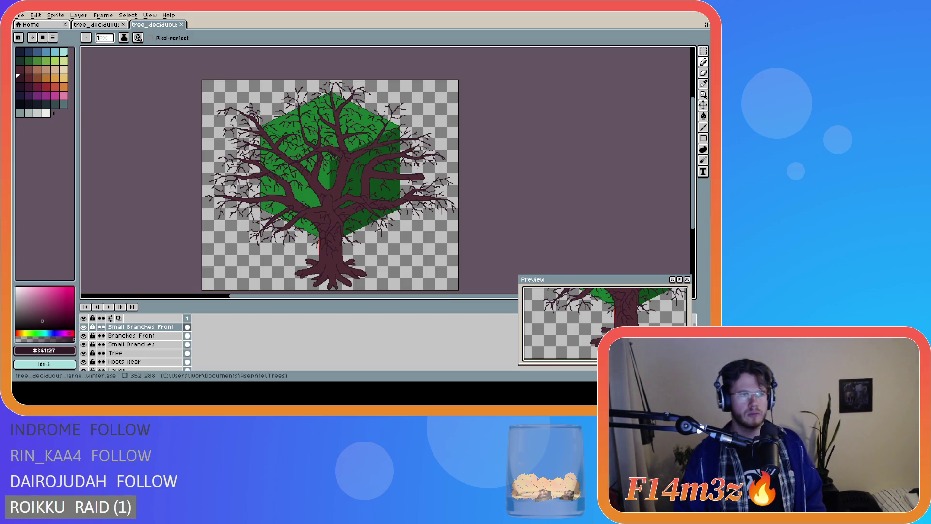
{"action": "key", "text": "ctrl+s"}
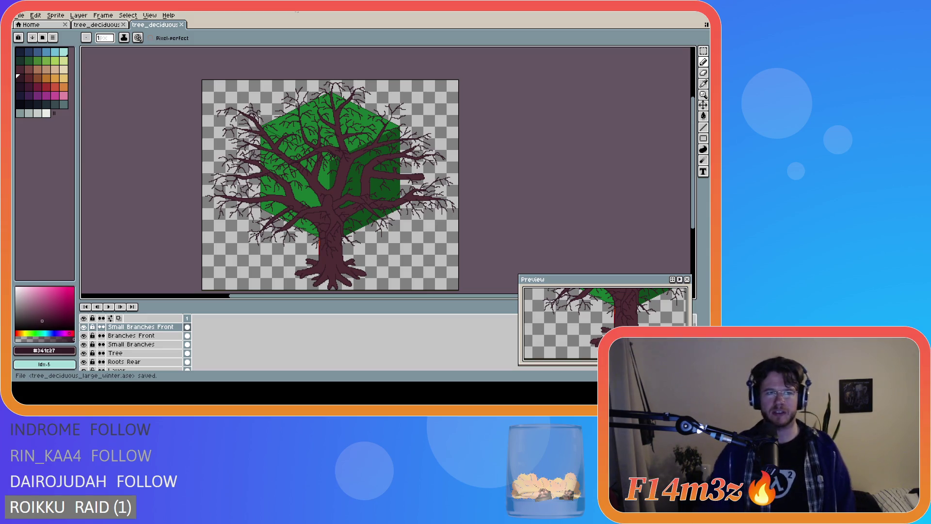
{"action": "key", "text": "ctrl+shift+Tab"}
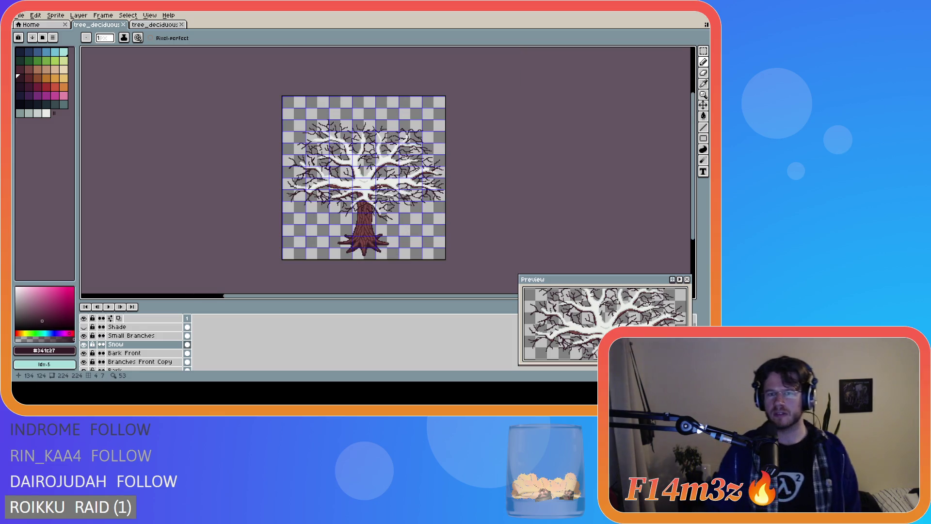
- Hide the pixel grid, flip between the medium and large winter tree documents to compare, then save the large tree
{"action": "key", "text": "ctrl+apostrophe"}
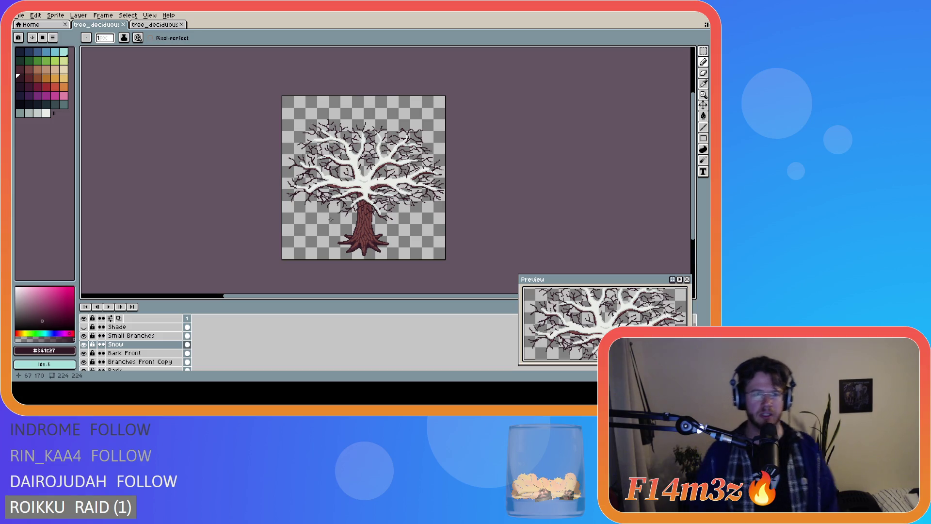
{"action": "left_click", "coordinate": [156, 26]}
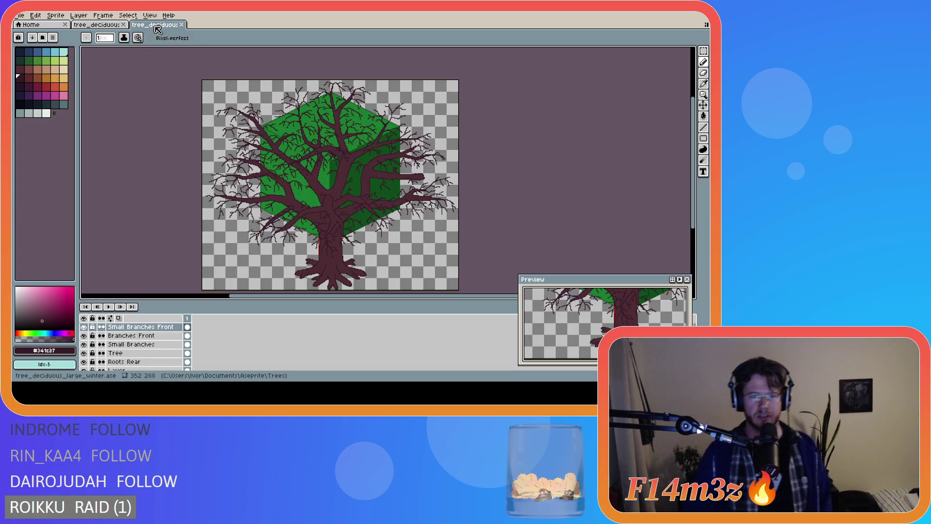
{"action": "left_click_drag", "start_coordinate": [238, 295], "coordinate": [218, 296]}
{"action": "left_click_drag", "start_coordinate": [693, 165], "coordinate": [693, 173]}
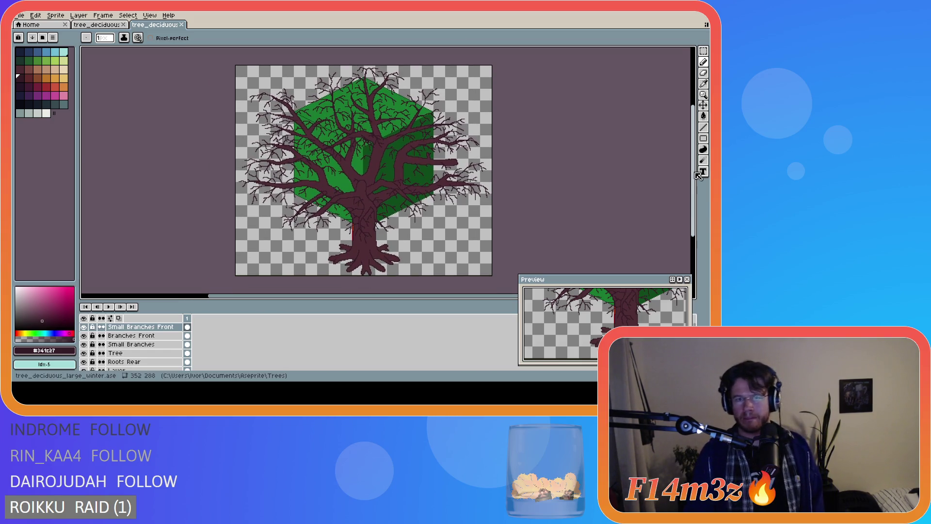
{"action": "left_click", "coordinate": [95, 25]}
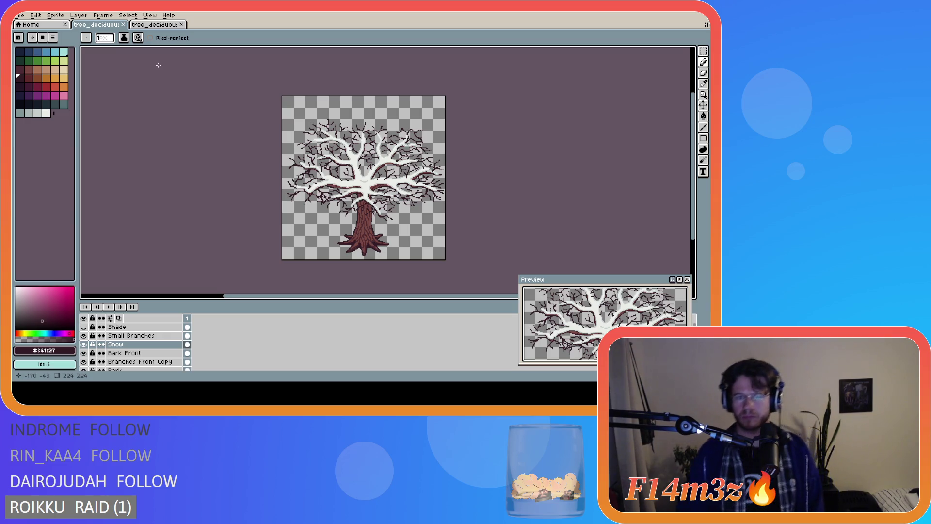
{"action": "left_click", "coordinate": [158, 27]}
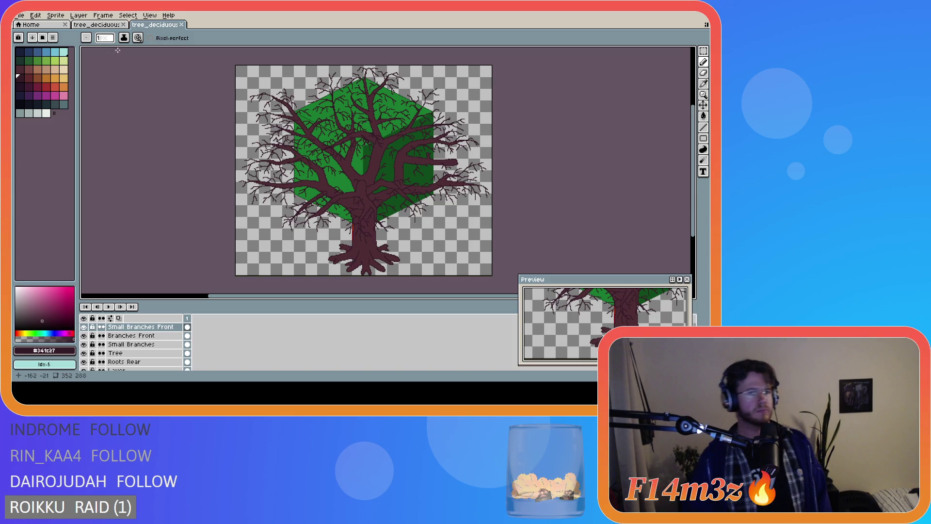
{"action": "left_click", "coordinate": [95, 26]}
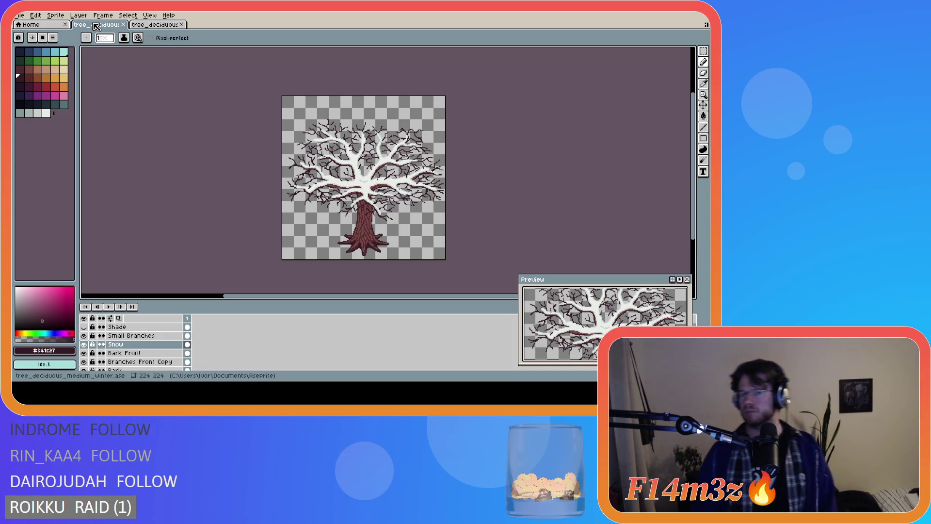
{"action": "left_click", "coordinate": [139, 26]}
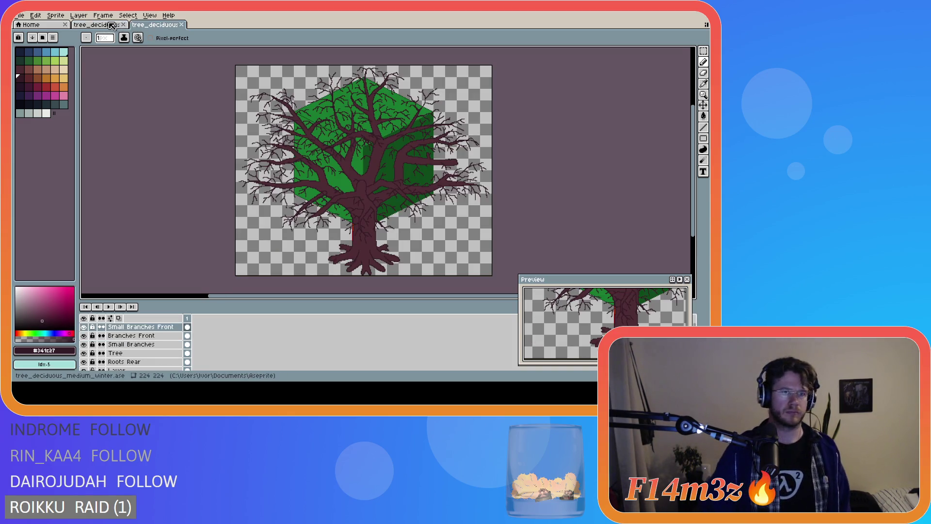
{"action": "left_click", "coordinate": [100, 26]}
{"action": "left_click", "coordinate": [147, 25]}
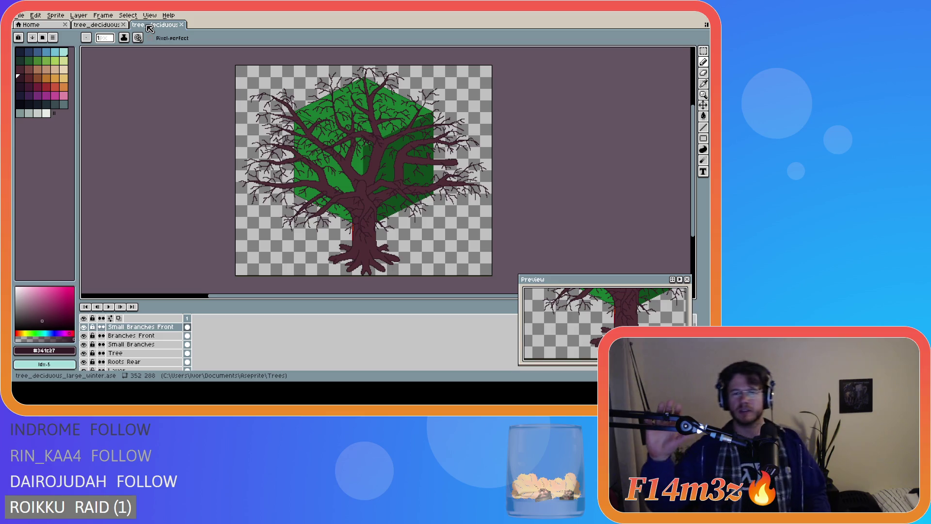
{"action": "key", "text": "ctrl+s"}
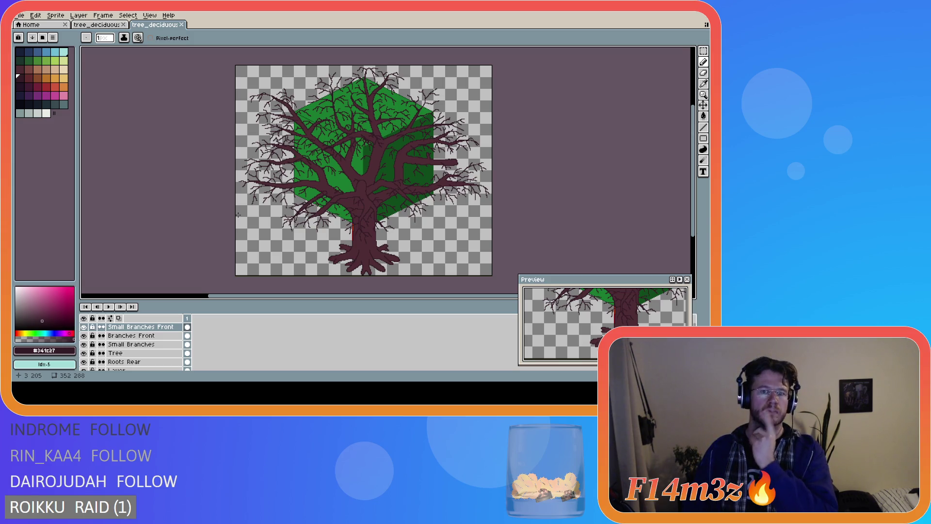
- Zoom in on the canopy to review the fine twig branches
{"action": "scroll", "coordinate": [253, 246], "scroll_direction": "up", "scroll_amount": 2}
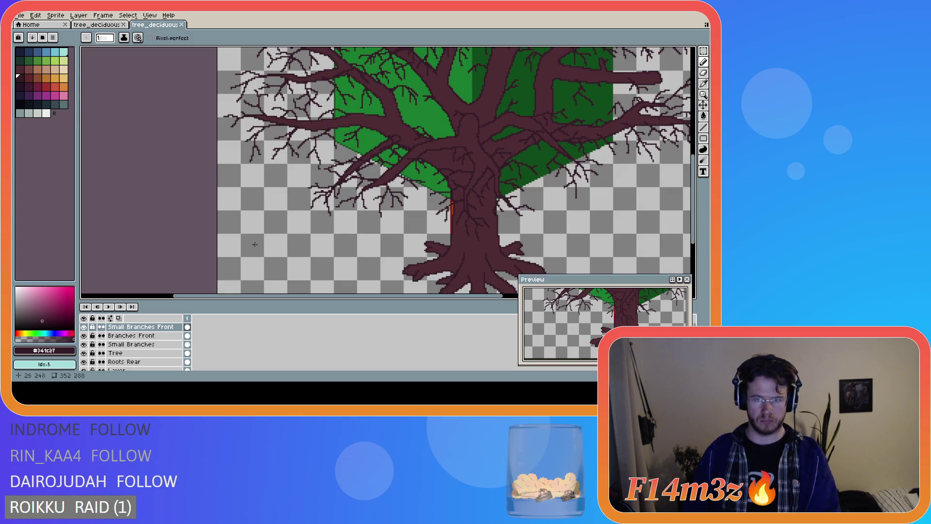
- On Small Branches Front with Small Branches and Tree hidden, draw three short twig lines off a branch
{"action": "left_click", "coordinate": [147, 329]}
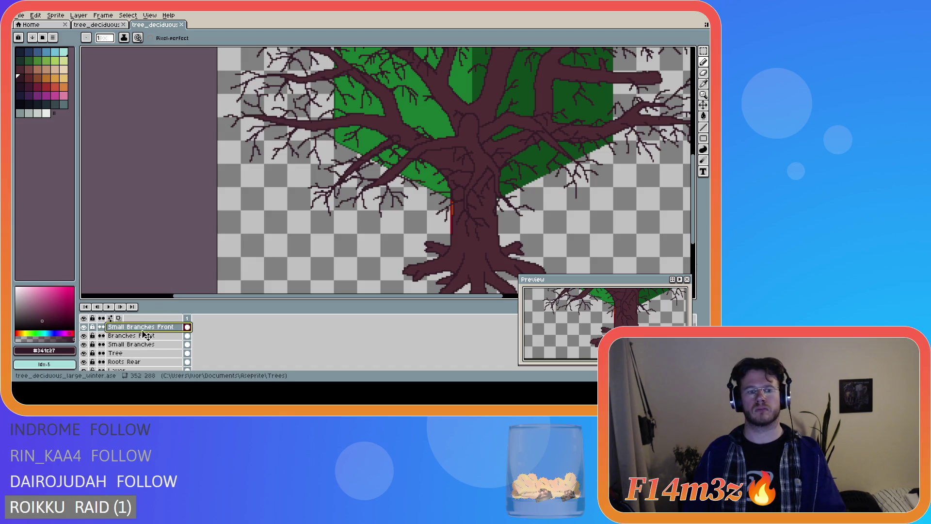
{"action": "left_click_drag", "start_coordinate": [83, 344], "coordinate": [84, 352]}
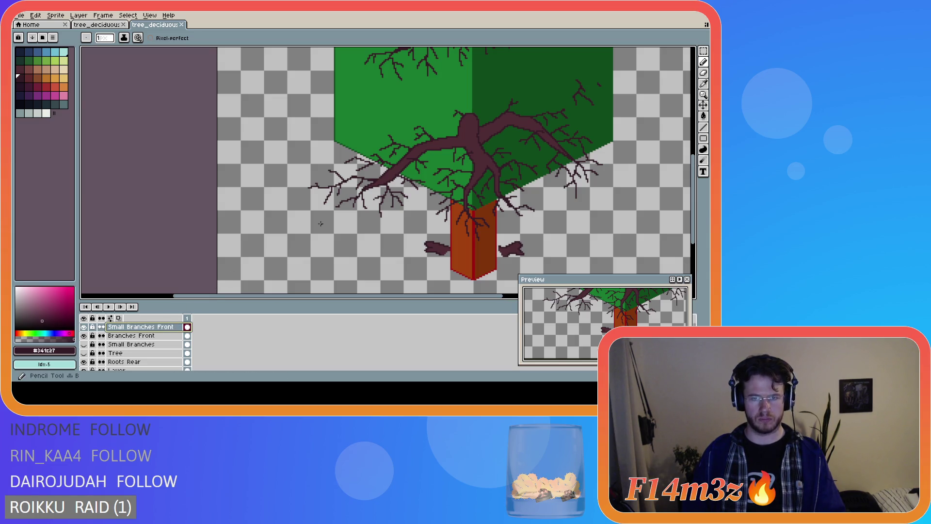
{"action": "scroll", "coordinate": [370, 180], "scroll_direction": "up", "scroll_amount": 1}
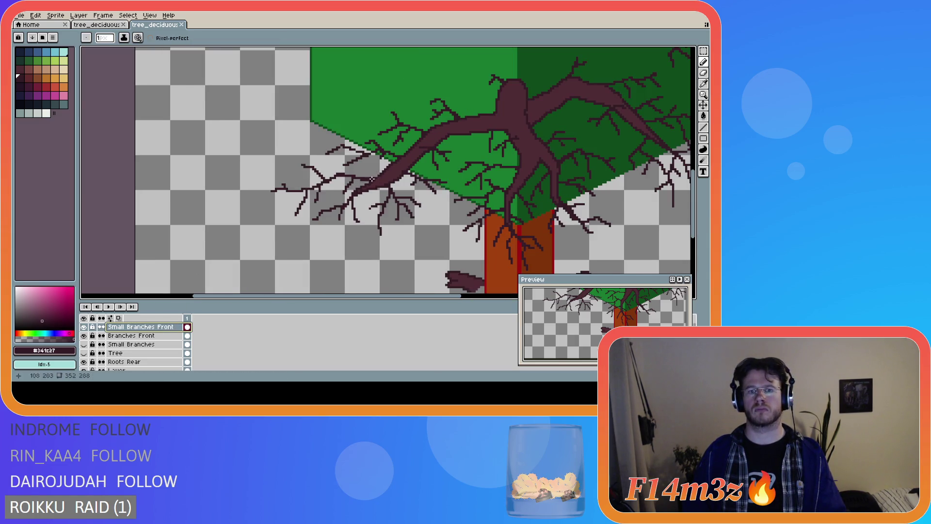
{"action": "left_click_drag", "start_coordinate": [461, 130], "coordinate": [467, 141]}
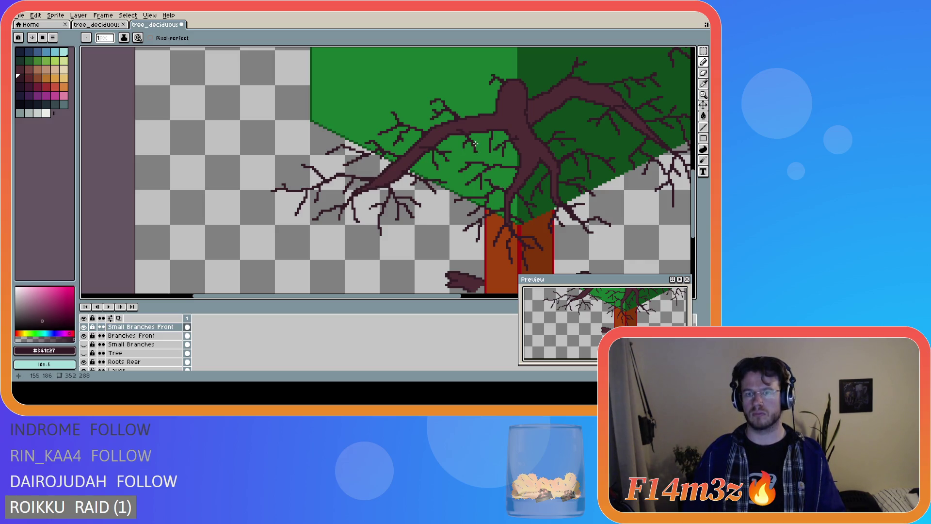
{"action": "left_click_drag", "start_coordinate": [463, 130], "coordinate": [483, 140]}
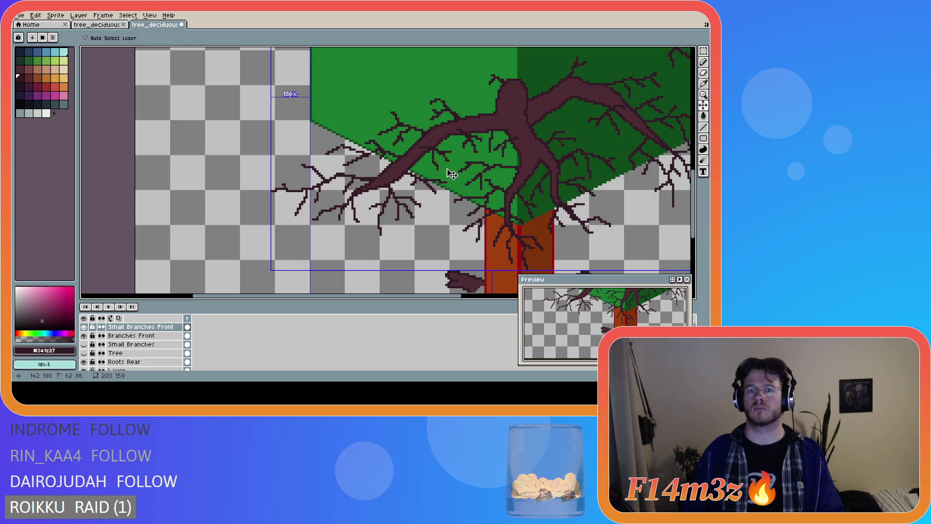
{"action": "left_click_drag", "start_coordinate": [461, 128], "coordinate": [452, 142]}
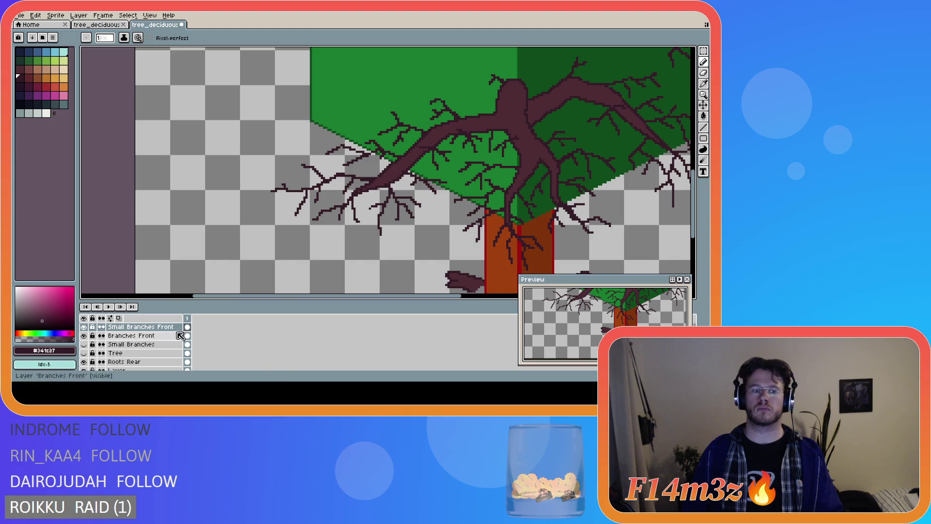
- Show the Small Branches and Tree layers again and touch up a single branch pixel
{"action": "left_click_drag", "start_coordinate": [84, 344], "coordinate": [84, 353]}
{"action": "scroll", "coordinate": [355, 271], "scroll_direction": "down", "scroll_amount": 2}
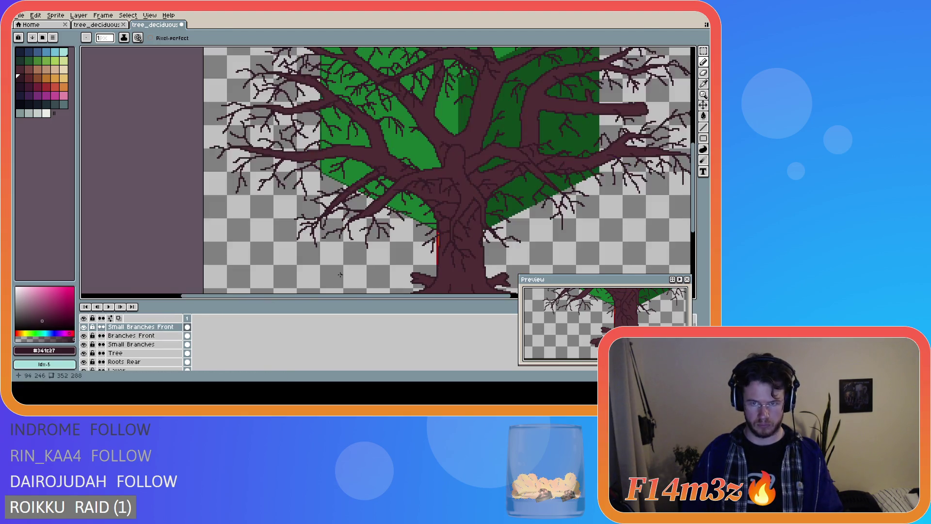
{"action": "scroll", "coordinate": [355, 271], "scroll_direction": "up", "scroll_amount": 2}
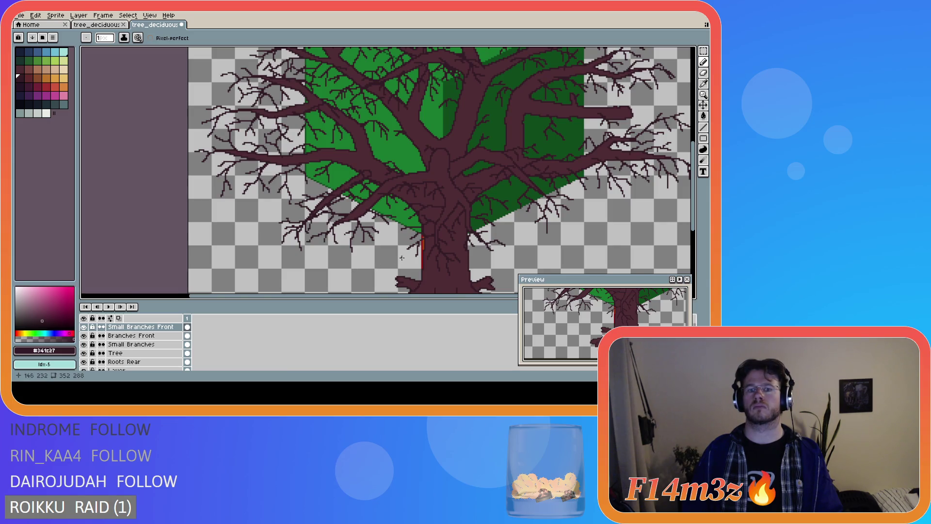
{"action": "scroll", "coordinate": [406, 257], "scroll_direction": "down", "scroll_amount": 2}
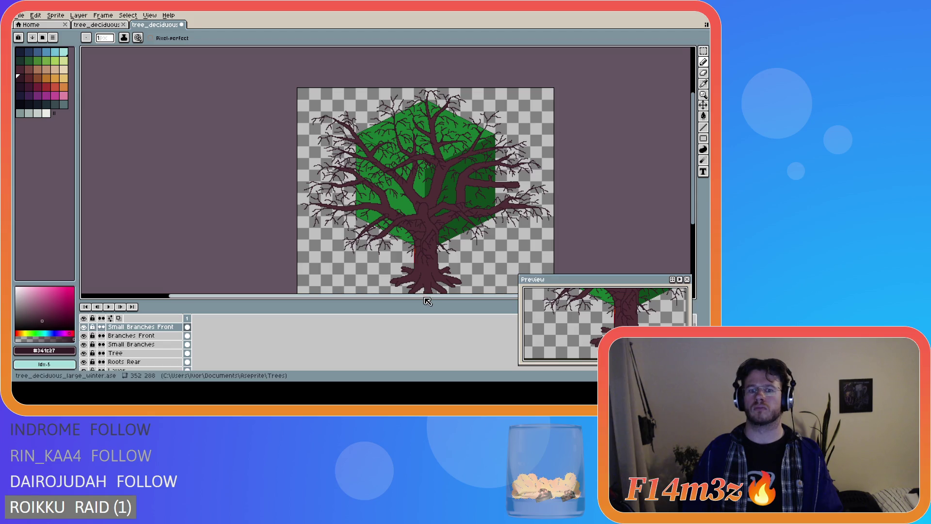
{"action": "scroll", "coordinate": [572, 235], "scroll_direction": "right", "scroll_amount": 2}
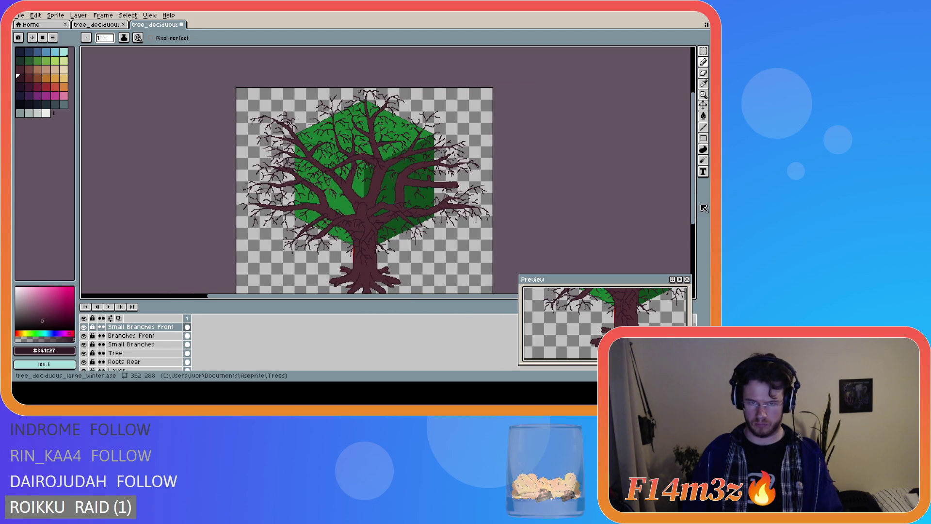
{"action": "left_click_drag", "start_coordinate": [698, 206], "coordinate": [696, 216]}
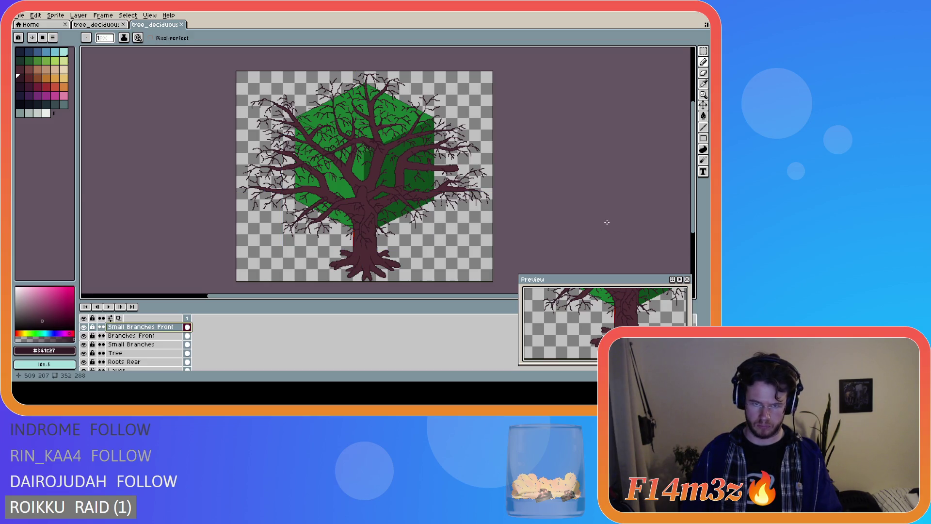
{"action": "scroll", "coordinate": [381, 214], "scroll_direction": "up", "scroll_amount": 1}
{"action": "left_click", "coordinate": [305, 190]}
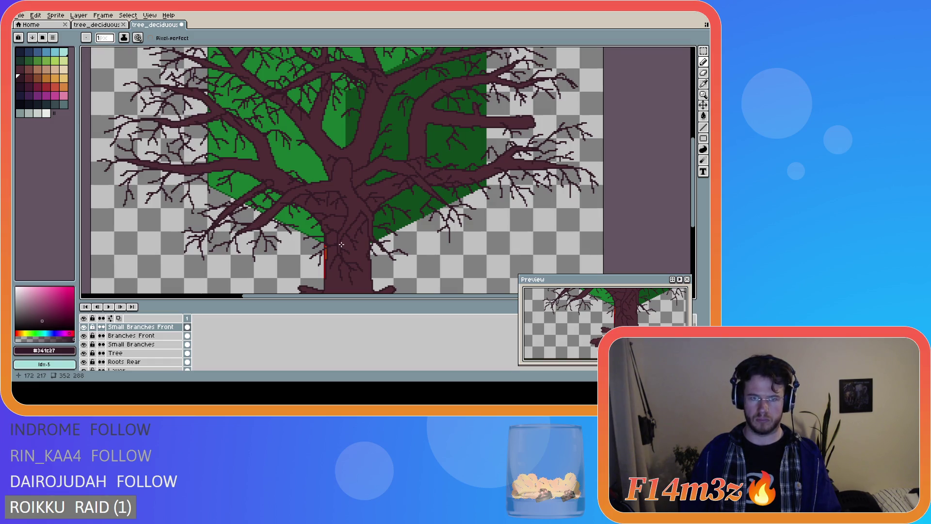
- Zoom out to view the whole sprite and save tree_deciduous_large_winter.ase
{"action": "scroll", "coordinate": [340, 245], "scroll_direction": "down", "scroll_amount": 3}
{"action": "scroll", "coordinate": [347, 246], "scroll_direction": "up", "scroll_amount": 1}
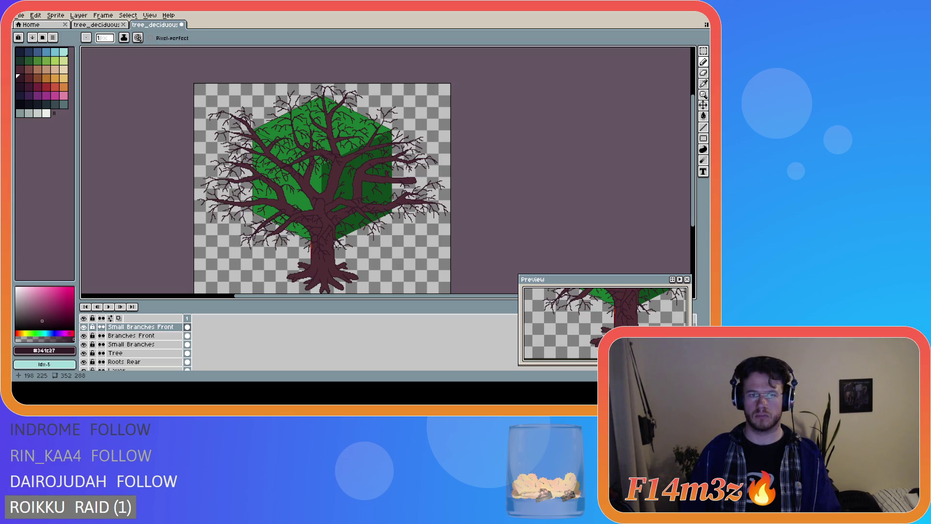
{"action": "key", "text": "ctrl+s"}
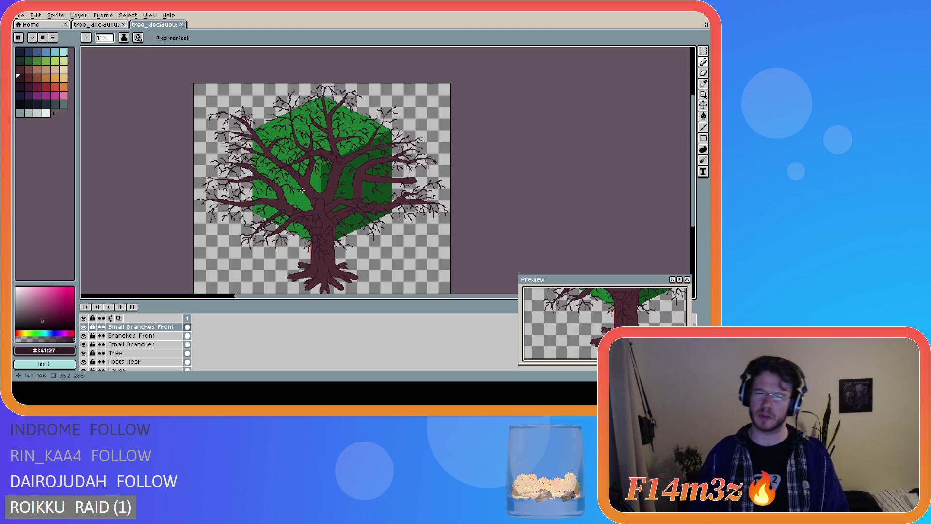
- Save the tree file again and reposition the view over the canopy
{"action": "key", "text": "ctrl+s"}
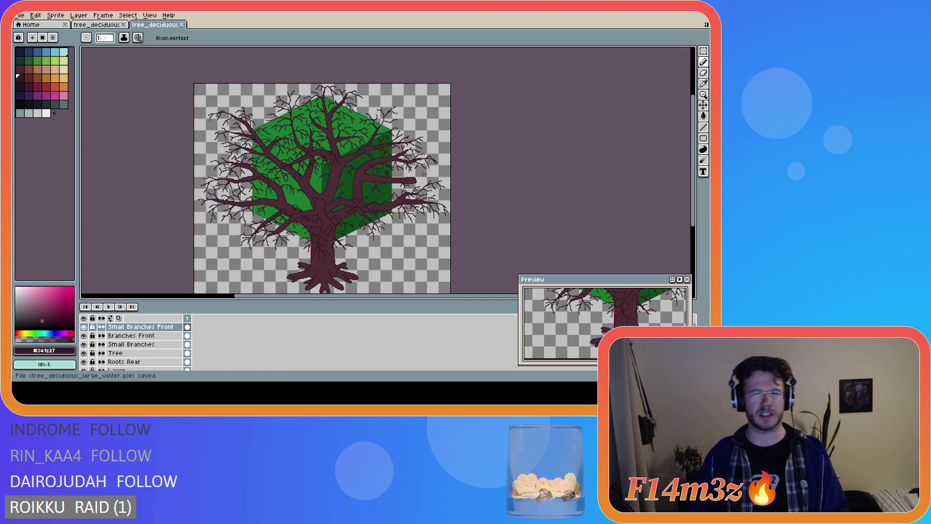
{"action": "left_click_drag", "start_coordinate": [694, 187], "coordinate": [694, 196]}
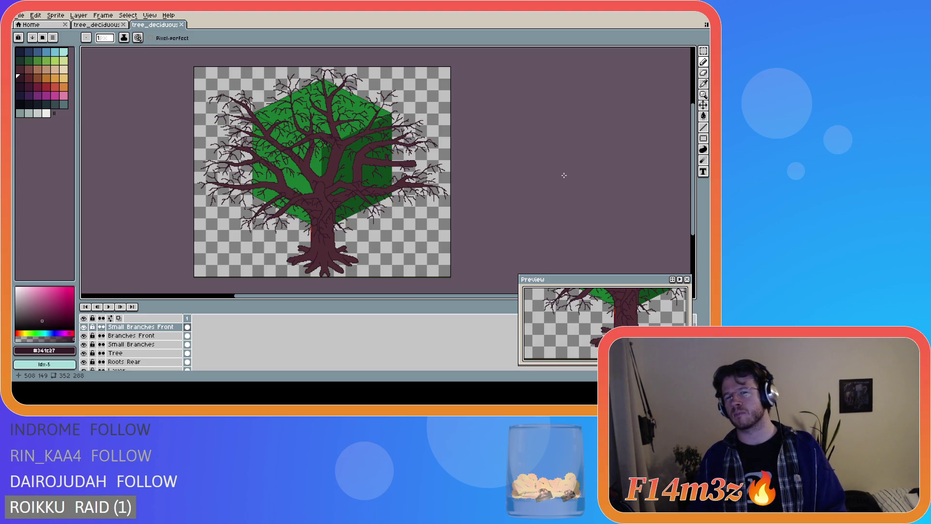
{"action": "key", "text": "ctrl+s"}
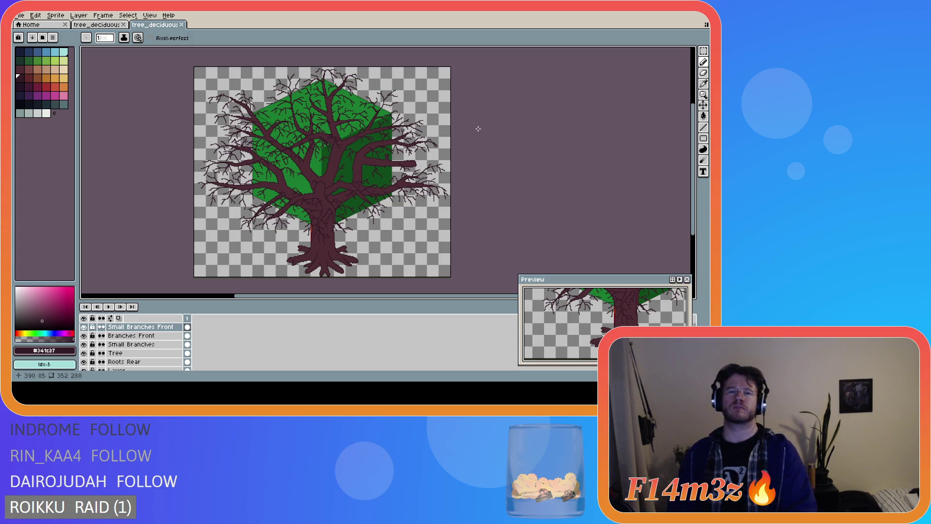
{"action": "scroll", "coordinate": [423, 204], "scroll_direction": "down", "scroll_amount": 1}
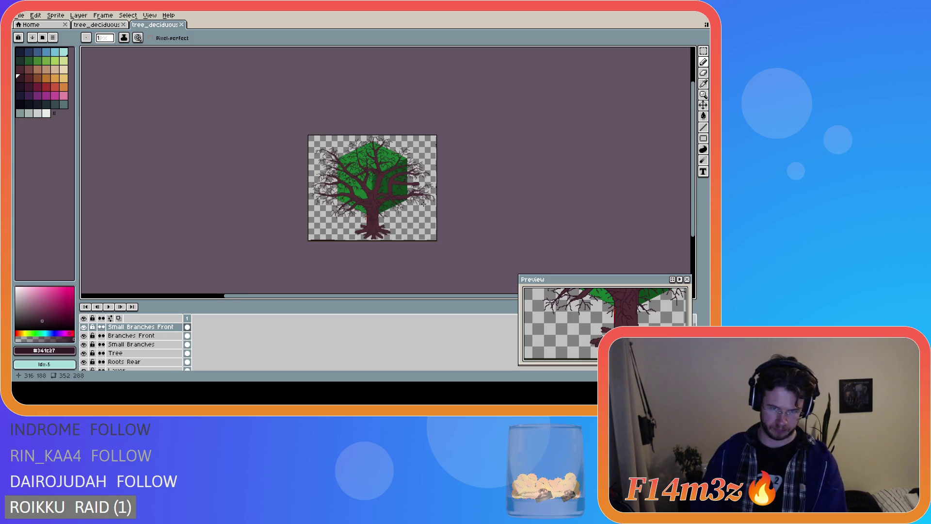
{"action": "scroll", "coordinate": [417, 206], "scroll_direction": "up", "scroll_amount": 1}
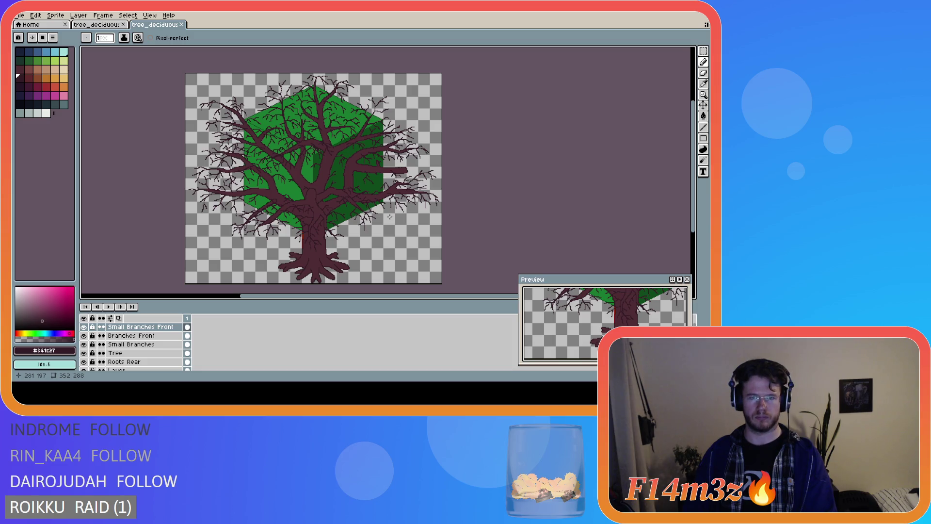
{"action": "scroll", "coordinate": [336, 205], "scroll_direction": "up", "scroll_amount": 1}
{"action": "scroll", "coordinate": [336, 204], "scroll_direction": "down", "scroll_amount": 1}
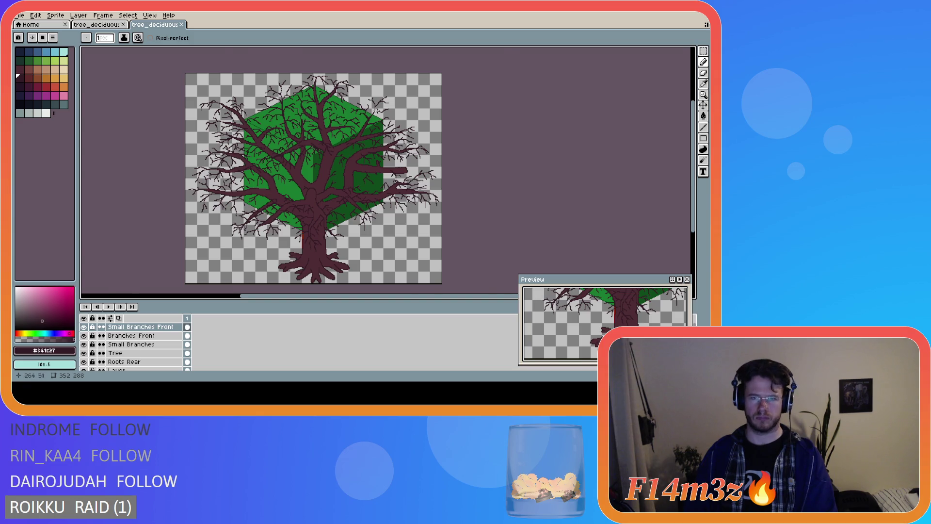
{"action": "scroll", "coordinate": [377, 111], "scroll_direction": "up", "scroll_amount": 1}
{"action": "scroll", "coordinate": [377, 111], "scroll_direction": "up", "scroll_amount": 1}
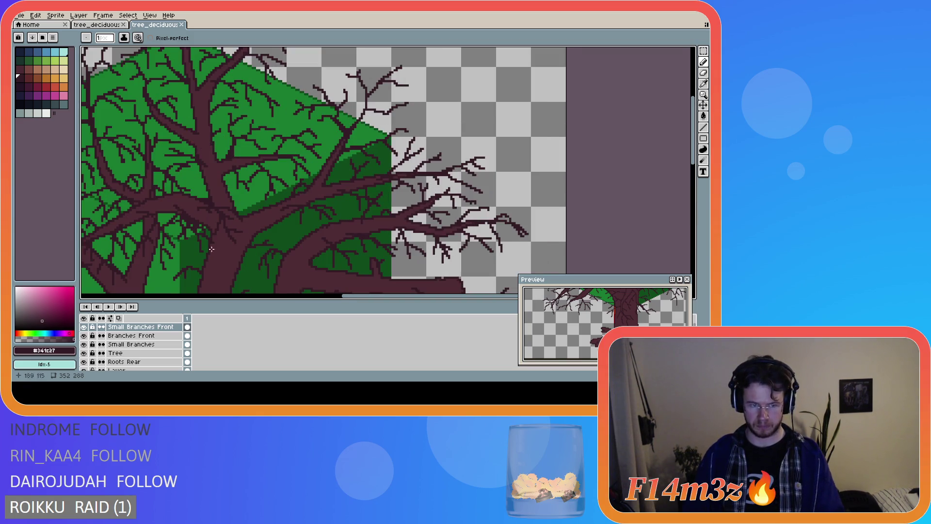
- On the Small Branches layer, touch up a twig pixel, keep the Pencil active, and save
{"action": "left_click", "coordinate": [131, 345]}
{"action": "left_click", "coordinate": [383, 113]}
{"action": "scroll", "coordinate": [442, 192], "scroll_direction": "down", "scroll_amount": 2}
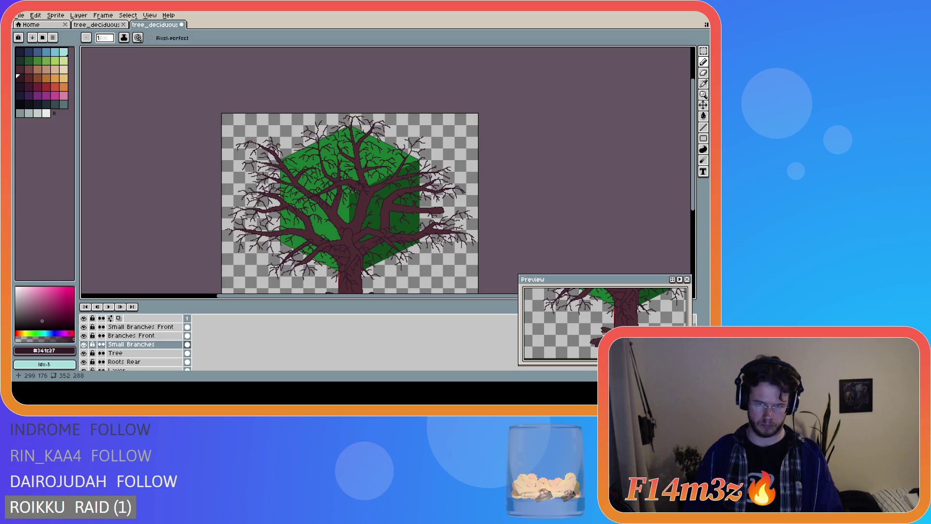
{"action": "scroll", "coordinate": [436, 234], "scroll_direction": "up", "scroll_amount": 2}
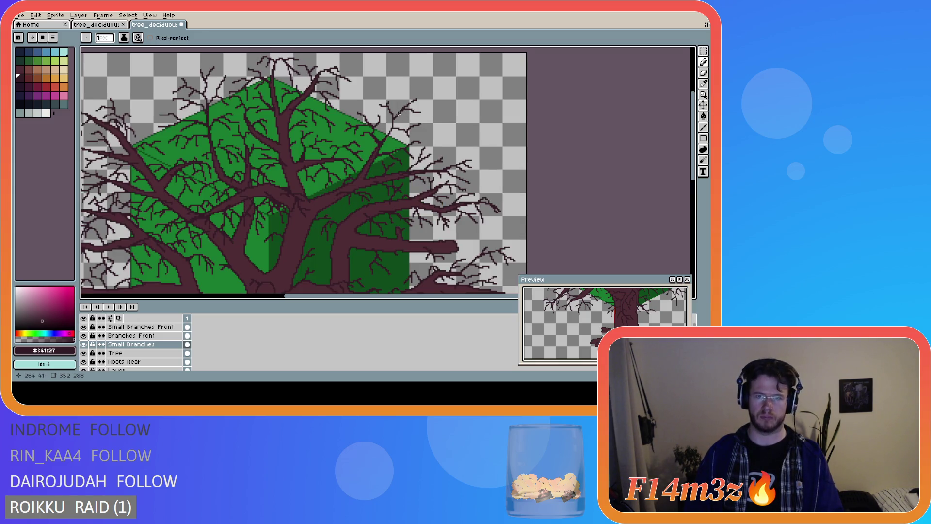
{"action": "key", "text": "v"}
{"action": "key", "text": "b"}
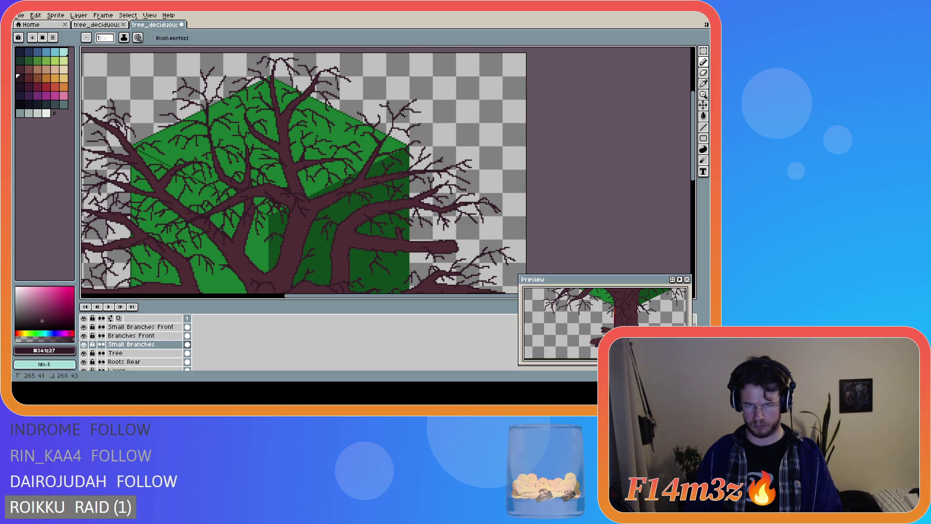
{"action": "scroll", "coordinate": [400, 117], "scroll_direction": "down", "scroll_amount": 2}
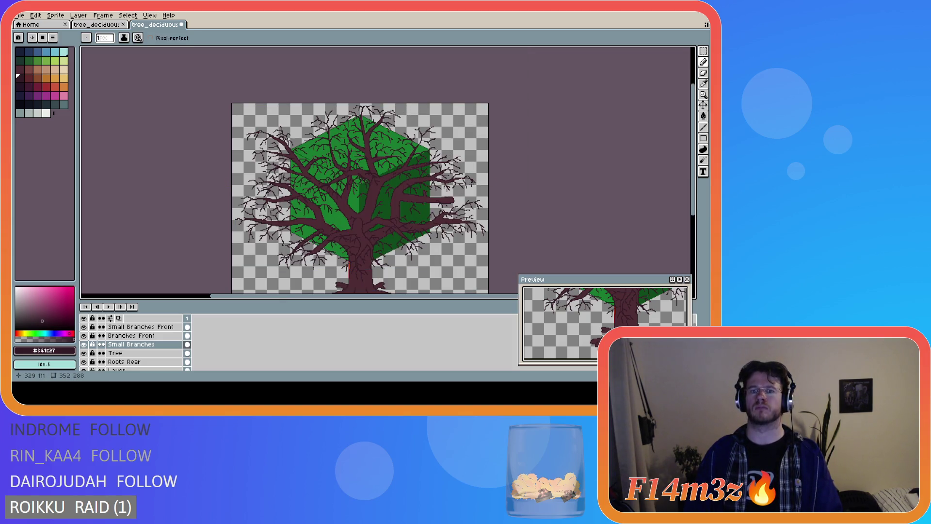
{"action": "key", "text": "v"}
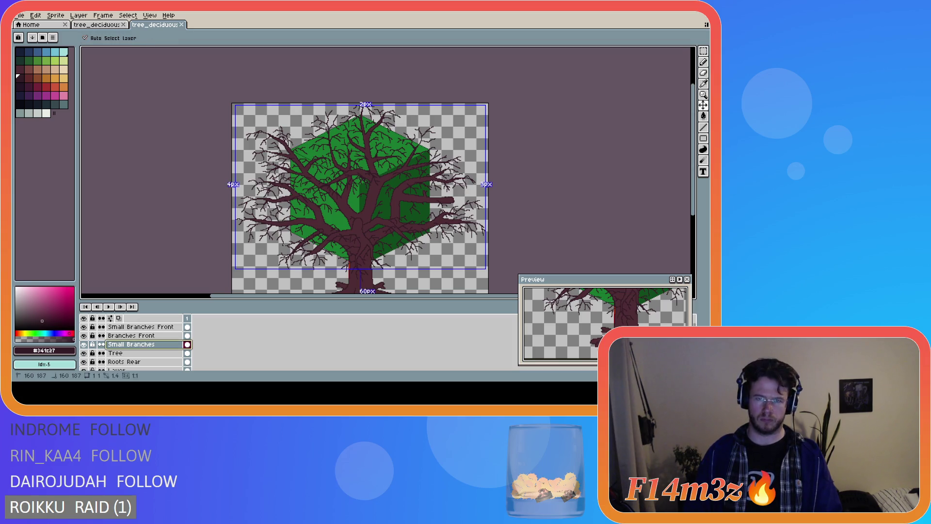
{"action": "key", "text": "b"}
{"action": "key", "text": "ctrl+s"}
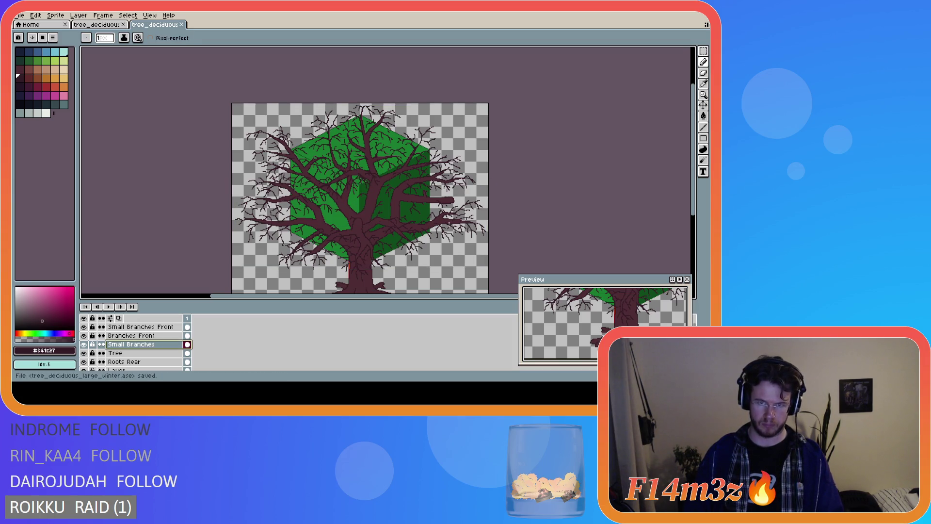
- Add another twig pixel, compare it using undo and redo, and keep the stroke
{"action": "scroll", "coordinate": [439, 195], "scroll_direction": "up", "scroll_amount": 1}
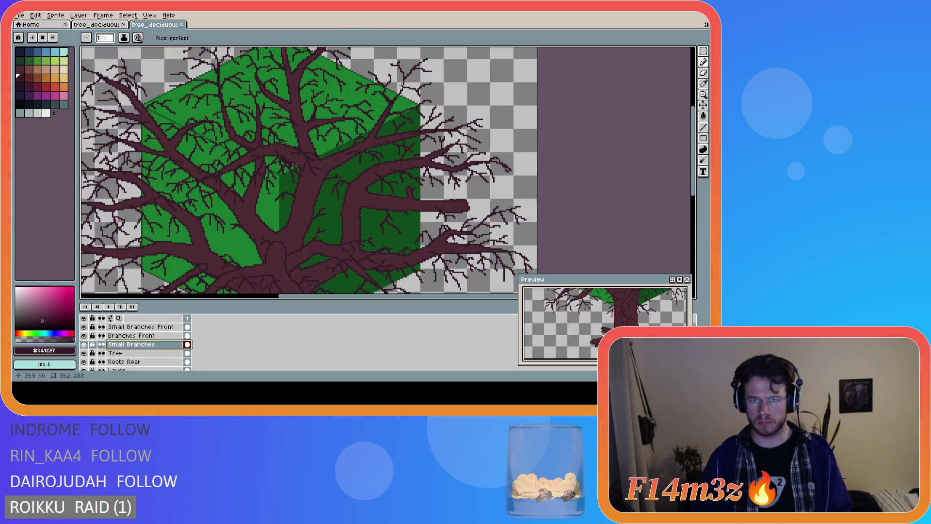
{"action": "left_click", "coordinate": [452, 121]}
{"action": "scroll", "coordinate": [398, 110], "scroll_direction": "up", "scroll_amount": 1}
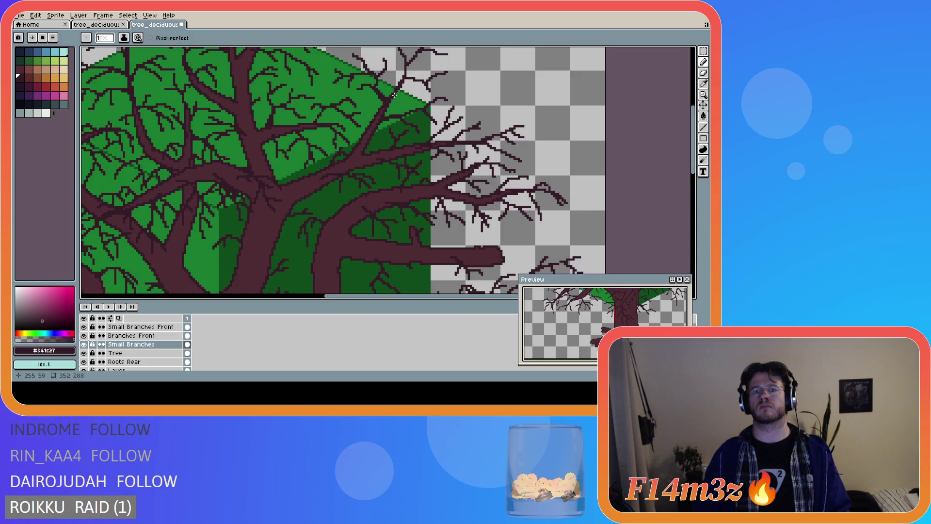
{"action": "scroll", "coordinate": [394, 94], "scroll_direction": "down", "scroll_amount": 1}
{"action": "scroll", "coordinate": [427, 134], "scroll_direction": "down", "scroll_amount": 2}
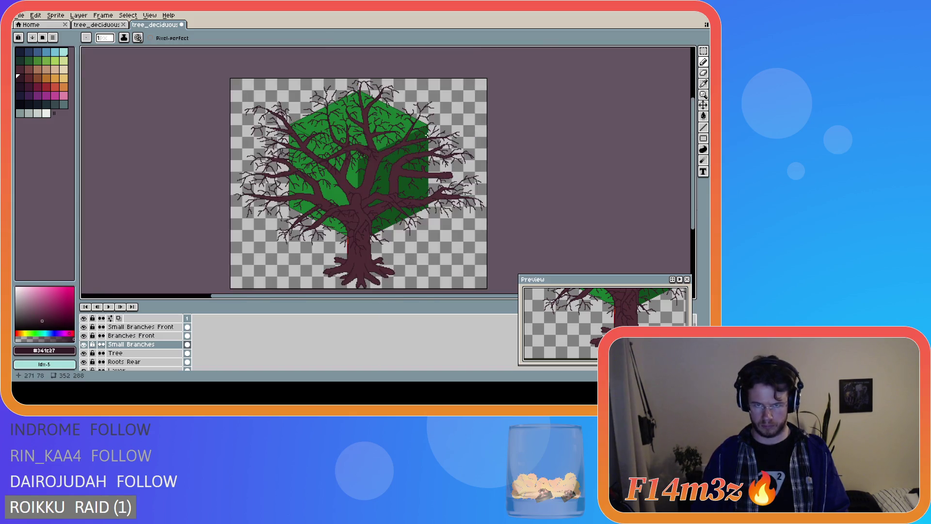
{"action": "left_click", "coordinate": [427, 191], "text": "ctrl"}
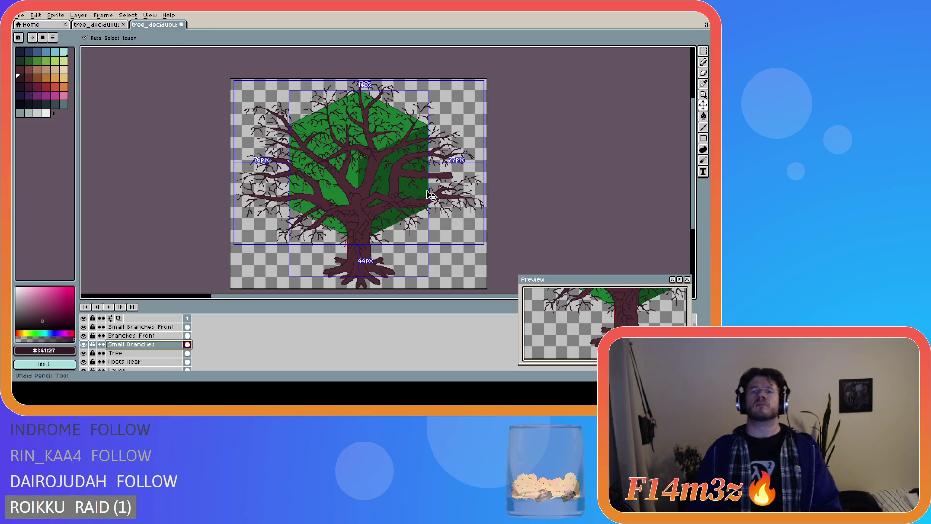
{"action": "key", "text": "ctrl+z"}
{"action": "key", "text": "ctrl+z"}
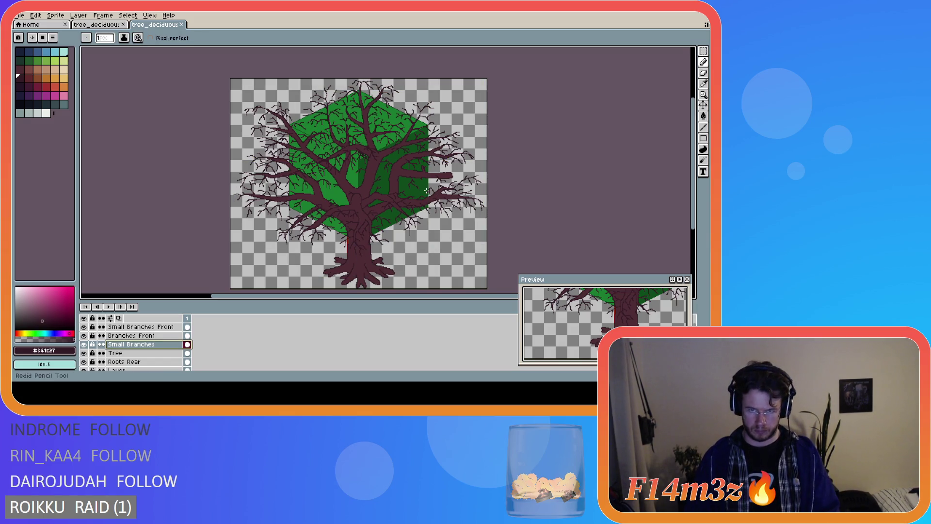
{"action": "key", "text": "ctrl+y"}
{"action": "key", "text": "ctrl+d"}
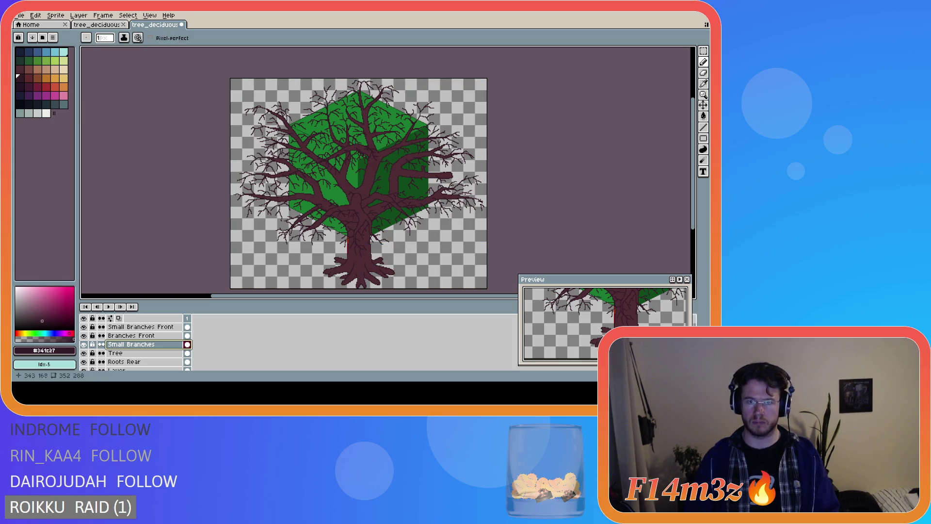
{"action": "key", "text": "ctrl+y"}
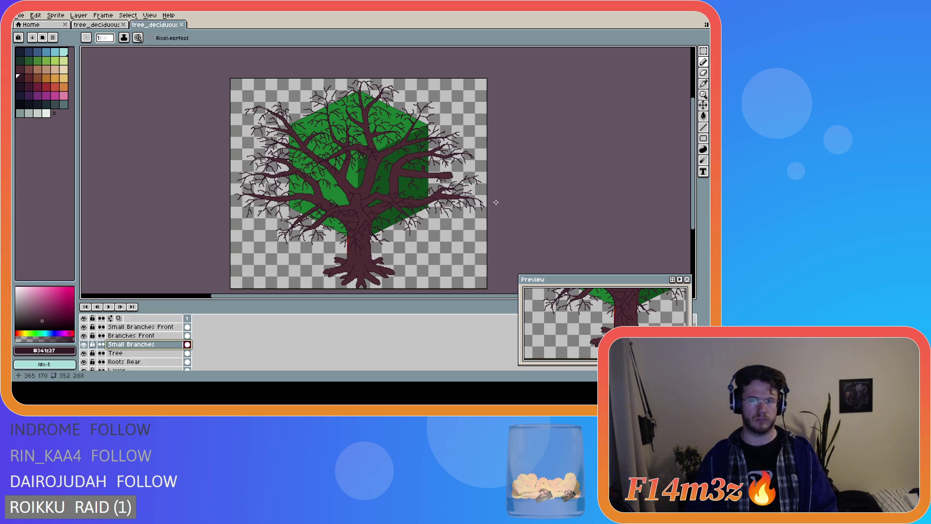
{"action": "scroll", "coordinate": [454, 158], "scroll_direction": "up", "scroll_amount": 2}
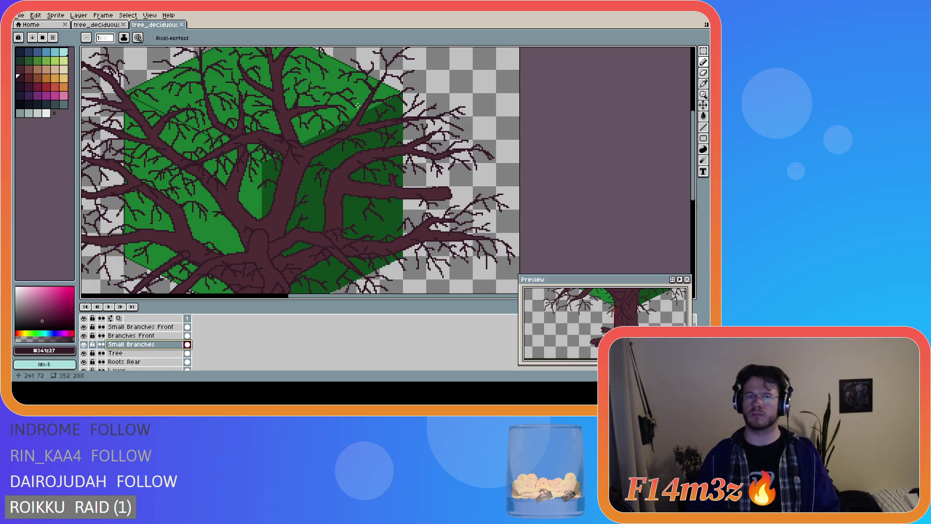
- Draw one short vertical twig stroke into the canopy, then save the file twice
{"action": "left_click_drag", "start_coordinate": [362, 102], "coordinate": [363, 92]}
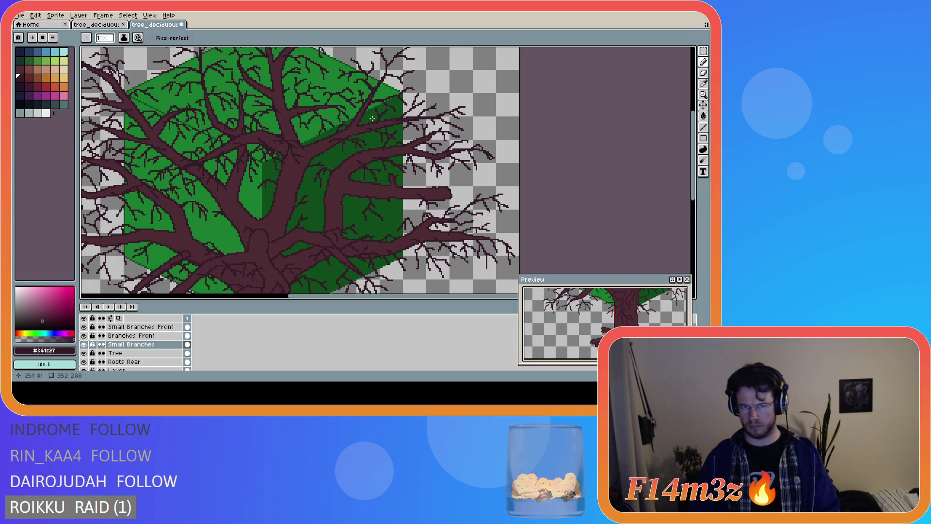
{"action": "scroll", "coordinate": [379, 130], "scroll_direction": "down", "scroll_amount": 3}
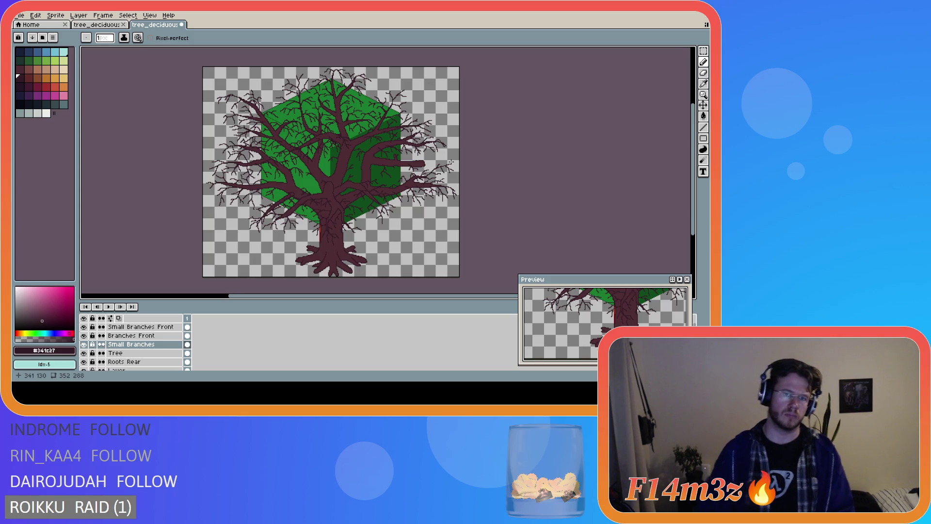
{"action": "key", "text": "ctrl+s"}
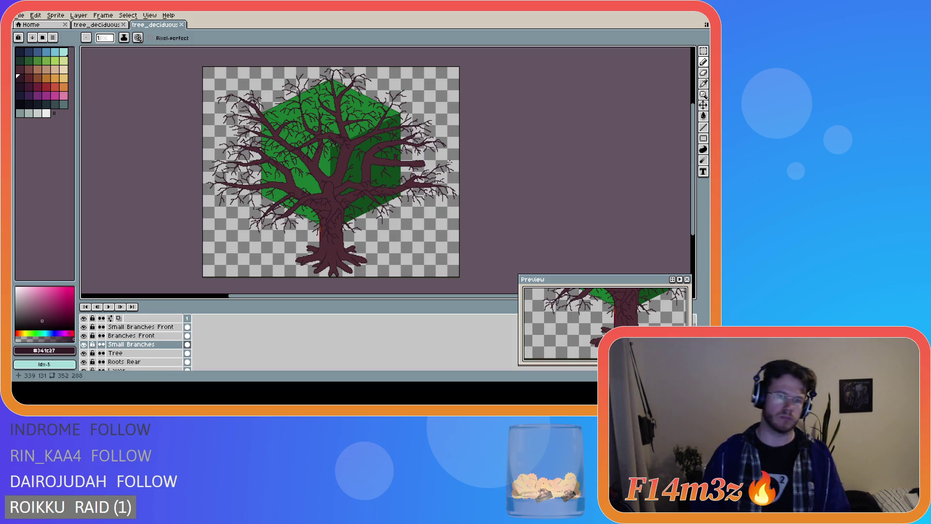
{"action": "key", "text": "ctrl+s"}
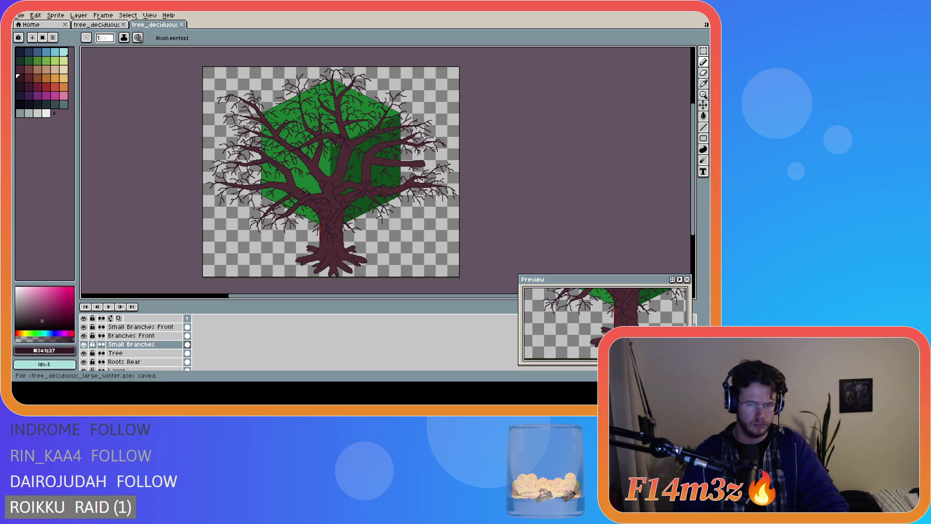
{"action": "scroll", "coordinate": [353, 164], "scroll_direction": "up", "scroll_amount": 2}
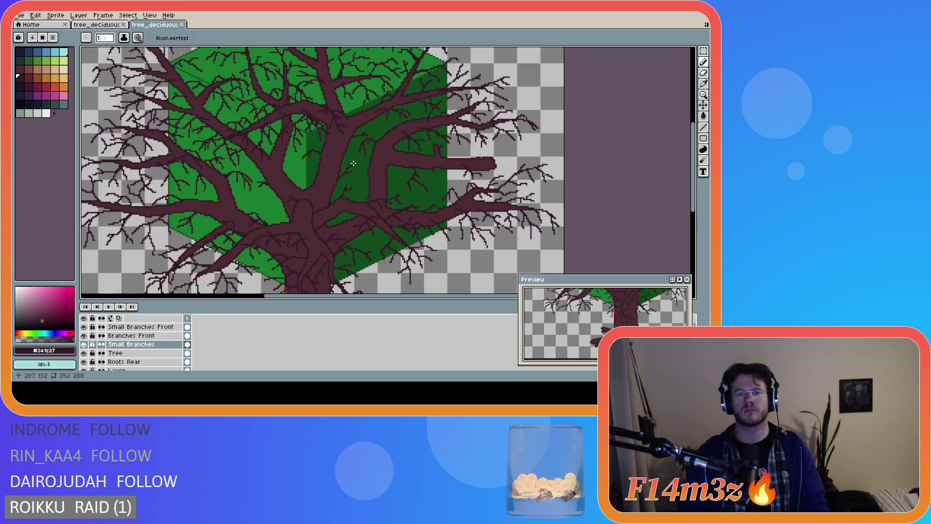
- Erase the stray pixel on the Small Branches Front layer
{"action": "key", "text": "alt+Up"}
{"action": "key", "text": "alt+Up"}
{"action": "scroll", "coordinate": [312, 180], "scroll_direction": "up", "scroll_amount": 1}
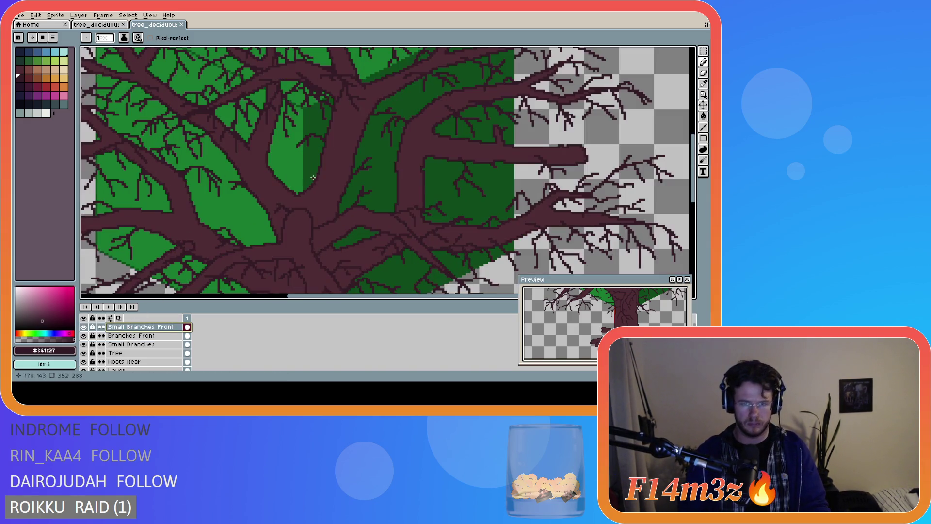
{"action": "key", "text": "e"}
{"action": "left_click", "coordinate": [343, 141]}
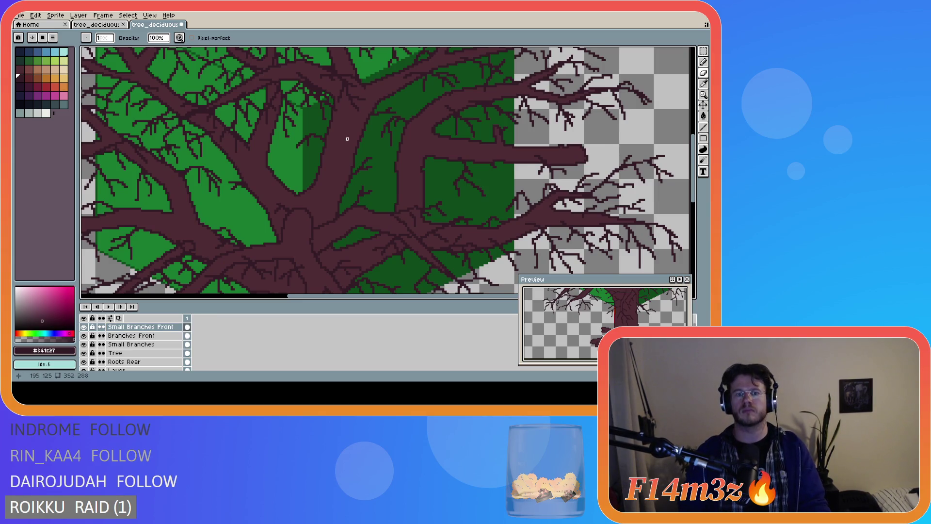
{"action": "scroll", "coordinate": [348, 139], "scroll_direction": "down", "scroll_amount": 3}
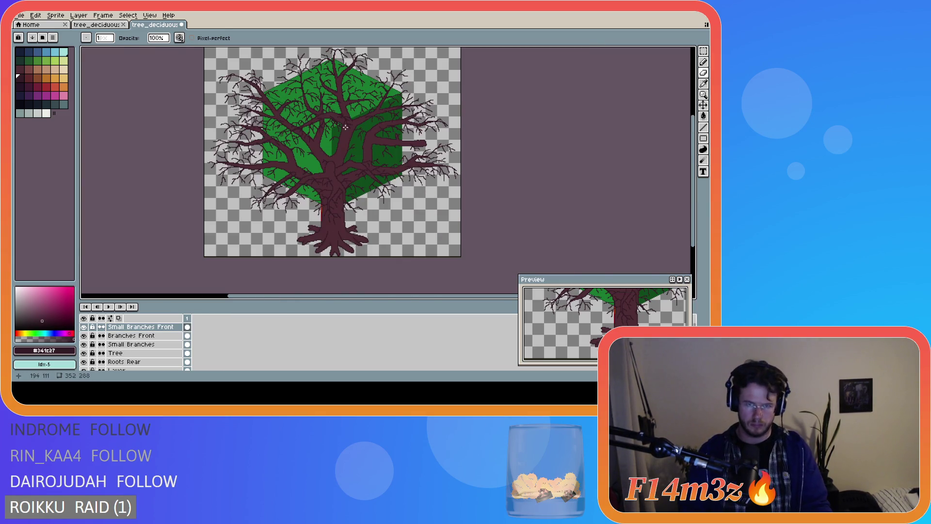
{"action": "scroll", "coordinate": [366, 170], "scroll_direction": "up", "scroll_amount": 2}
{"action": "scroll", "coordinate": [363, 173], "scroll_direction": "down", "scroll_amount": 2}
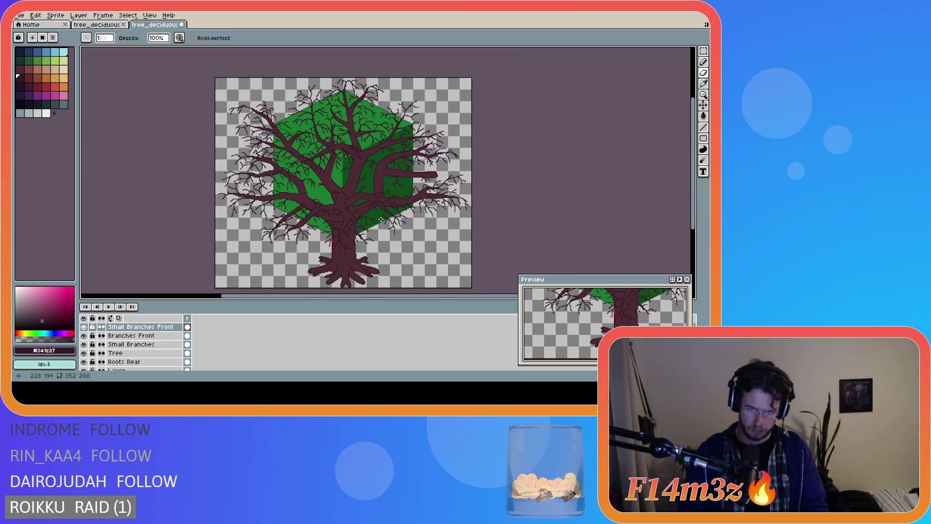
- Save the tree file and look over the result
{"action": "key", "text": "ctrl+s"}
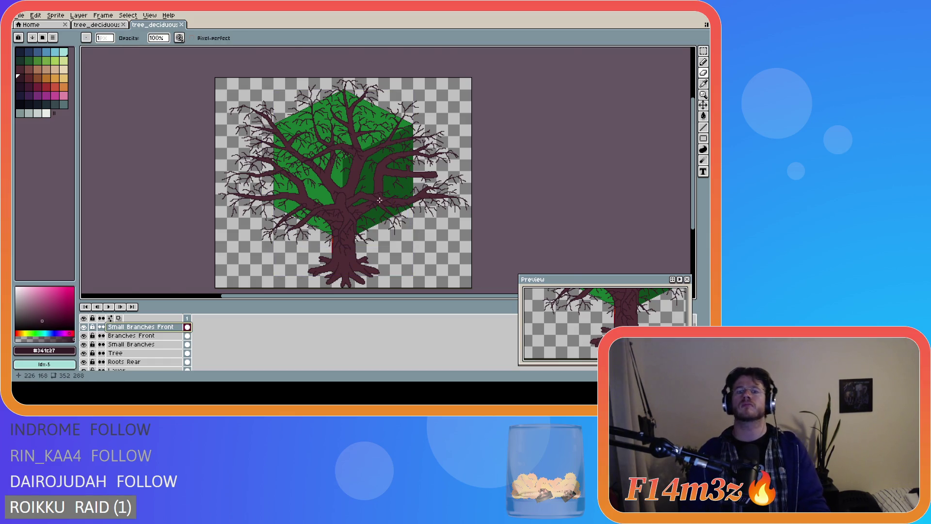
{"action": "scroll", "coordinate": [368, 175], "scroll_direction": "up", "scroll_amount": 2}
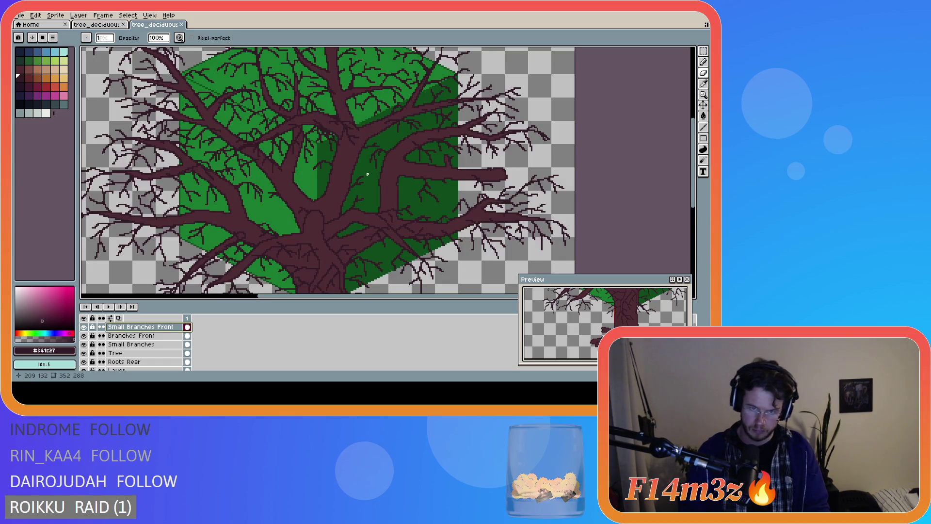
{"action": "scroll", "coordinate": [367, 174], "scroll_direction": "down", "scroll_amount": 2}
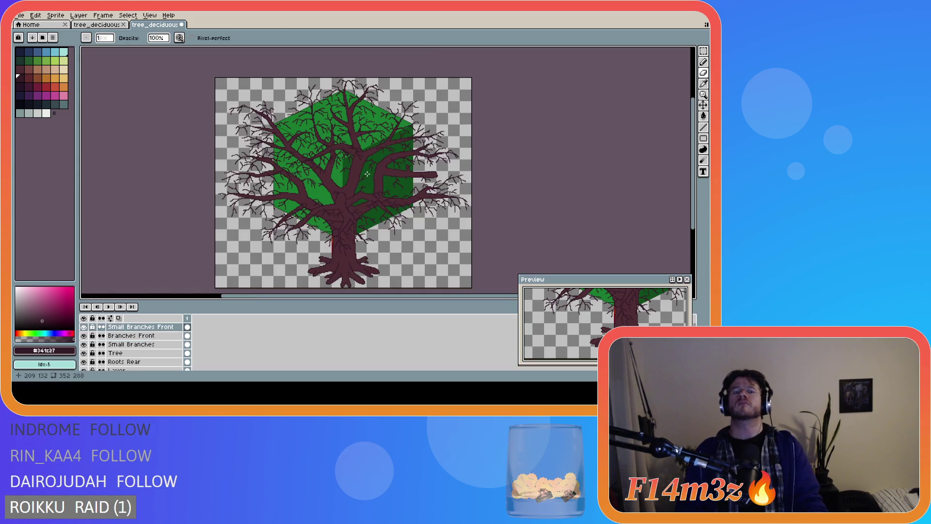
{"action": "key", "text": "ctrl+s"}
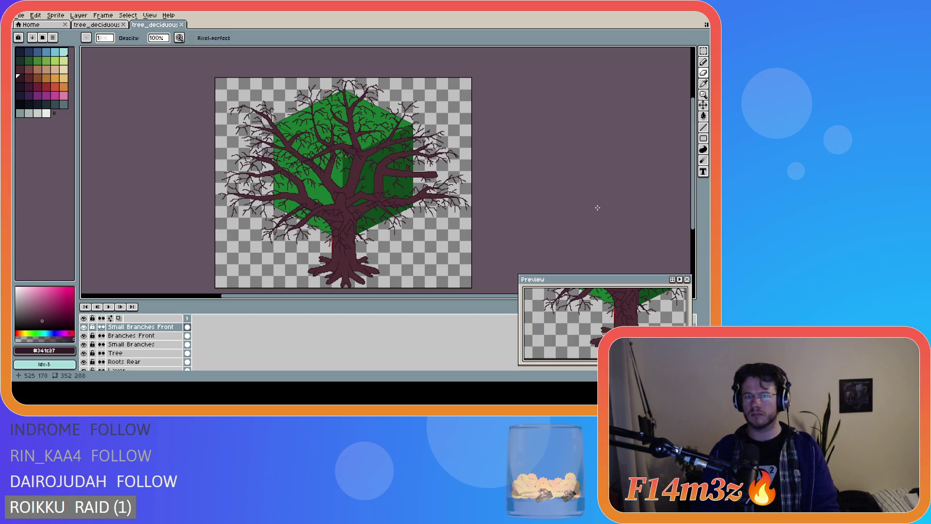
{"action": "scroll", "coordinate": [454, 215], "scroll_direction": "up", "scroll_amount": 2}
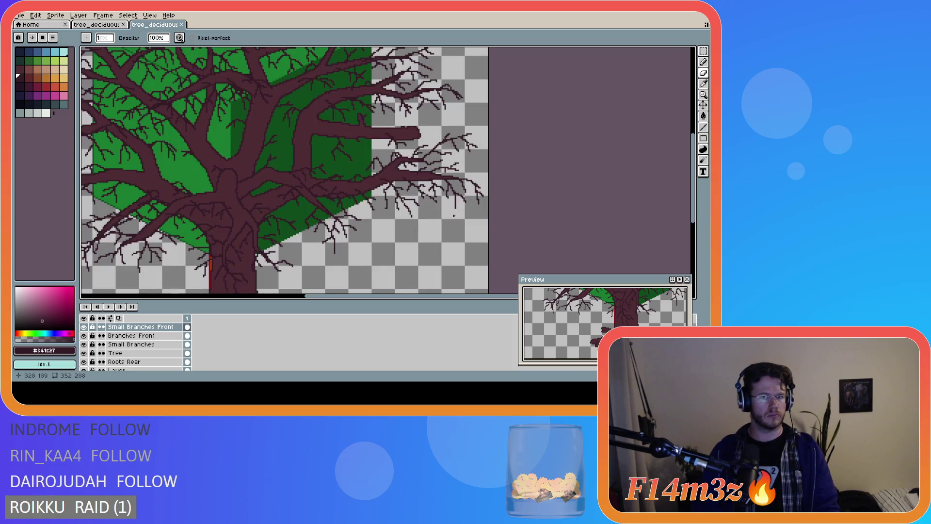
{"action": "scroll", "coordinate": [409, 209], "scroll_direction": "down", "scroll_amount": 2}
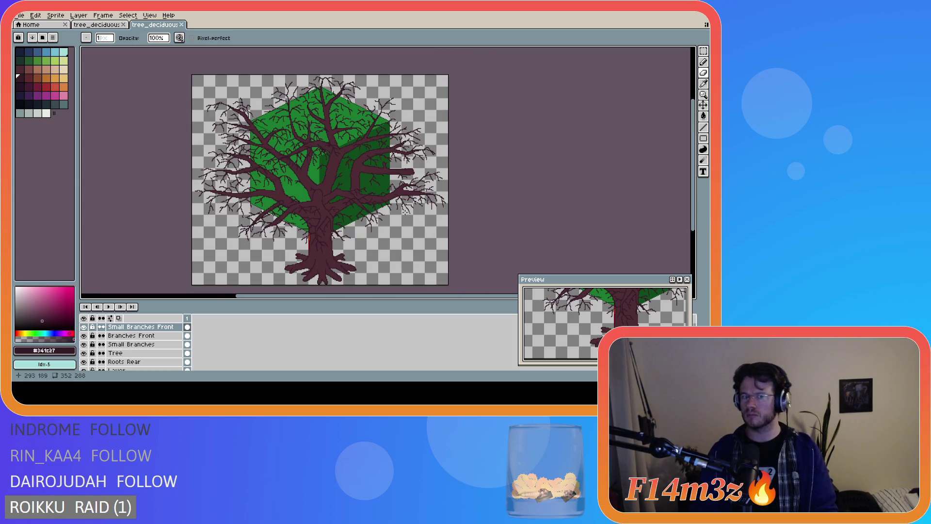
{"action": "scroll", "coordinate": [451, 203], "scroll_direction": "up", "scroll_amount": 2}
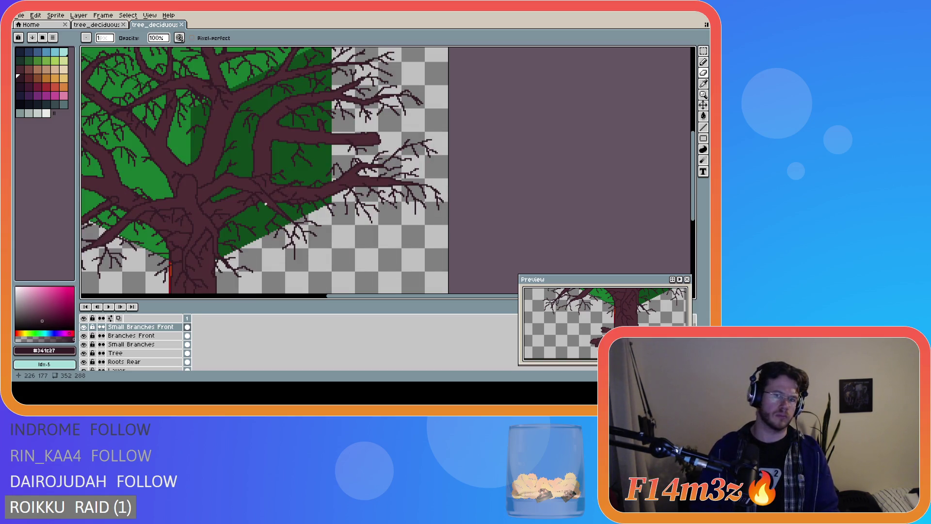
{"action": "scroll", "coordinate": [320, 202], "scroll_direction": "down", "scroll_amount": 2}
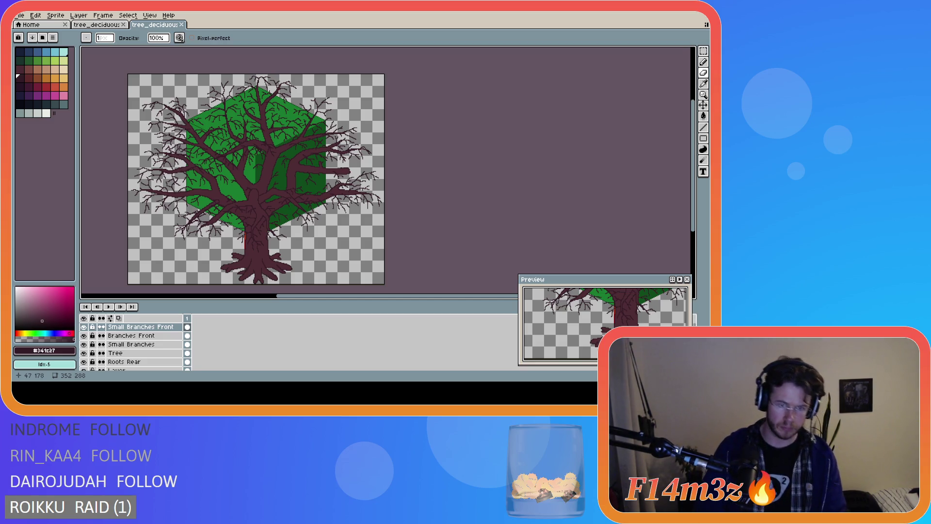
{"action": "scroll", "coordinate": [206, 284], "scroll_direction": "up", "scroll_amount": 2}
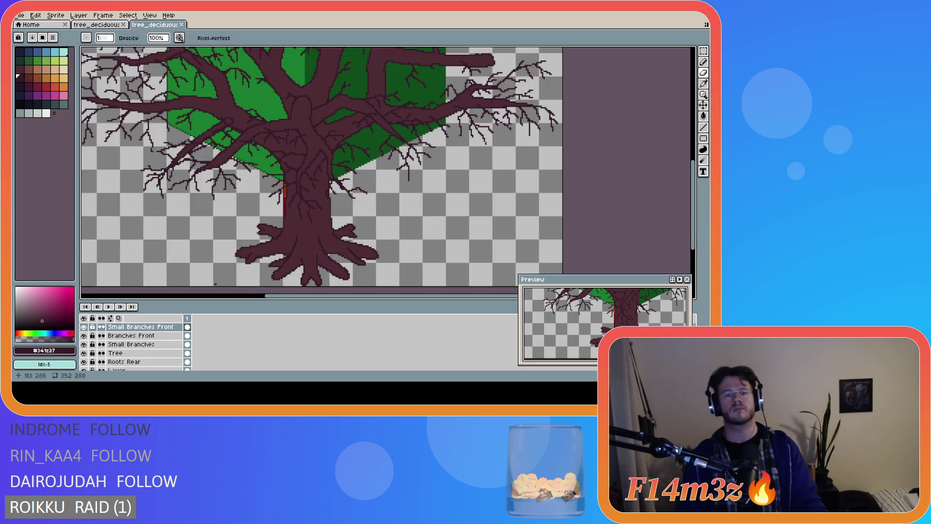
- On the Tree layer, extend the roots at the trunk base to the canvas bottom
{"action": "left_click", "coordinate": [126, 353]}
{"action": "key", "text": "m"}
{"action": "mouse_move", "coordinate": [326, 286]}
{"action": "left_mouse_down"}
{"action": "mouse_move", "coordinate": [294, 280]}
{"action": "mouse_move", "coordinate": [326, 286]}
{"action": "mouse_move", "coordinate": [272, 247]}
{"action": "mouse_move", "coordinate": [285, 270]}
{"action": "left_mouse_up"}
{"action": "scroll", "coordinate": [326, 288], "scroll_direction": "up", "scroll_amount": 3}
{"action": "left_click", "coordinate": [366, 285]}
{"action": "scroll", "coordinate": [367, 286], "scroll_direction": "down", "scroll_amount": 3}
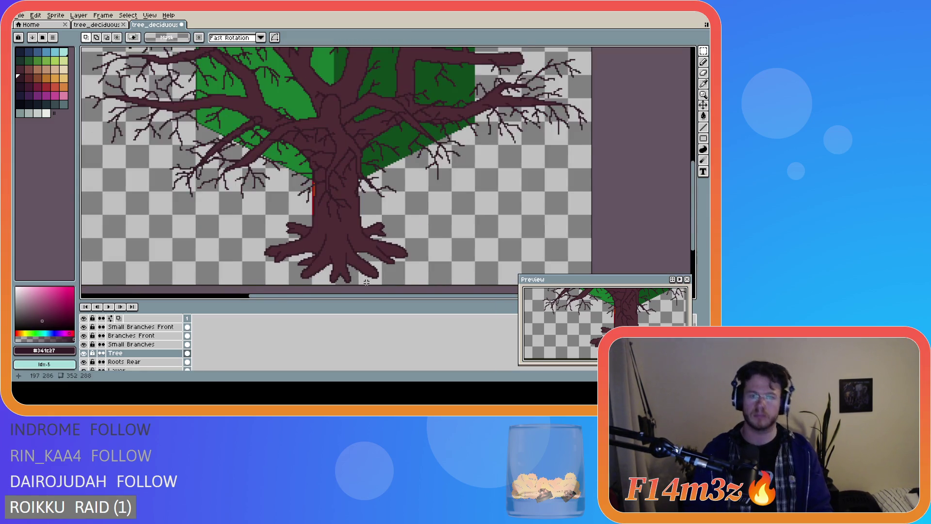
- Save the tree file with the extended roots
{"action": "key", "text": "ctrl+s"}
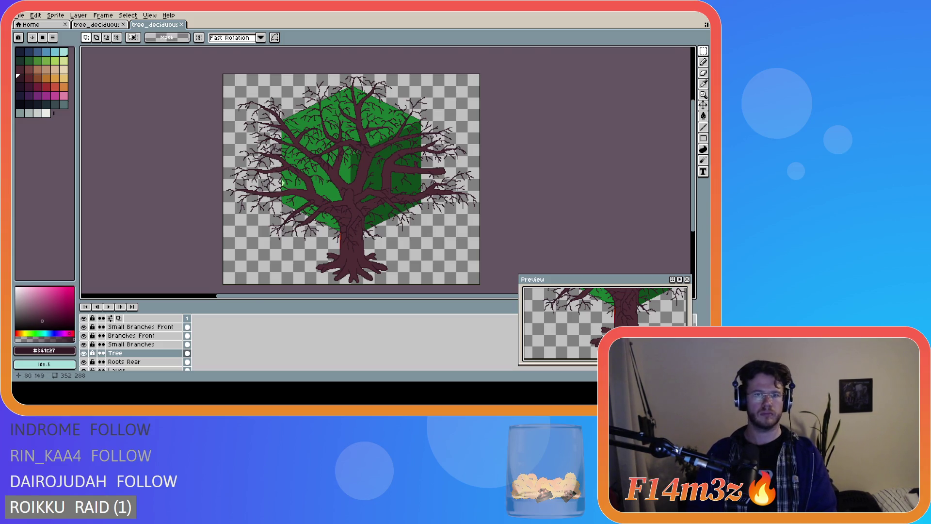
{"action": "scroll", "coordinate": [283, 160], "scroll_direction": "up", "scroll_amount": 2}
{"action": "scroll", "coordinate": [283, 160], "scroll_direction": "up", "scroll_amount": 1}
{"action": "scroll", "coordinate": [278, 101], "scroll_direction": "up", "scroll_amount": 1}
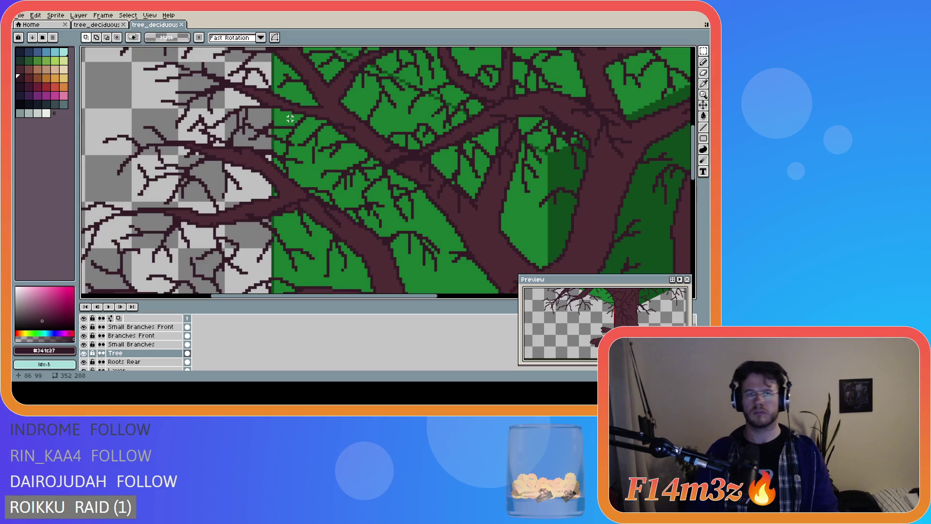